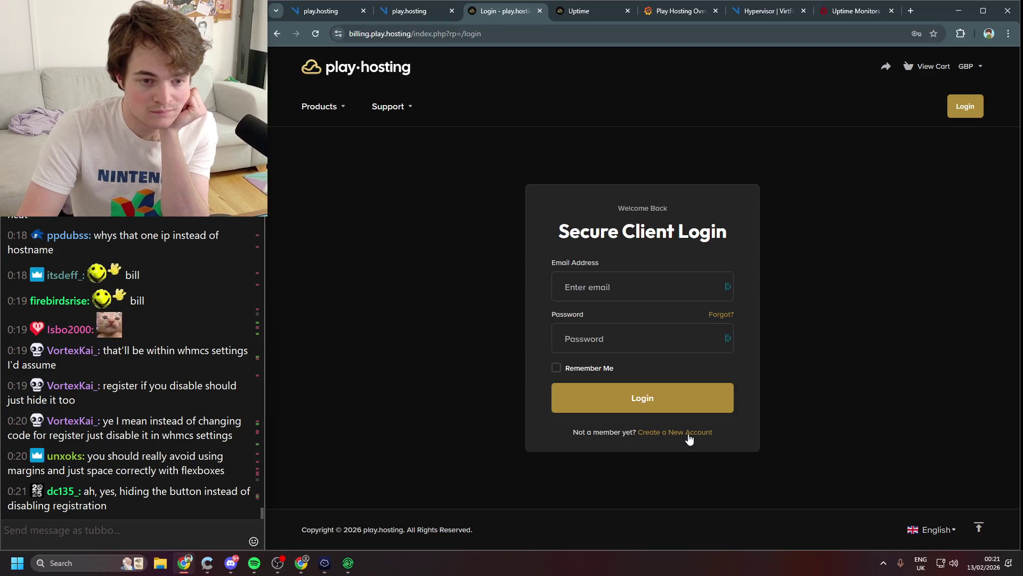
- Go back to Portal Home and browse the VPS plans on the store page
{"action": "key", "text": "alt+Left"}
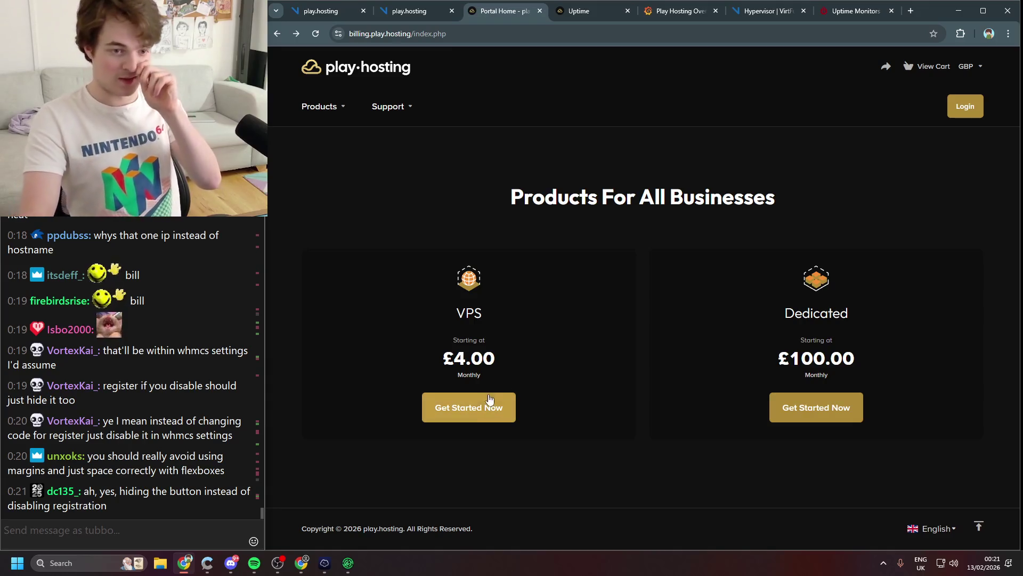
{"action": "left_click", "coordinate": [472, 411]}
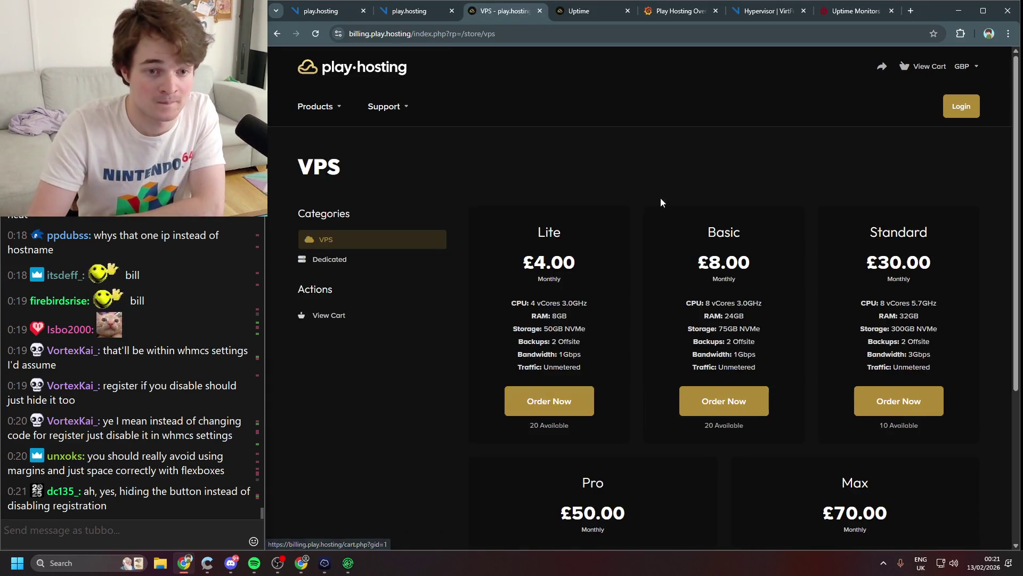
{"action": "scroll", "coordinate": [654, 193], "scroll_direction": "down", "scroll_amount": 5}
{"action": "scroll", "coordinate": [743, 248], "scroll_direction": "up", "scroll_amount": 3}
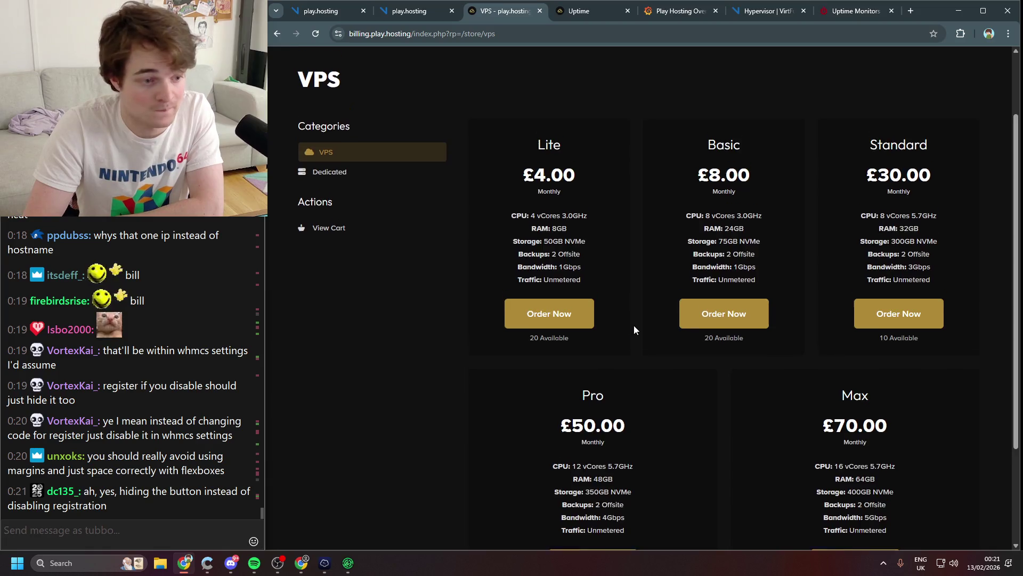
{"action": "scroll", "coordinate": [634, 325], "scroll_direction": "up", "scroll_amount": 2}
{"action": "scroll", "coordinate": [636, 327], "scroll_direction": "down", "scroll_amount": 2}
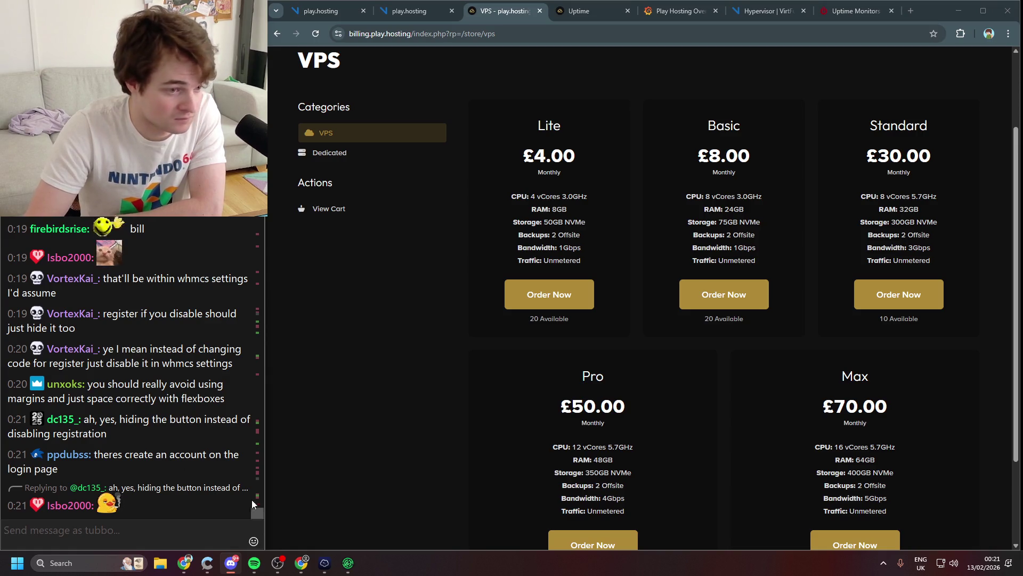
- View and close a chat reply thread, then switch to the HetrixTools uptime monitors
{"action": "left_click", "coordinate": [213, 488]}
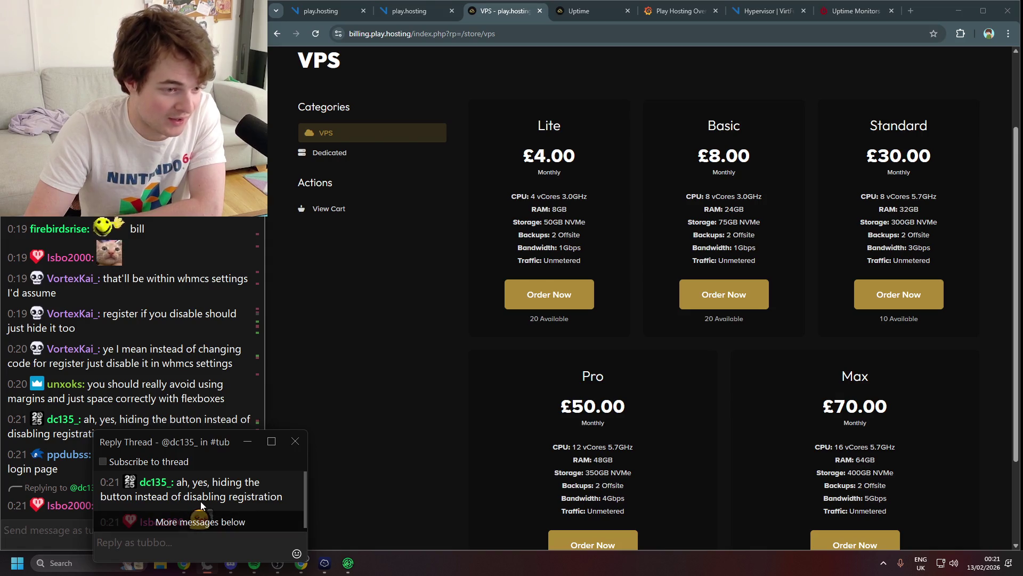
{"action": "left_click", "coordinate": [295, 441]}
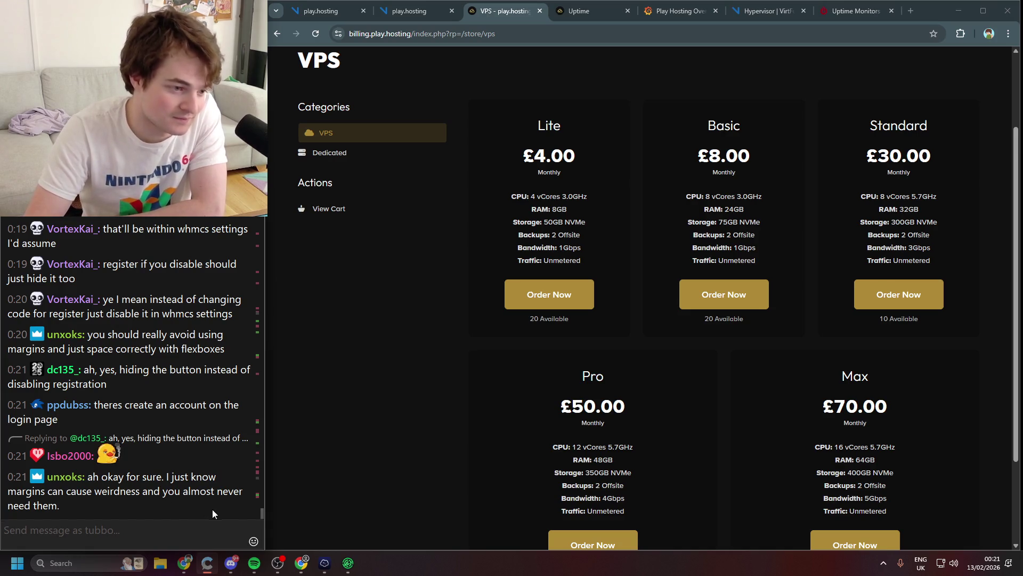
{"action": "scroll", "coordinate": [427, 423], "scroll_direction": "up", "scroll_amount": 2}
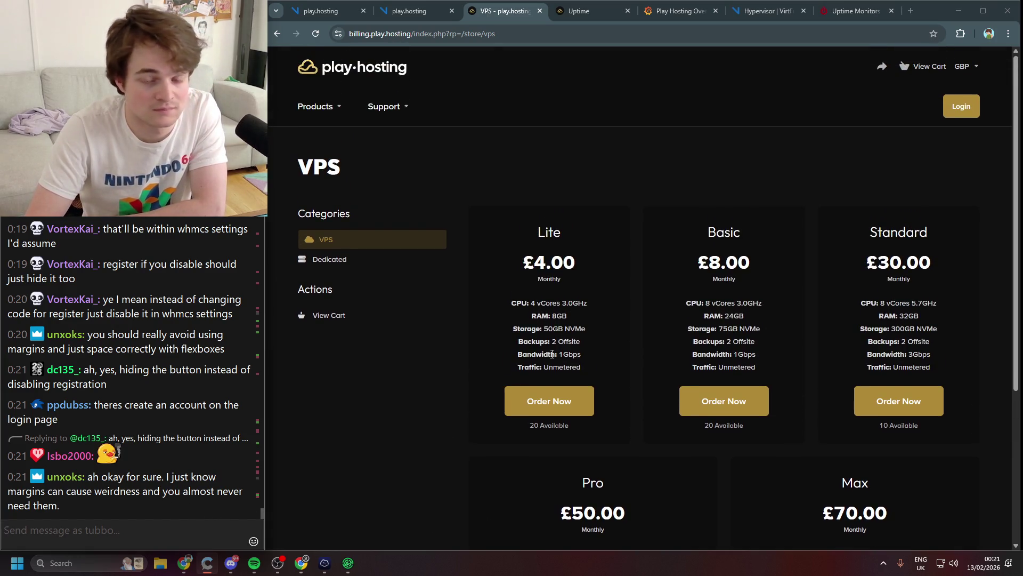
{"action": "left_click", "coordinate": [869, 15]}
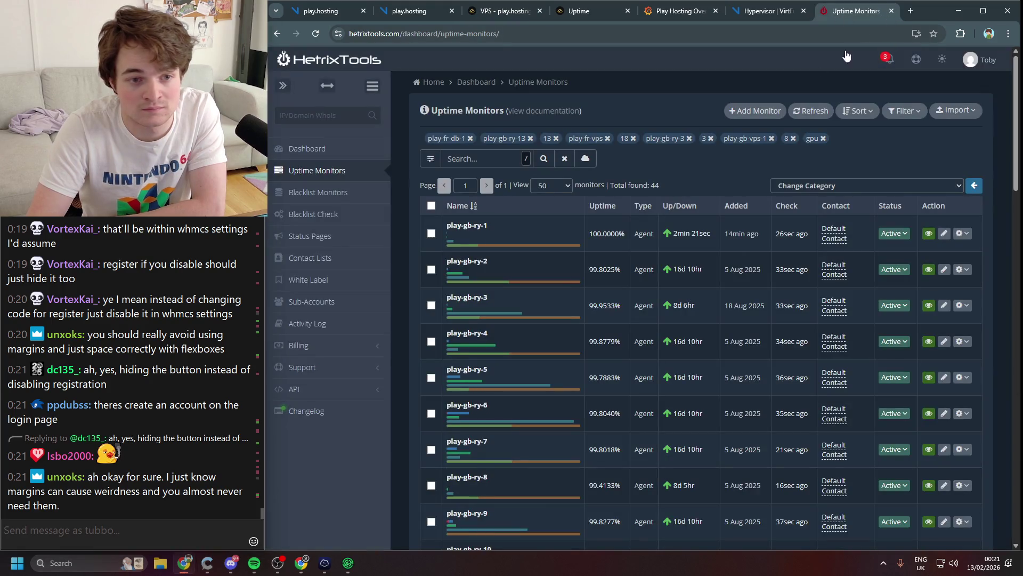
- Refresh the uptime monitors and view the HetrixTools dashboard: 44 monitors, none down
{"action": "left_click", "coordinate": [325, 172]}
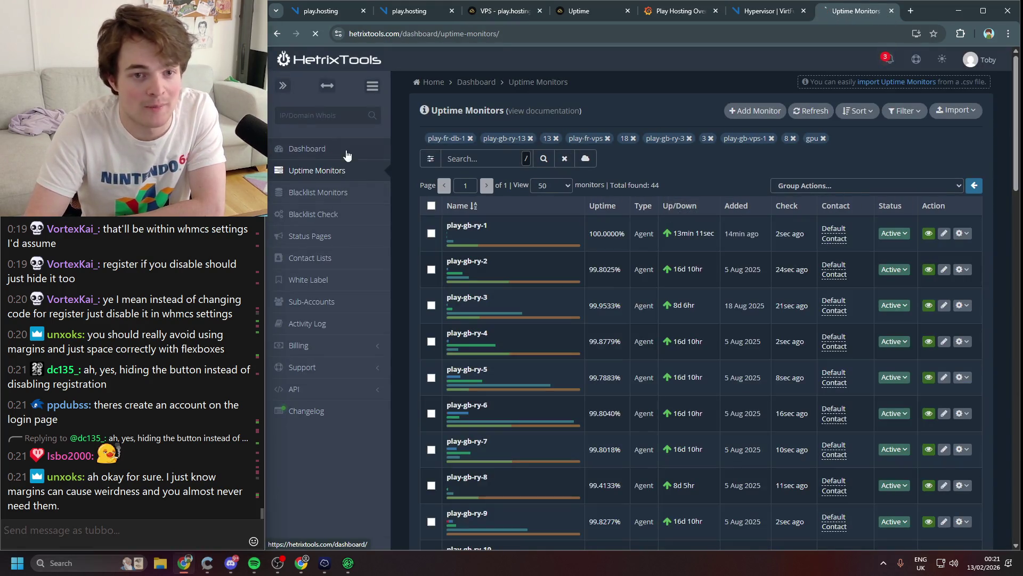
{"action": "left_click", "coordinate": [349, 149]}
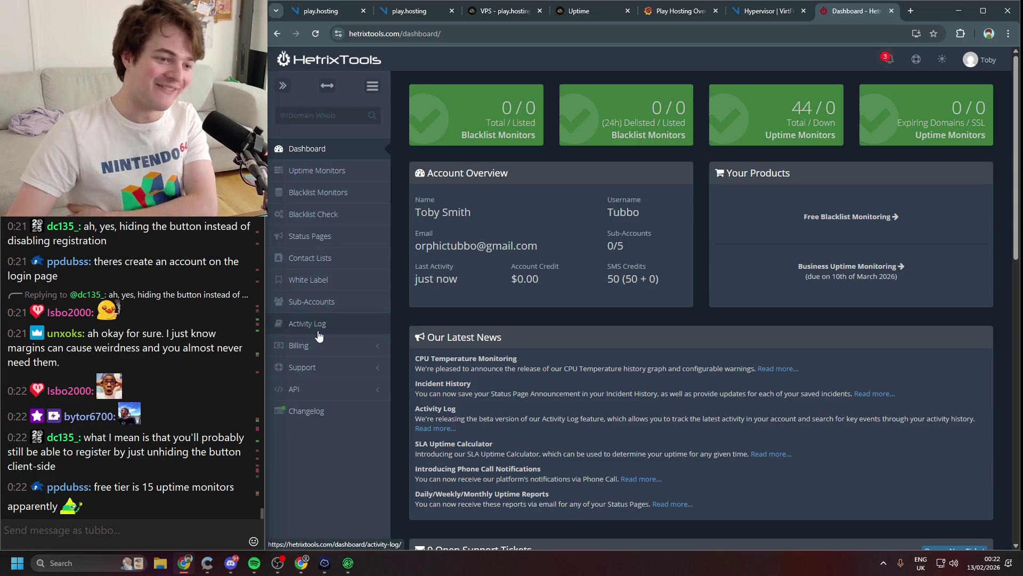
{"action": "scroll", "coordinate": [453, 258], "scroll_direction": "down", "scroll_amount": 5}
{"action": "scroll", "coordinate": [453, 258], "scroll_direction": "up", "scroll_amount": 5}
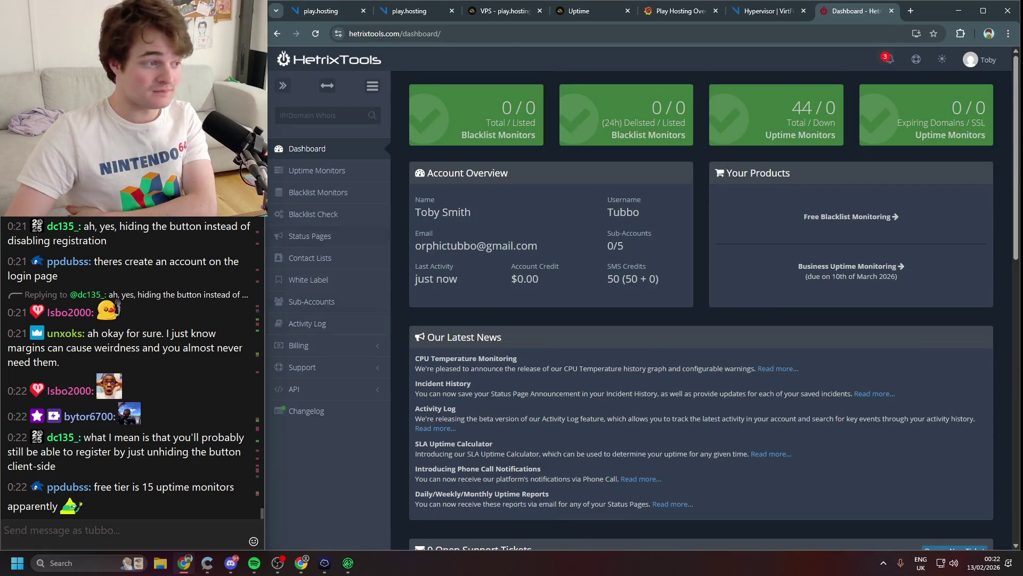
- Briefly check Discord, then close the HetrixTools dashboard tab
{"action": "key", "text": "alt+Tab"}
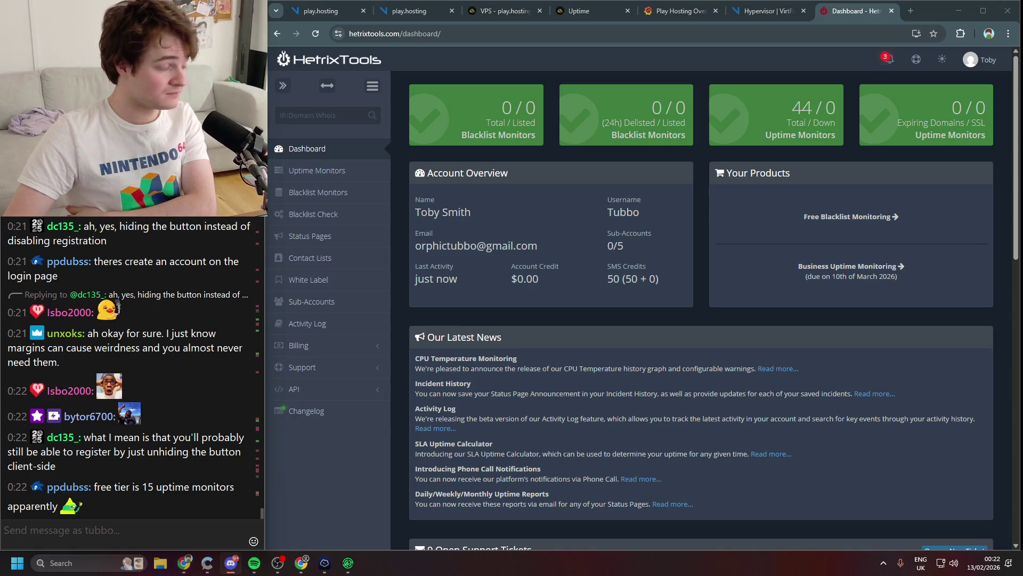
{"action": "key", "text": "alt+Tab"}
{"action": "left_click", "coordinate": [892, 14]}
- Read the top of the Hypervisor Installation docs, then switch to Grafana's Play Hosting Overview
{"action": "scroll", "coordinate": [626, 309], "scroll_direction": "up", "scroll_amount": 8}
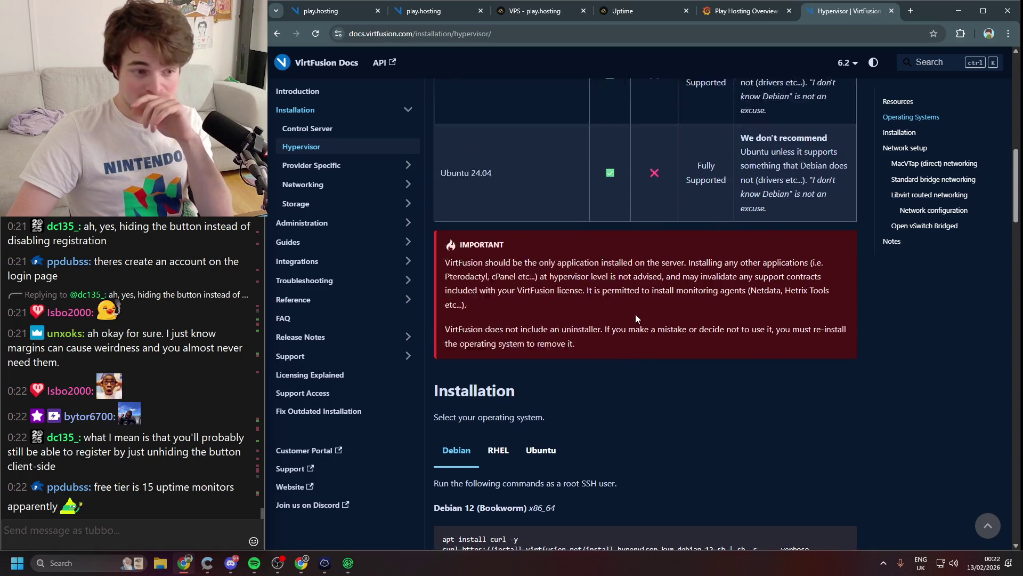
{"action": "scroll", "coordinate": [637, 312], "scroll_direction": "up", "scroll_amount": 6}
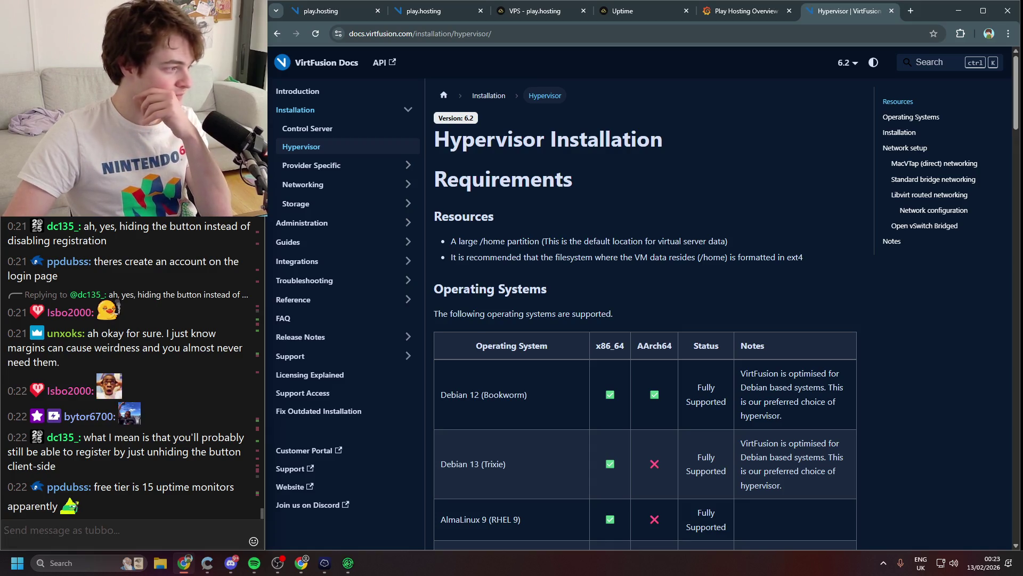
{"action": "key", "text": "alt+Tab"}
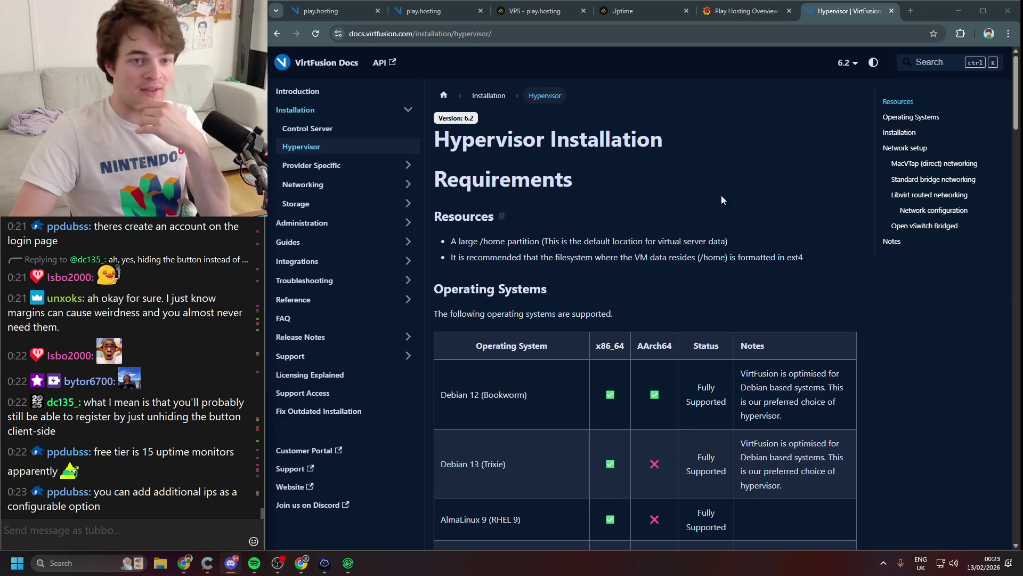
{"action": "left_click", "coordinate": [746, 11]}
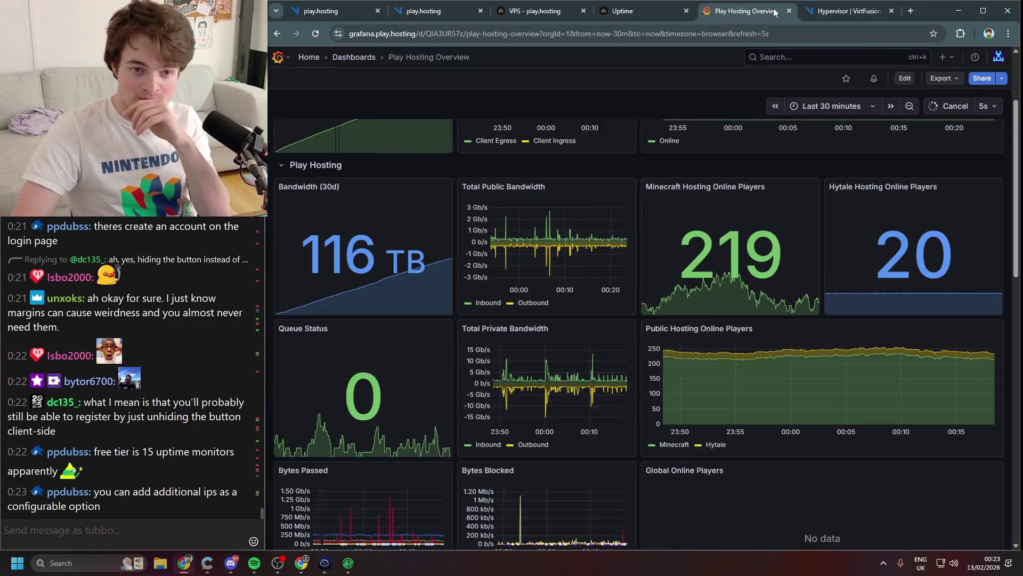
- Scroll the Grafana Play Hosting Overview panels down to the CPU and temperature gauges
{"action": "mouse_move", "coordinate": [974, 350]}
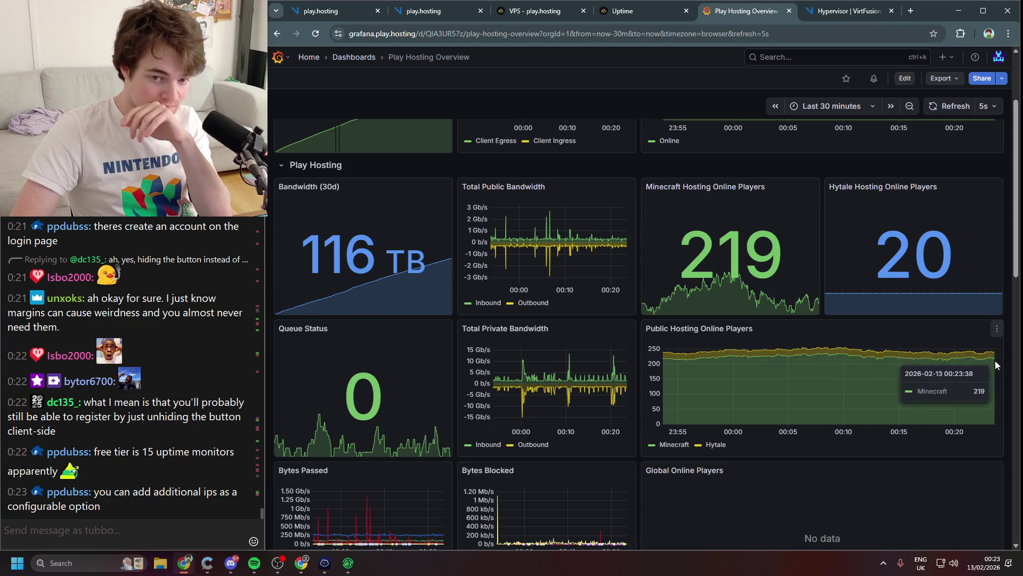
{"action": "scroll", "coordinate": [992, 356], "scroll_direction": "down", "scroll_amount": 4}
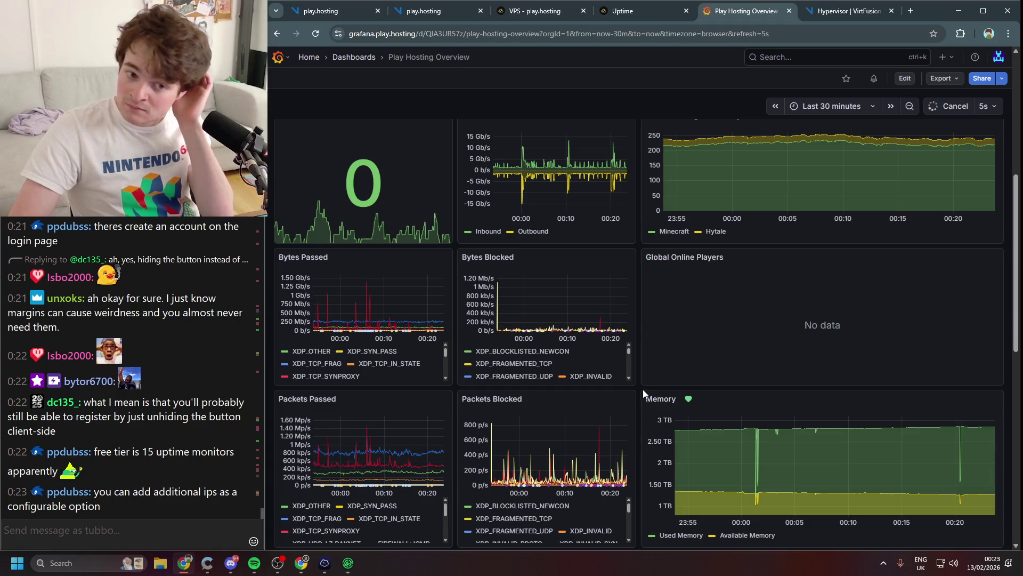
{"action": "scroll", "coordinate": [639, 393], "scroll_direction": "up", "scroll_amount": 1}
{"action": "scroll", "coordinate": [639, 392], "scroll_direction": "up", "scroll_amount": 6}
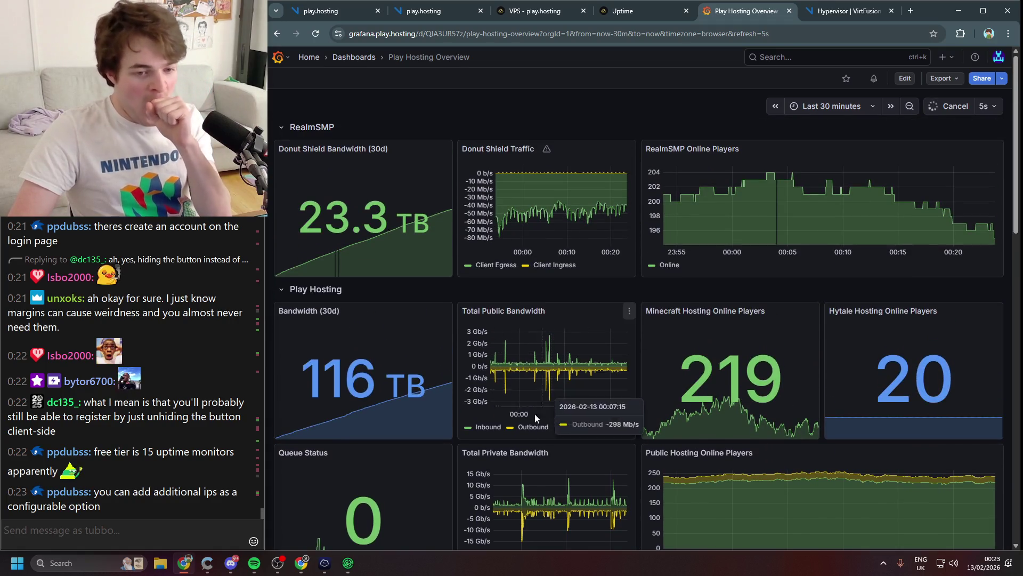
{"action": "scroll", "coordinate": [618, 501], "scroll_direction": "down", "scroll_amount": 3}
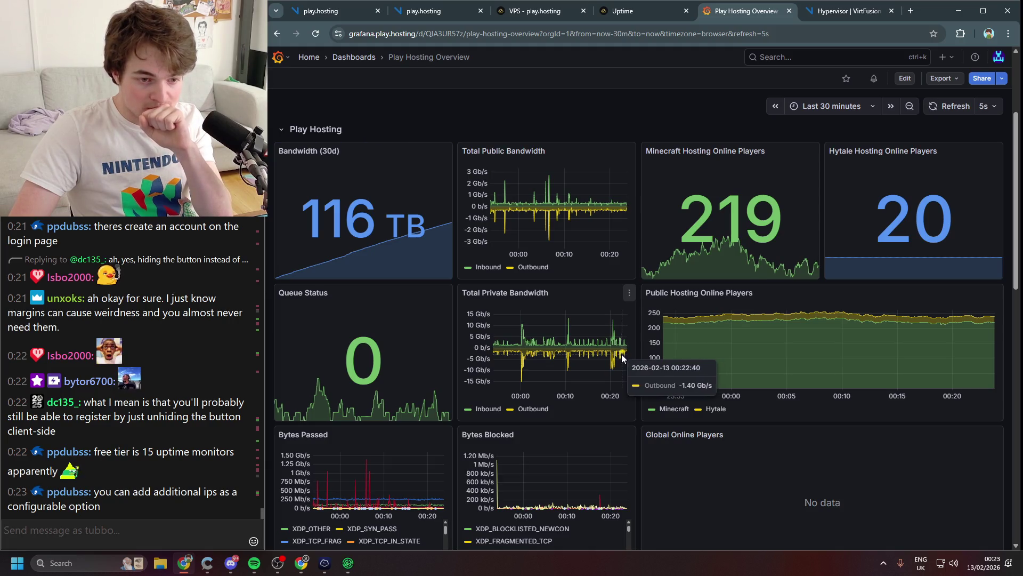
{"action": "scroll", "coordinate": [618, 363], "scroll_direction": "down", "scroll_amount": 4}
{"action": "scroll", "coordinate": [632, 351], "scroll_direction": "down", "scroll_amount": 2}
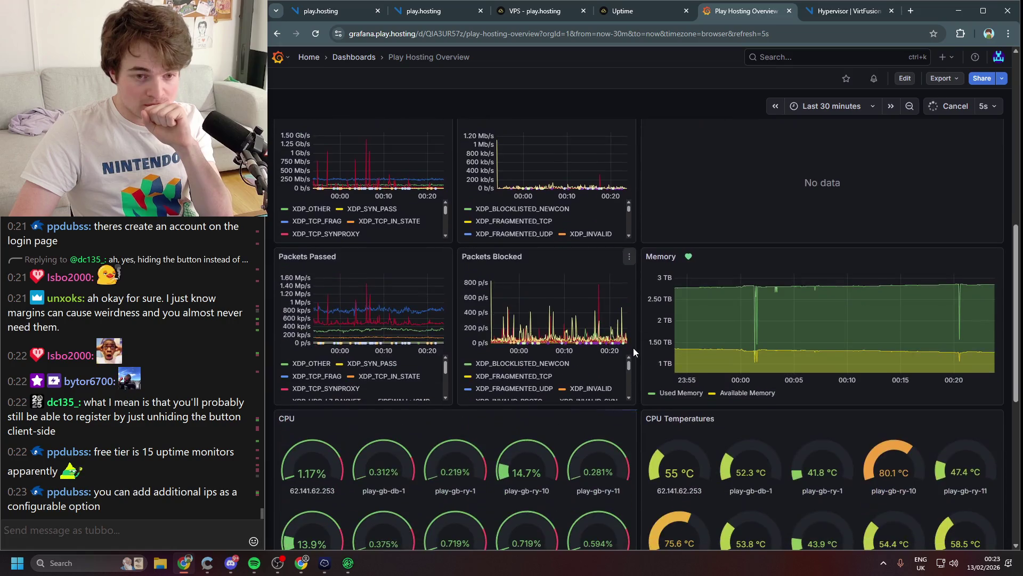
{"action": "scroll", "coordinate": [634, 351], "scroll_direction": "down", "scroll_amount": 7}
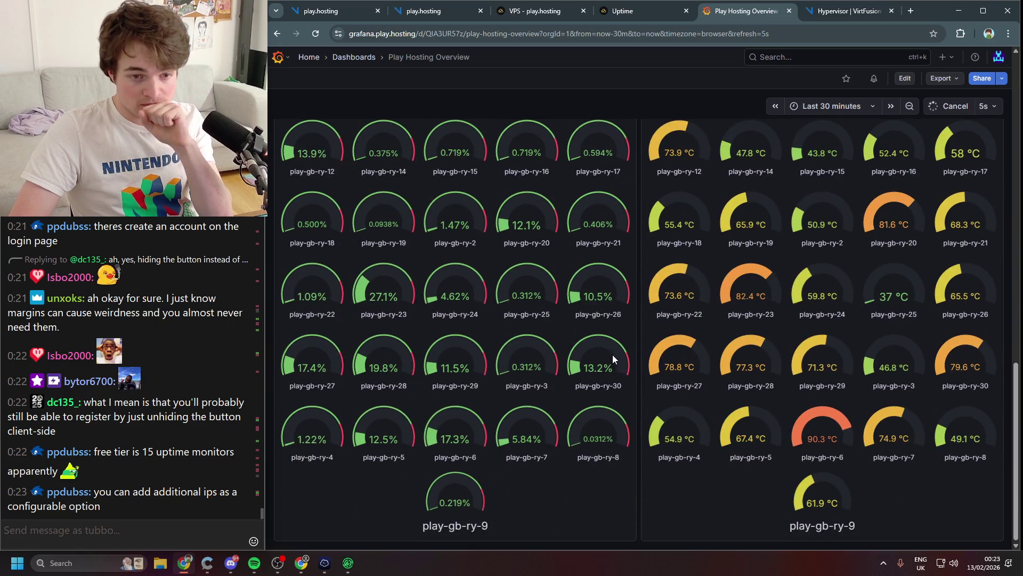
{"action": "scroll", "coordinate": [638, 359], "scroll_direction": "up", "scroll_amount": 15}
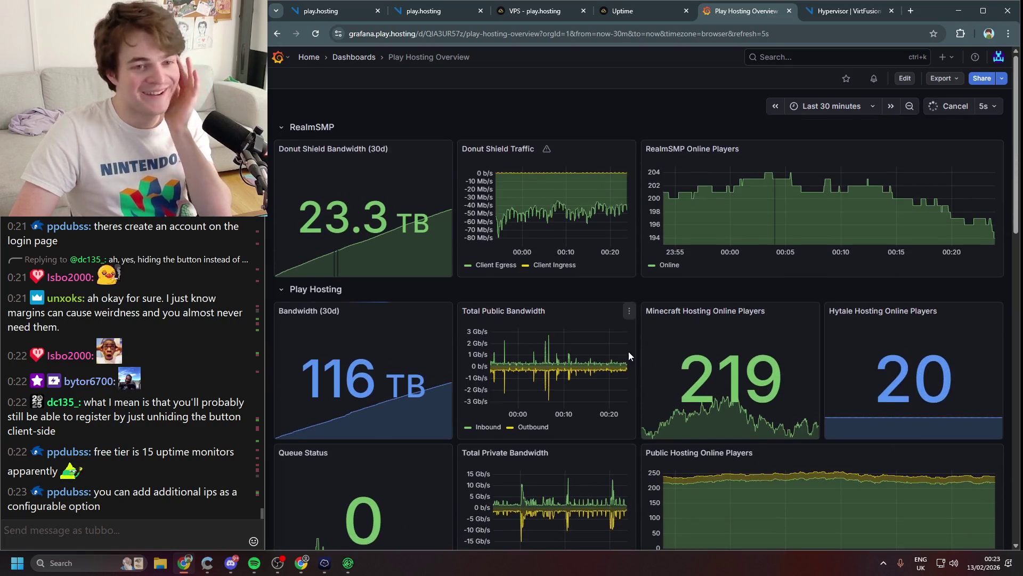
- Switch to the play.hosting VPS billing page and head for Portal Home
{"action": "left_click", "coordinate": [621, 11]}
{"action": "left_click", "coordinate": [538, 10]}
{"action": "scroll", "coordinate": [621, 247], "scroll_direction": "down", "scroll_amount": 3}
{"action": "scroll", "coordinate": [358, 131], "scroll_direction": "up", "scroll_amount": 3}
{"action": "left_click", "coordinate": [360, 71]}
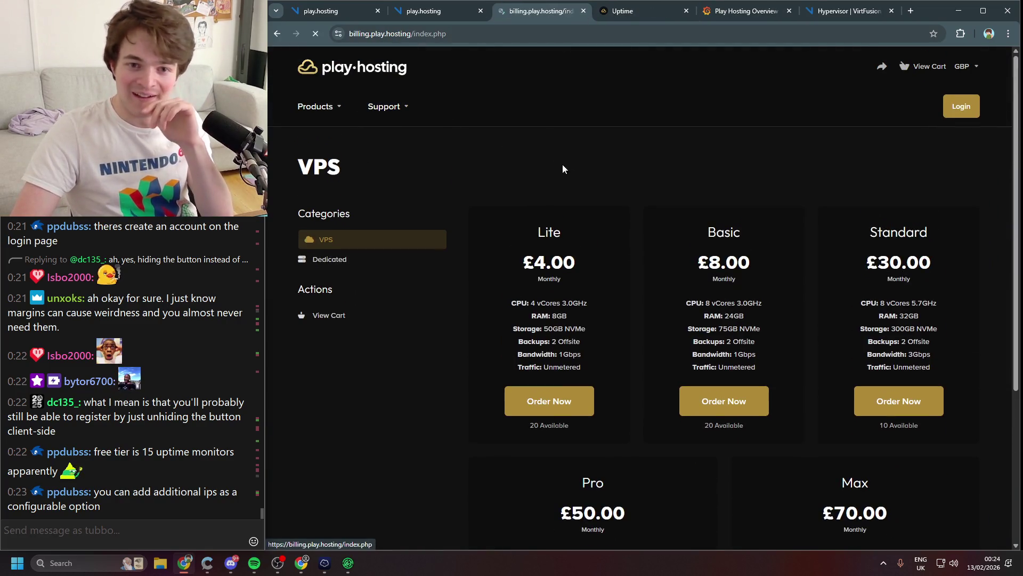
- Select 'Businesses' in the Portal Home heading, check Discord, then reopen the VPS store page
{"action": "mouse_move", "coordinate": [799, 197]}
{"action": "left_mouse_down"}
{"action": "mouse_move", "coordinate": [710, 197]}
{"action": "mouse_move", "coordinate": [801, 197]}
{"action": "left_mouse_up"}
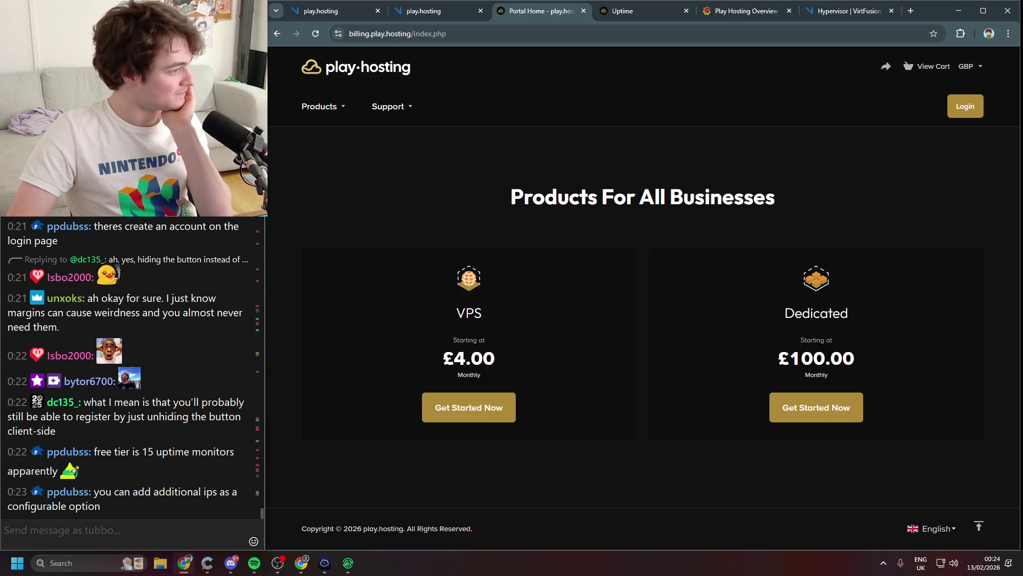
{"action": "key", "text": "alt+Tab"}
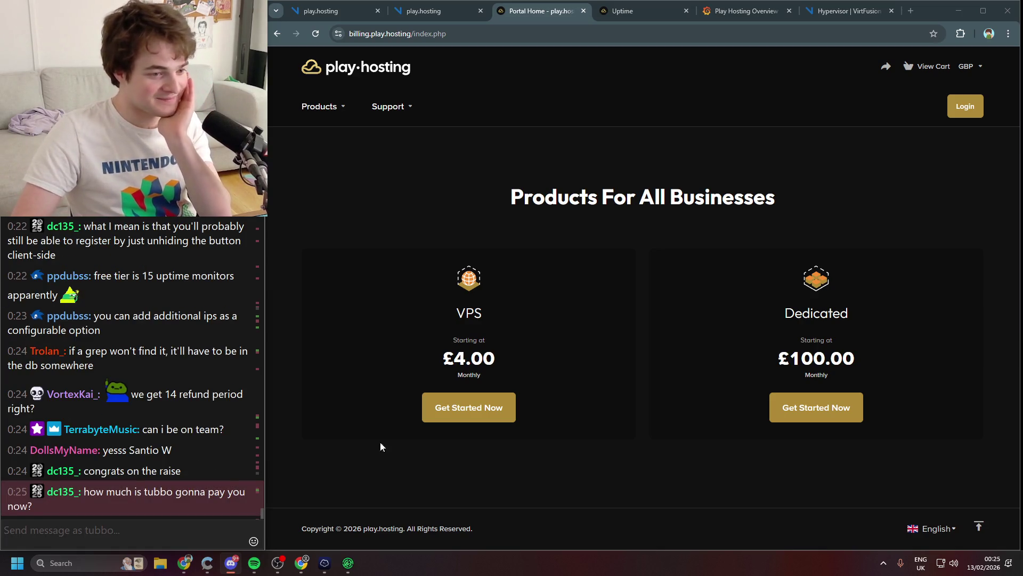
{"action": "left_click", "coordinate": [485, 421]}
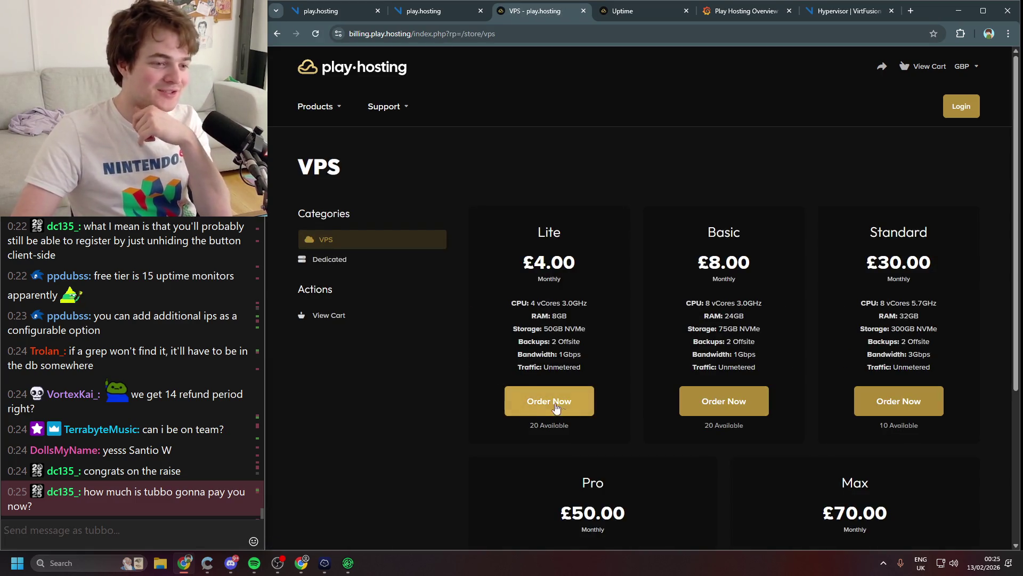
{"action": "scroll", "coordinate": [471, 358], "scroll_direction": "down", "scroll_amount": 3}
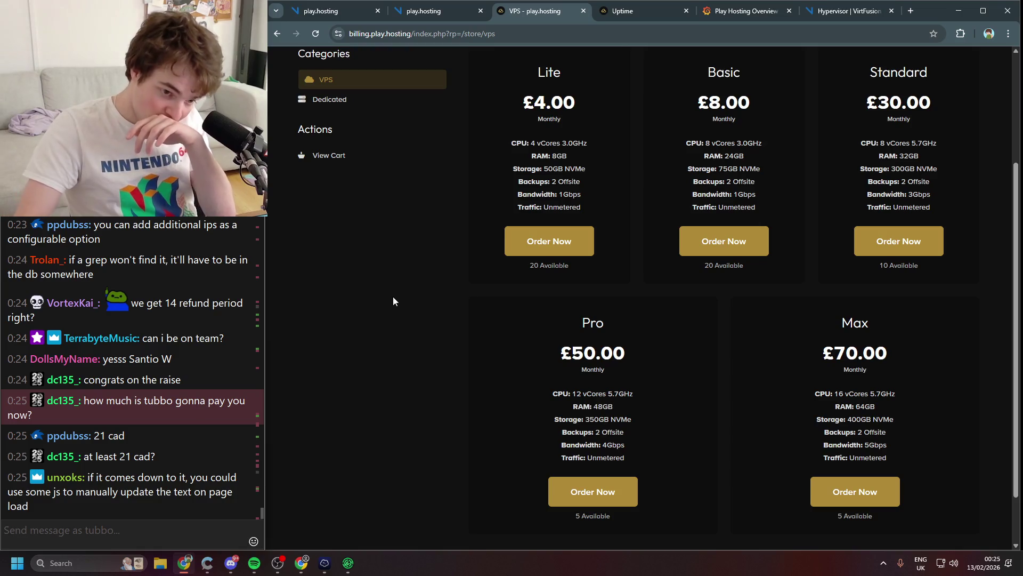
{"action": "scroll", "coordinate": [411, 274], "scroll_direction": "up", "scroll_amount": 3}
{"action": "scroll", "coordinate": [647, 280], "scroll_direction": "down", "scroll_amount": 1}
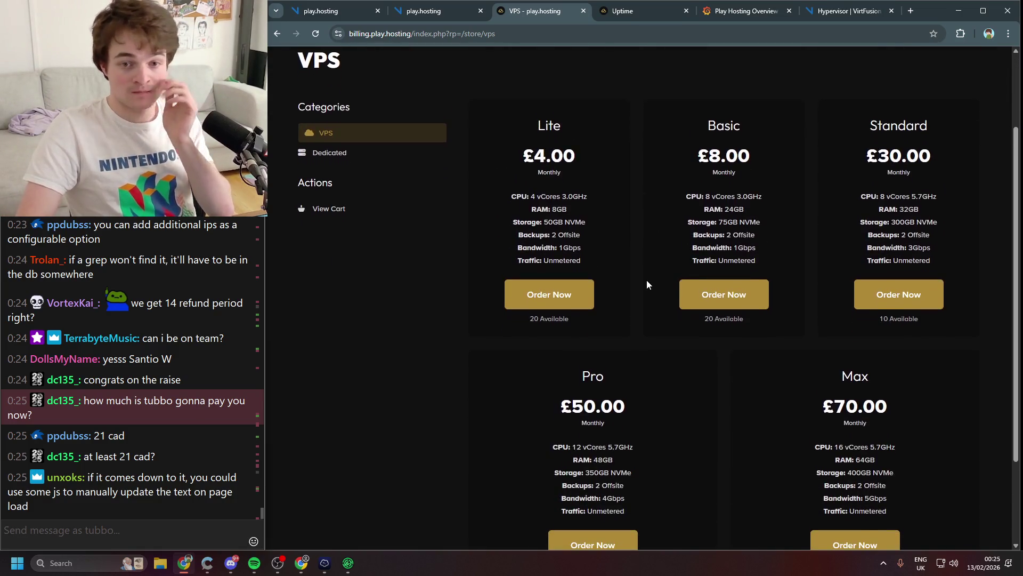
{"action": "scroll", "coordinate": [626, 287], "scroll_direction": "down", "scroll_amount": 2}
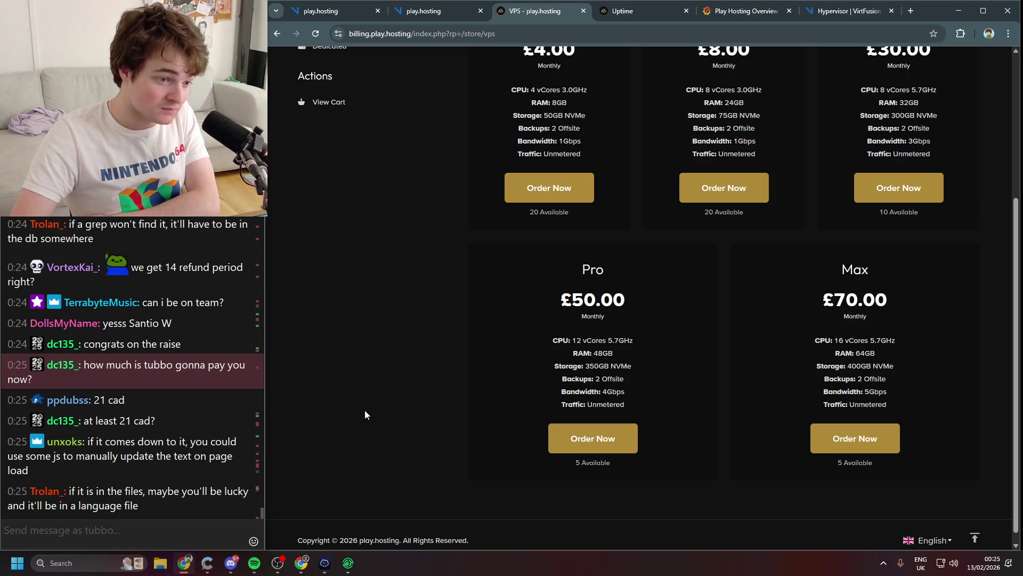
{"action": "scroll", "coordinate": [365, 414], "scroll_direction": "up", "scroll_amount": 3}
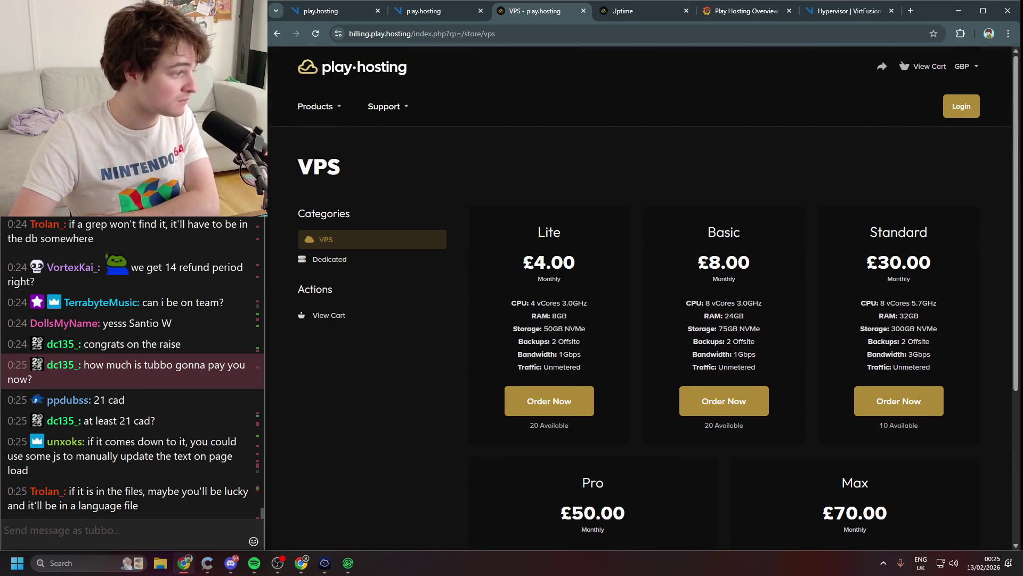
{"action": "scroll", "coordinate": [789, 239], "scroll_direction": "down", "scroll_amount": 1}
{"action": "scroll", "coordinate": [791, 231], "scroll_direction": "up", "scroll_amount": 1}
- Scroll through the VirtFusion hypervisor Network setup sections, then close the docs tab
{"action": "left_click", "coordinate": [849, 11]}
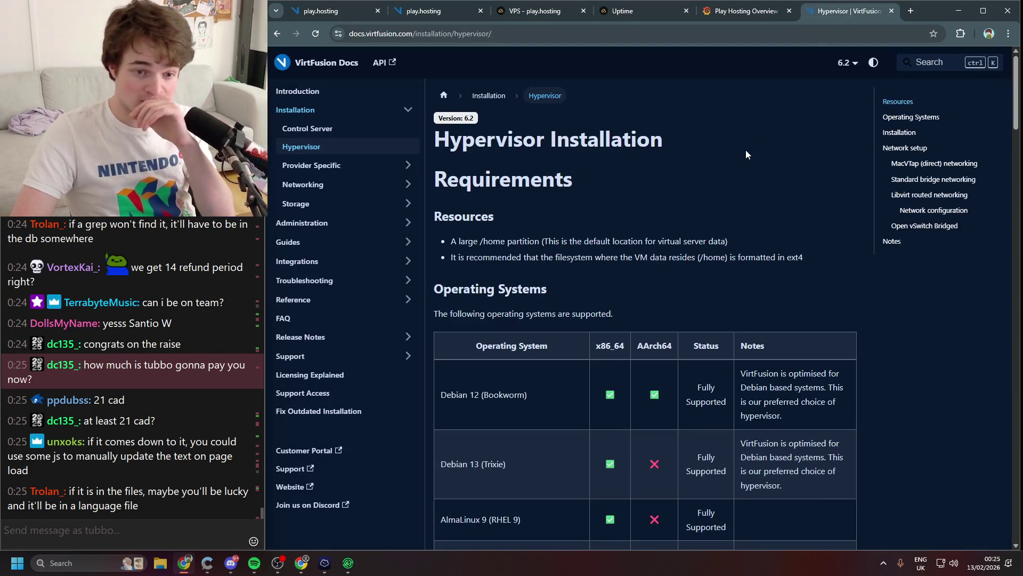
{"action": "scroll", "coordinate": [731, 223], "scroll_direction": "down", "scroll_amount": 20}
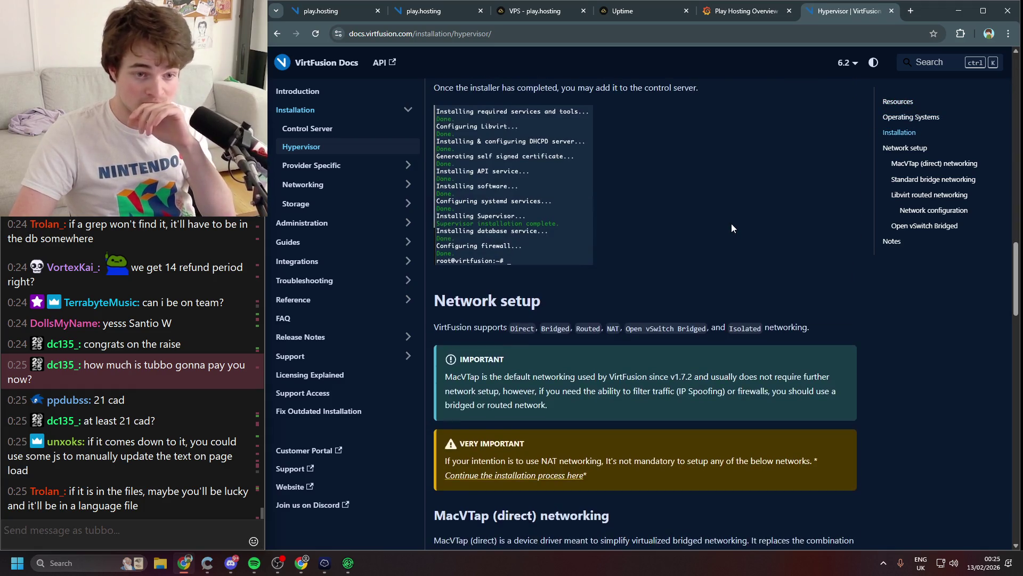
{"action": "scroll", "coordinate": [731, 223], "scroll_direction": "up", "scroll_amount": 4}
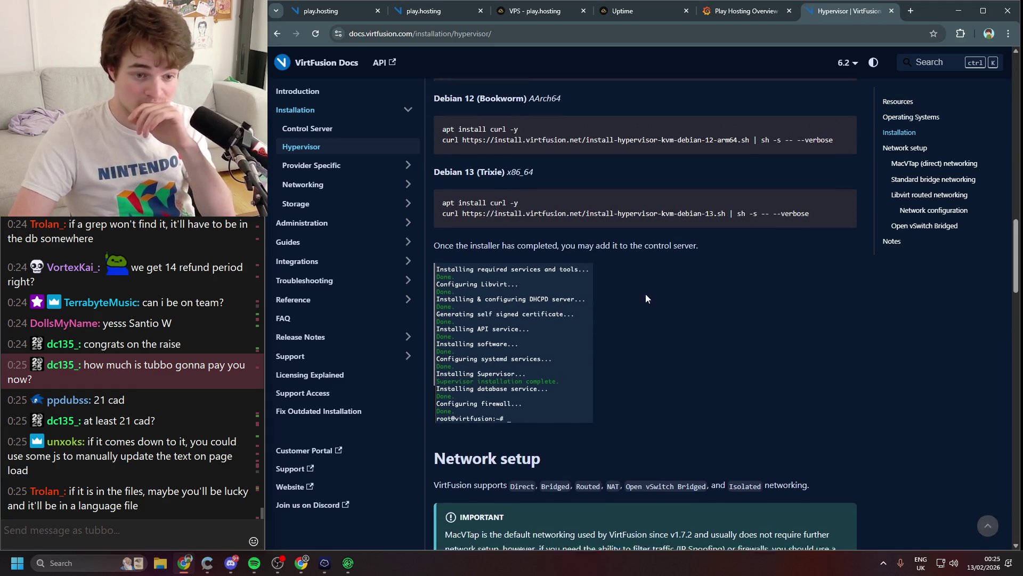
{"action": "scroll", "coordinate": [666, 303], "scroll_direction": "down", "scroll_amount": 5}
{"action": "scroll", "coordinate": [666, 302], "scroll_direction": "down", "scroll_amount": 7}
{"action": "scroll", "coordinate": [666, 303], "scroll_direction": "up", "scroll_amount": 5}
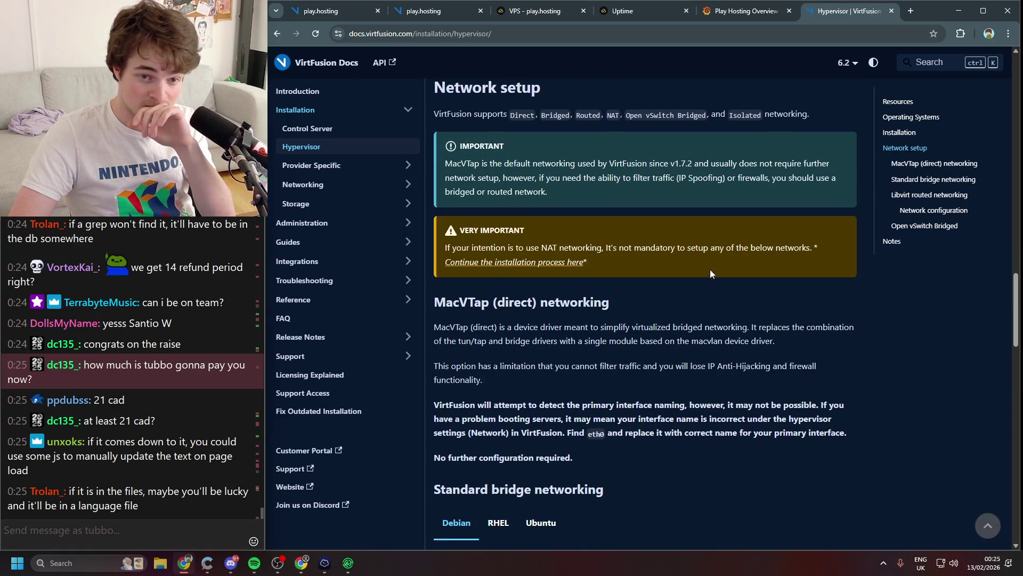
{"action": "scroll", "coordinate": [717, 280], "scroll_direction": "down", "scroll_amount": 7}
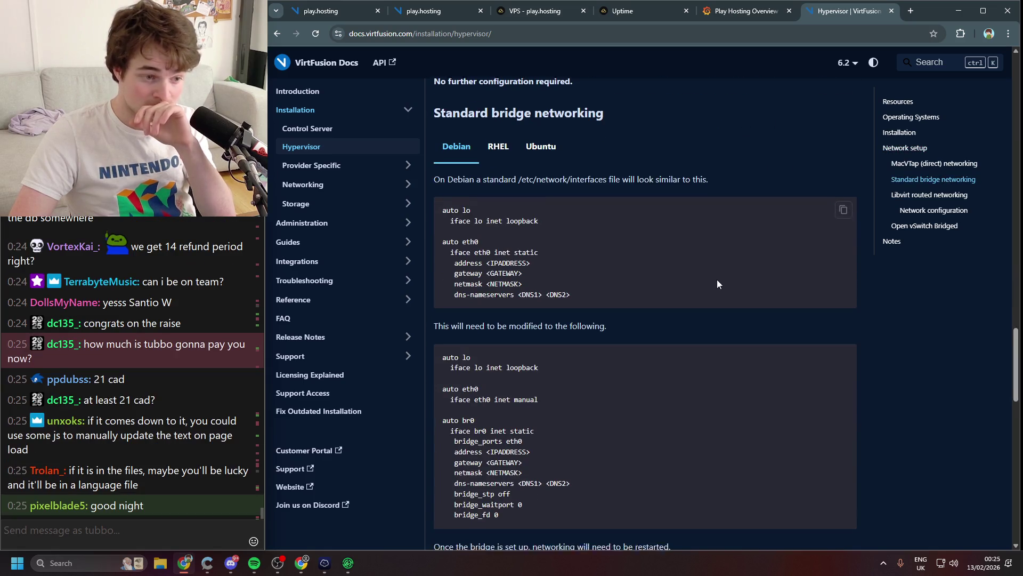
{"action": "scroll", "coordinate": [717, 280], "scroll_direction": "down", "scroll_amount": 9}
{"action": "scroll", "coordinate": [731, 279], "scroll_direction": "down", "scroll_amount": 2}
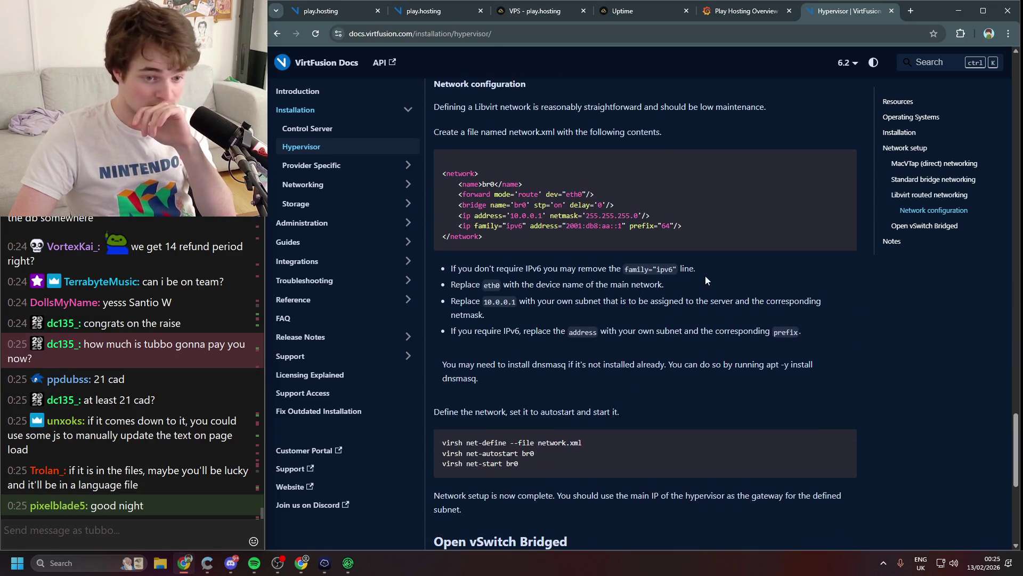
{"action": "scroll", "coordinate": [708, 277], "scroll_direction": "down", "scroll_amount": 7}
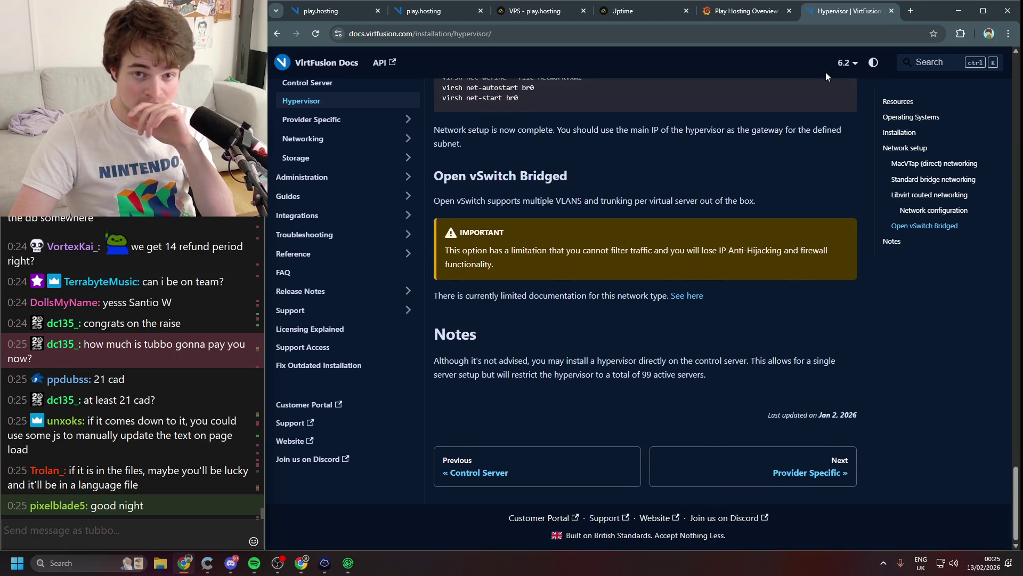
{"action": "left_click", "coordinate": [891, 11]}
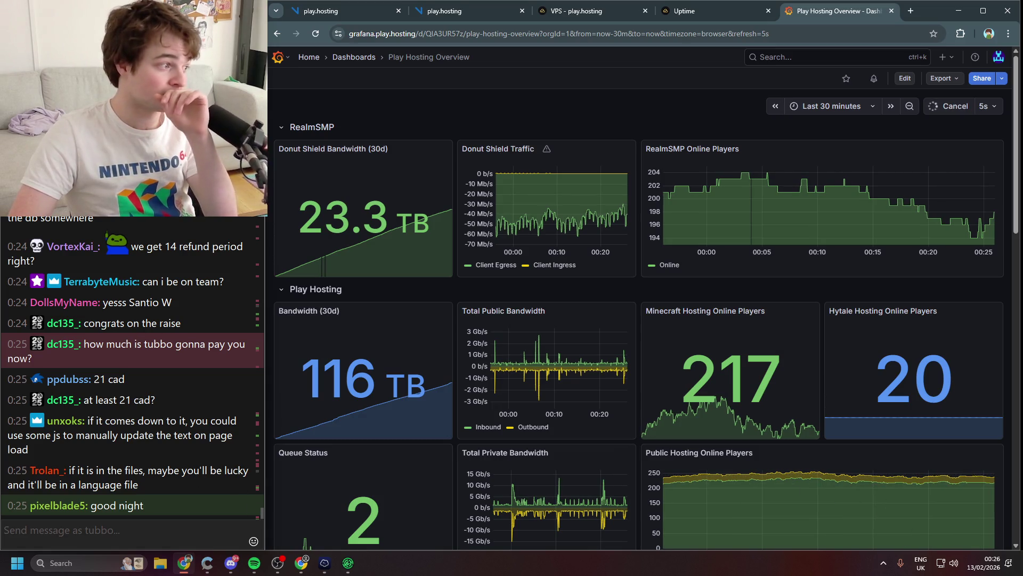
- Check Discord, then switch to the play.hosting Uptime status page
{"action": "key", "text": "alt+Tab"}
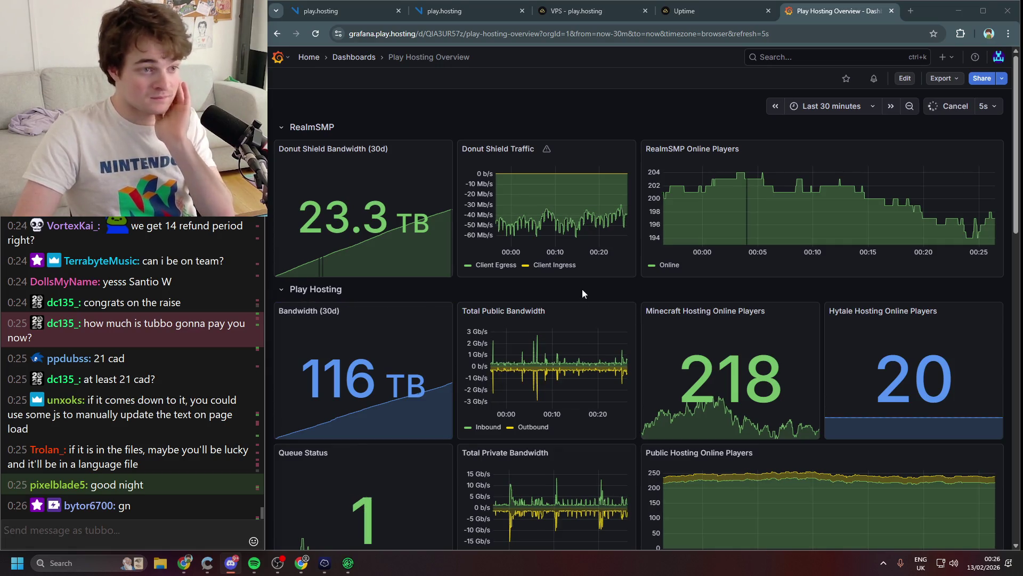
{"action": "left_click", "coordinate": [706, 12]}
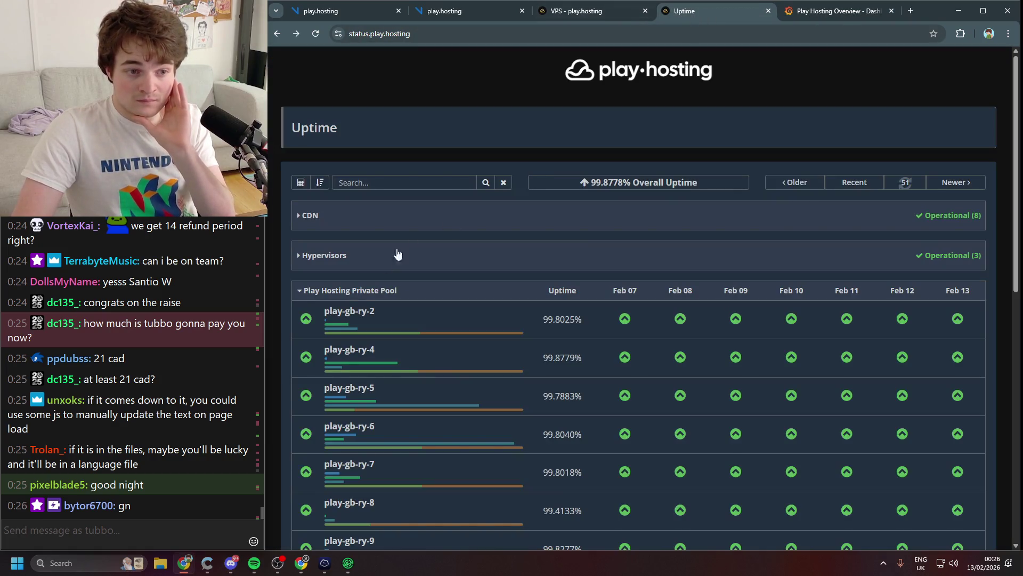
- Collapse the Private Pool group, close the status page, and open a fresh tab from the VPS store
{"action": "left_click", "coordinate": [353, 304]}
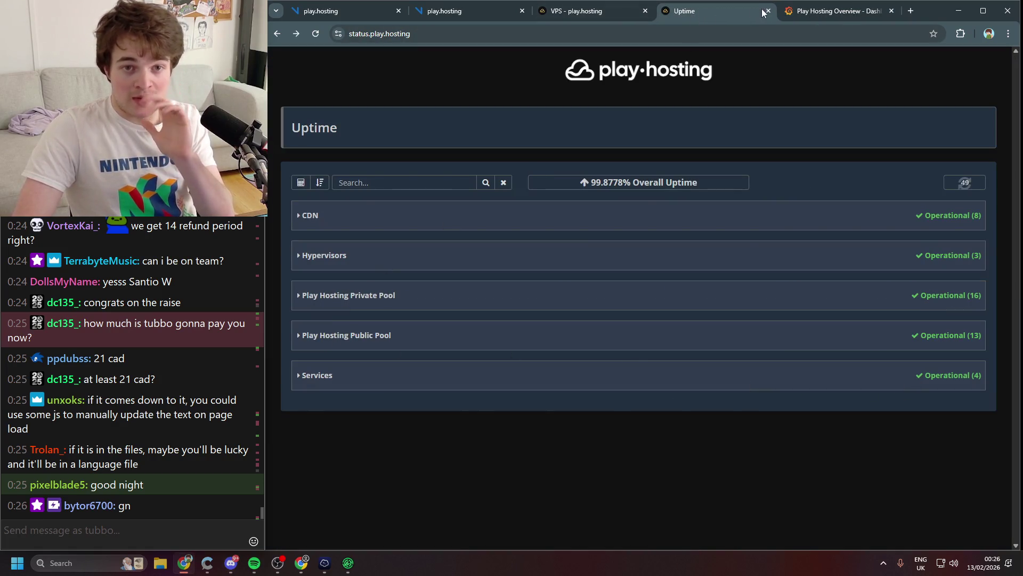
{"action": "left_click", "coordinate": [768, 11]}
{"action": "left_click", "coordinate": [606, 16]}
{"action": "scroll", "coordinate": [650, 227], "scroll_direction": "down", "scroll_amount": 5}
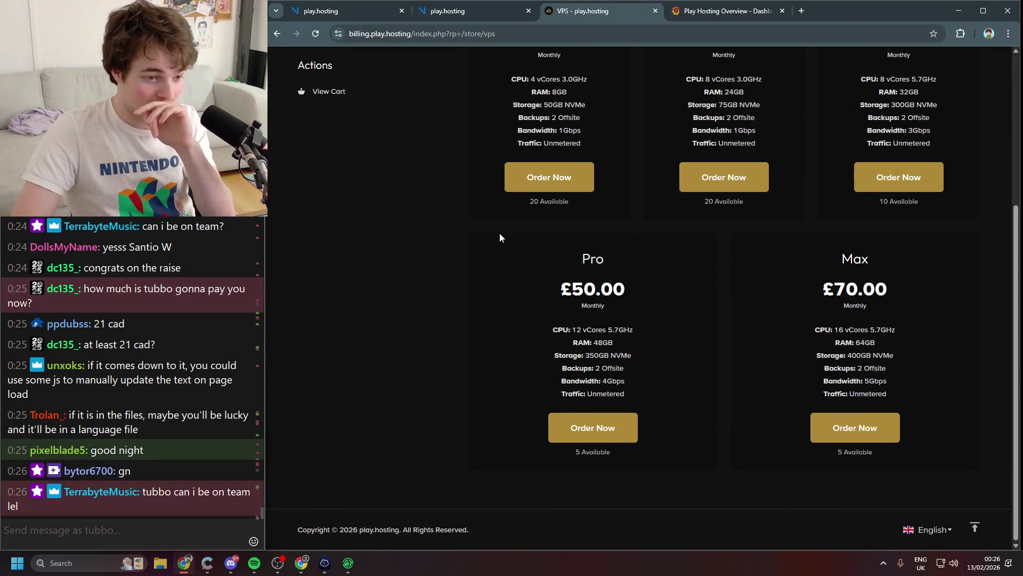
{"action": "scroll", "coordinate": [436, 269], "scroll_direction": "up", "scroll_amount": 5}
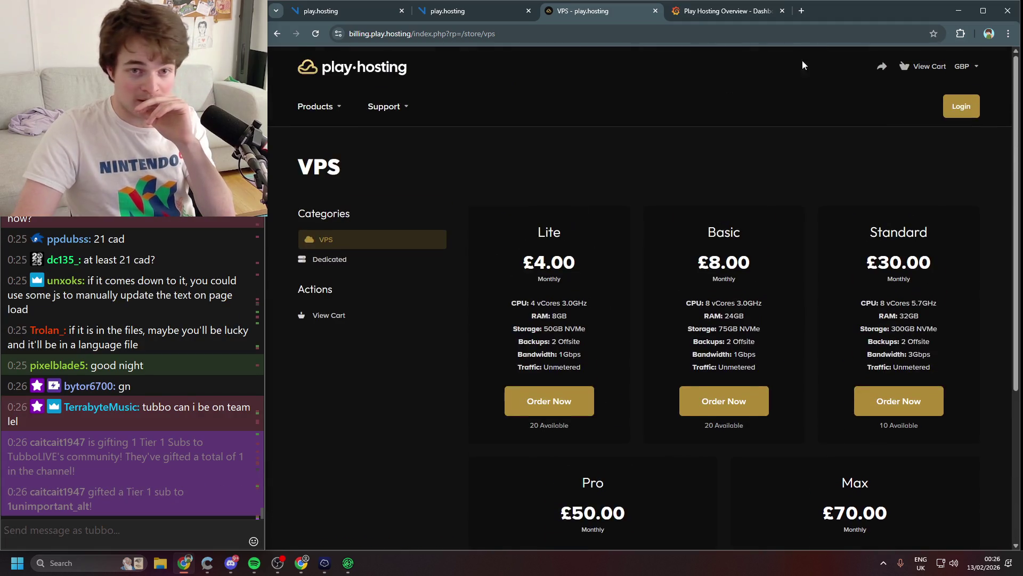
{"action": "left_click", "coordinate": [802, 11]}
{"action": "type", "text": "ip"}
{"action": "key", "text": "Return"}
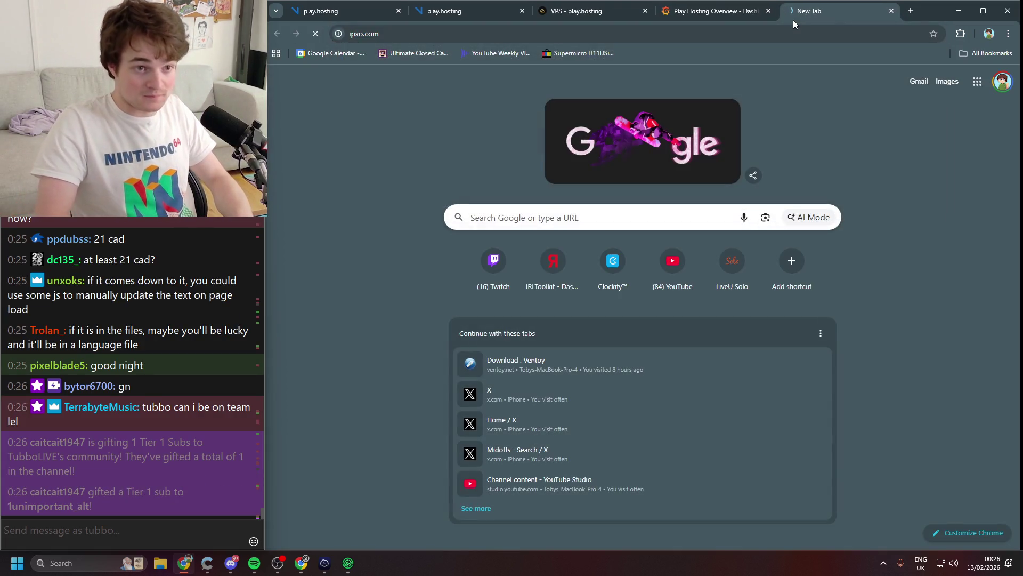
{"action": "left_click", "coordinate": [891, 10]}
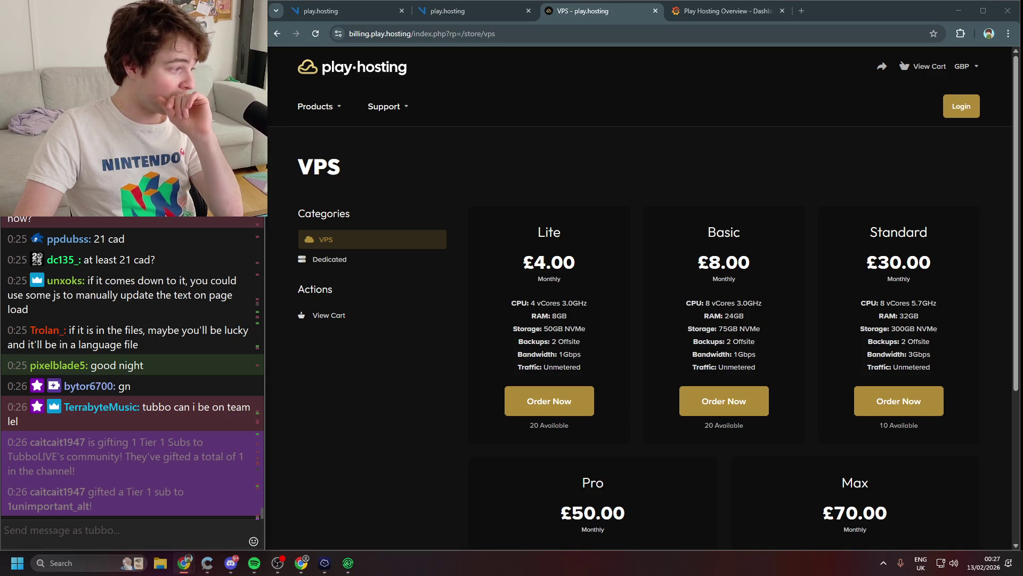
- Drag the IPXO IP Leasing tab into the main window and open the /24 subnet listings
{"action": "mouse_move", "coordinate": [1022, 32]}
{"action": "left_mouse_down"}
{"action": "mouse_move", "coordinate": [735, 51]}
{"action": "mouse_move", "coordinate": [832, 11]}
{"action": "left_mouse_up"}
{"action": "scroll", "coordinate": [696, 298], "scroll_direction": "down", "scroll_amount": 1}
{"action": "scroll", "coordinate": [696, 299], "scroll_direction": "down", "scroll_amount": 1}
{"action": "scroll", "coordinate": [868, 419], "scroll_direction": "down", "scroll_amount": 2}
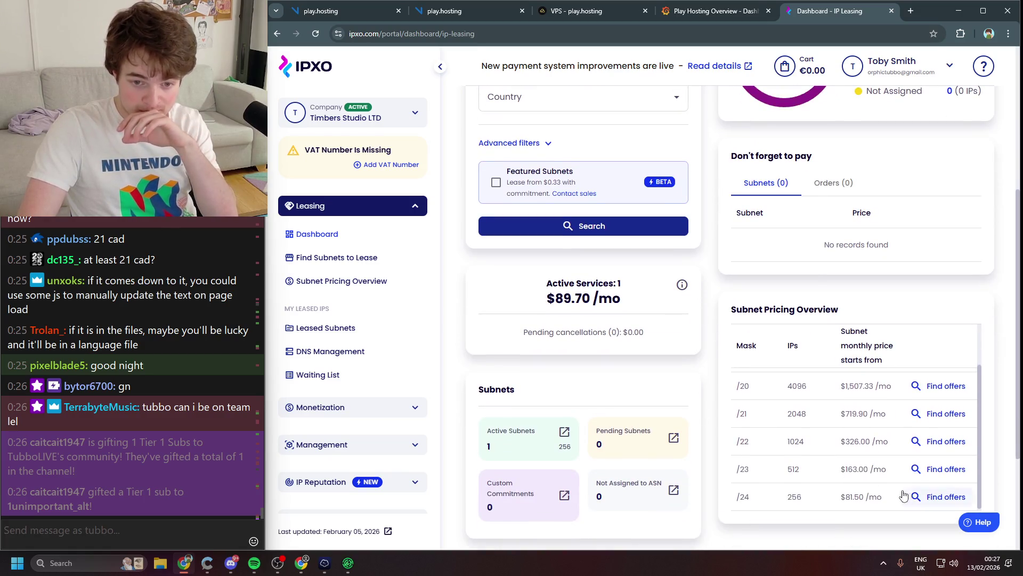
{"action": "left_click", "coordinate": [937, 496]}
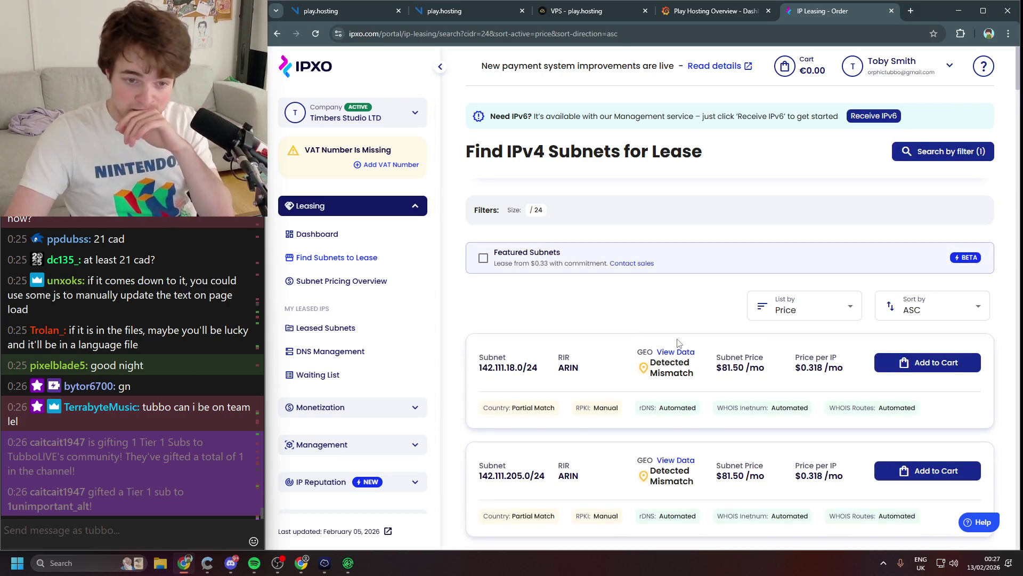
{"action": "scroll", "coordinate": [671, 356], "scroll_direction": "down", "scroll_amount": 2}
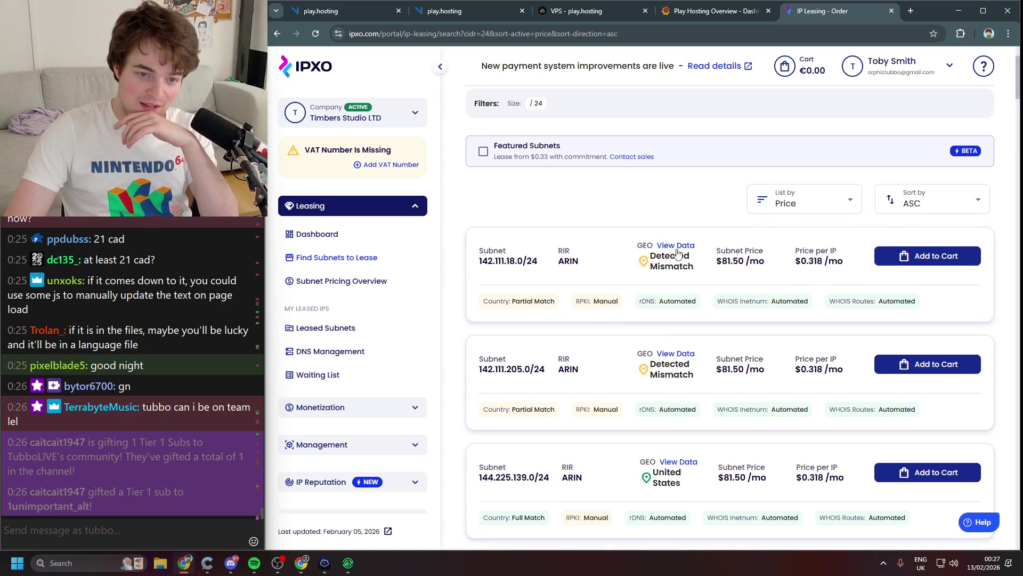
{"action": "scroll", "coordinate": [642, 308], "scroll_direction": "down", "scroll_amount": 1}
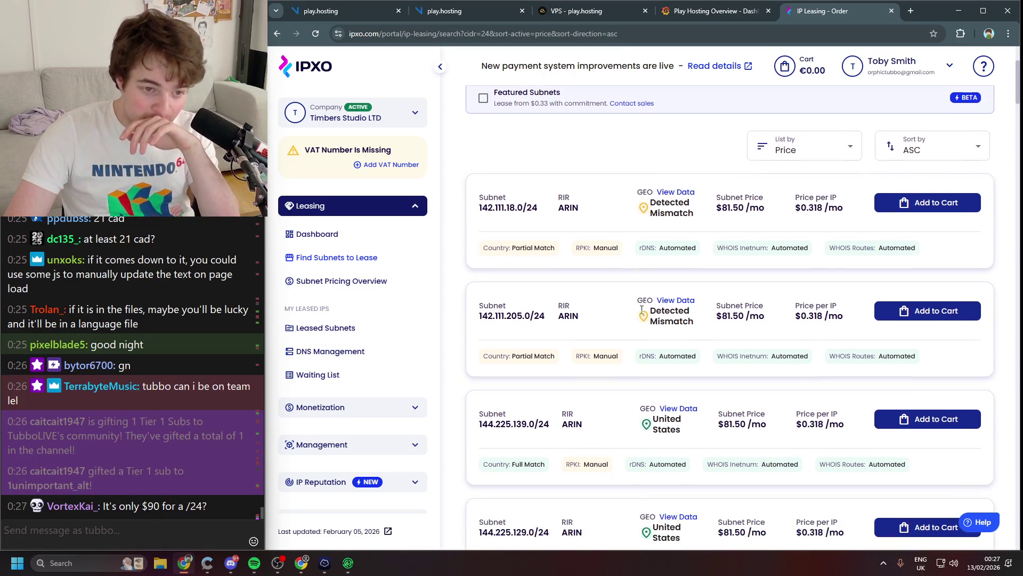
{"action": "scroll", "coordinate": [595, 336], "scroll_direction": "down", "scroll_amount": 1}
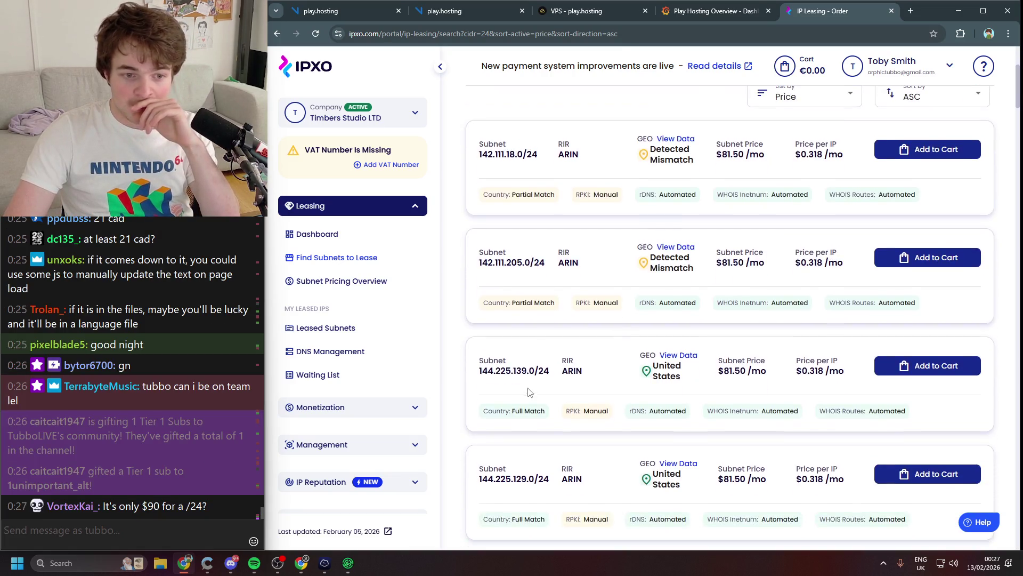
{"action": "left_click_drag", "start_coordinate": [480, 372], "coordinate": [517, 382]}
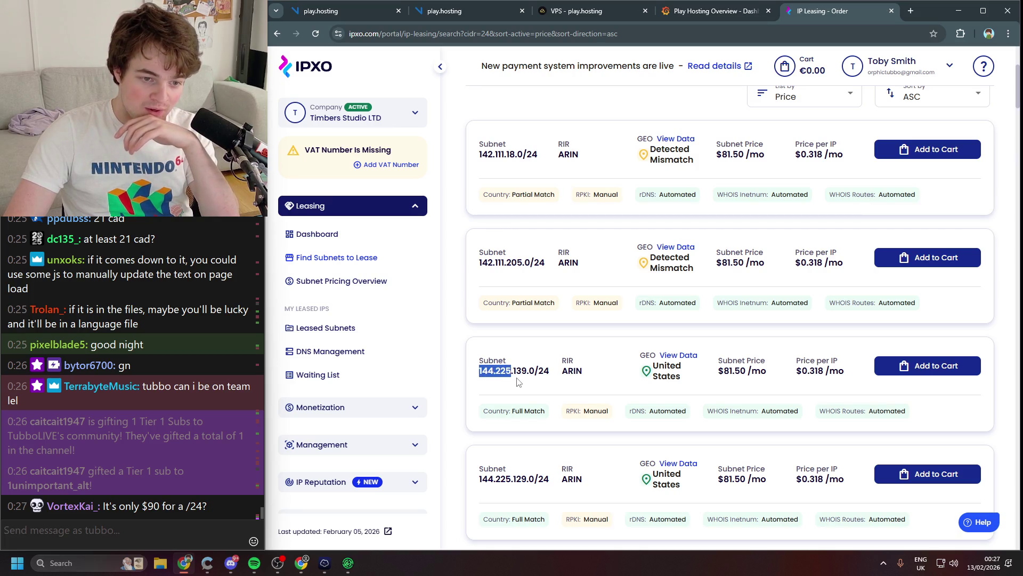
{"action": "left_click", "coordinate": [516, 376]}
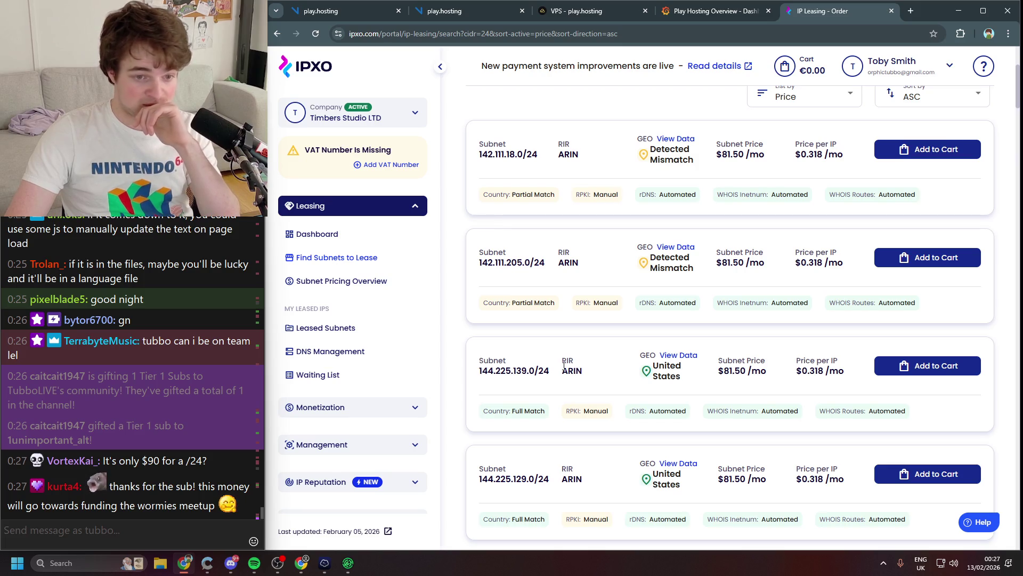
{"action": "mouse_move", "coordinate": [589, 412]}
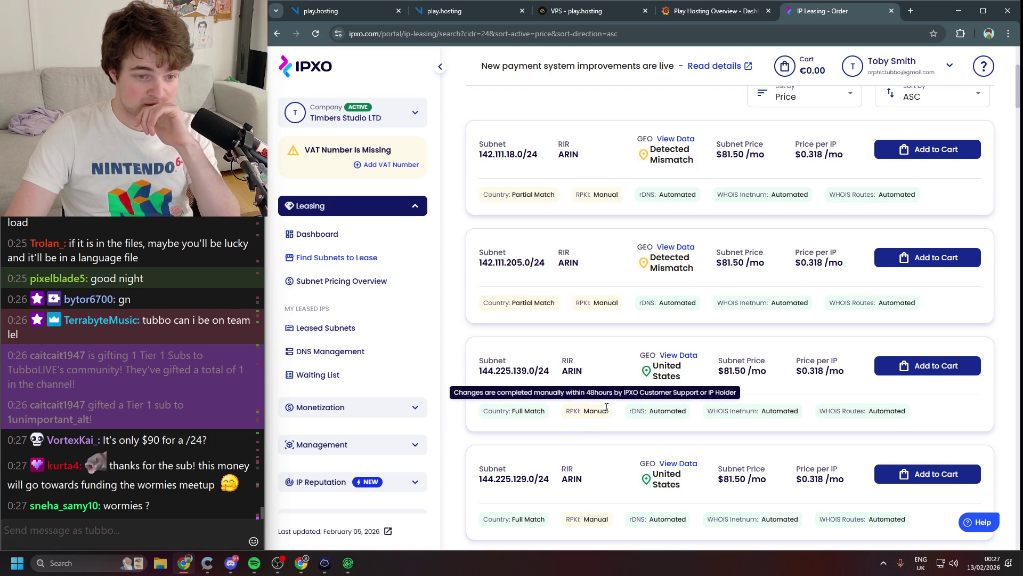
{"action": "scroll", "coordinate": [482, 431], "scroll_direction": "down", "scroll_amount": 1}
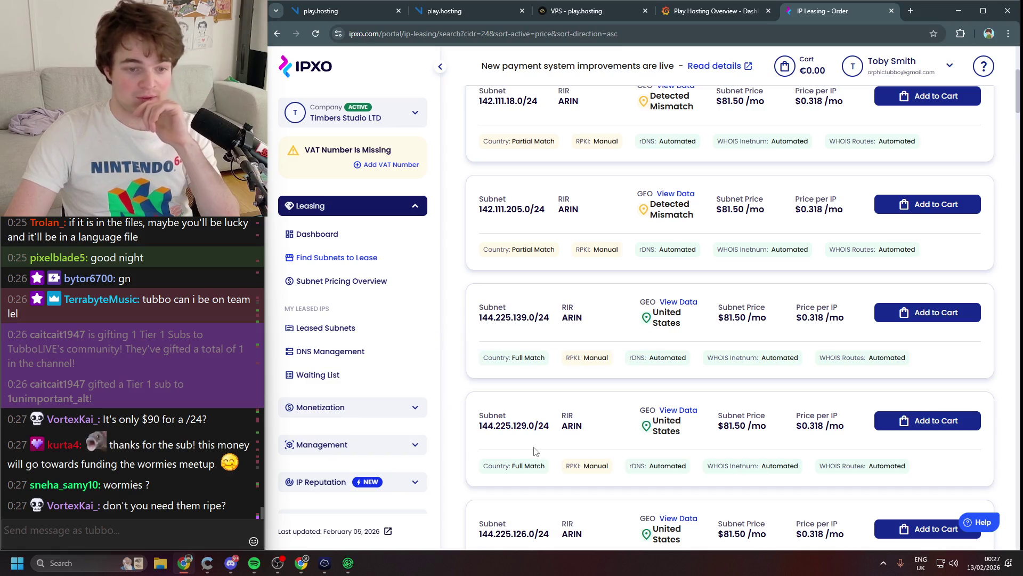
{"action": "scroll", "coordinate": [545, 424], "scroll_direction": "down", "scroll_amount": 1}
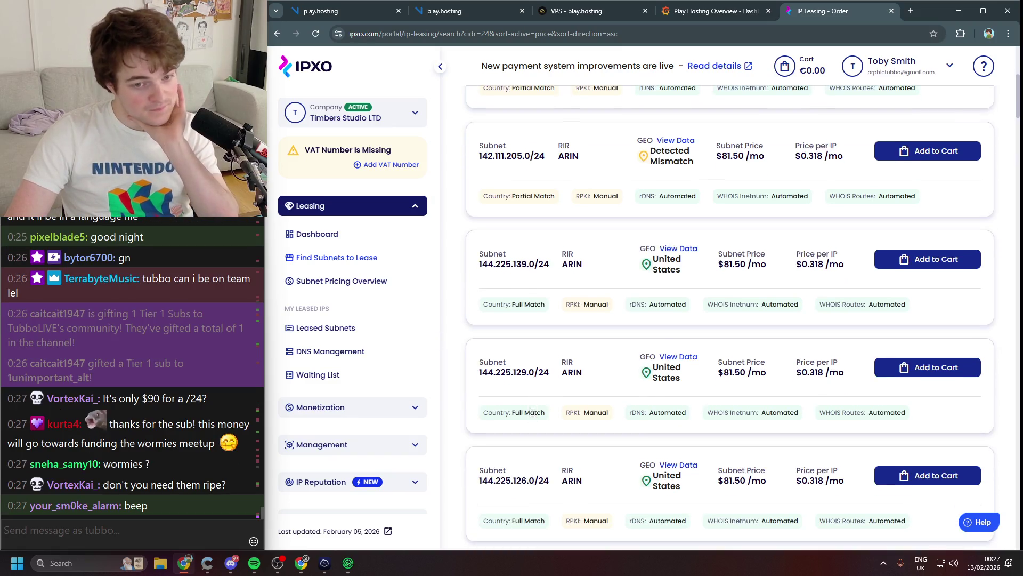
{"action": "scroll", "coordinate": [555, 360], "scroll_direction": "down", "scroll_amount": 3}
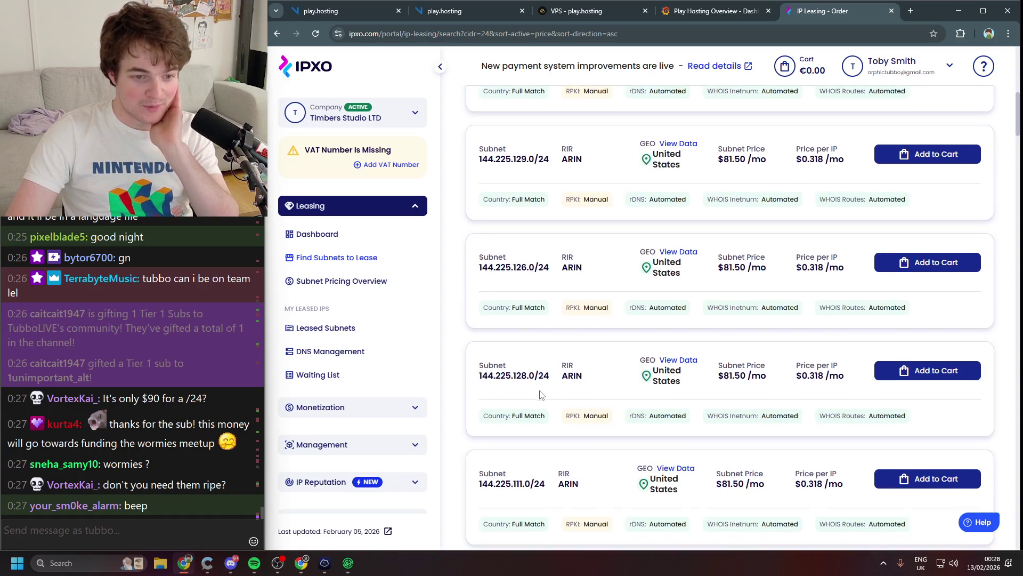
{"action": "scroll", "coordinate": [538, 391], "scroll_direction": "down", "scroll_amount": 2}
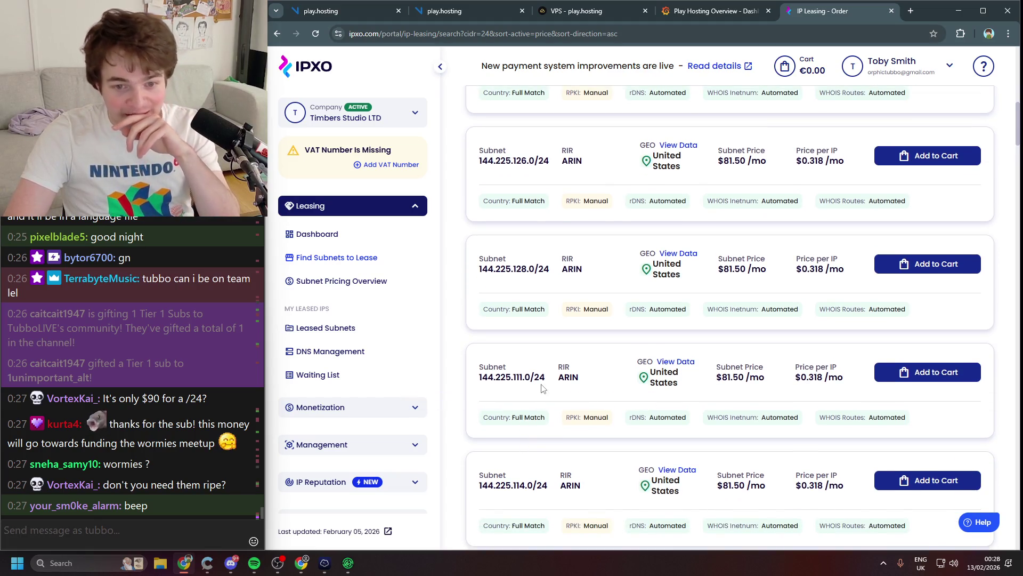
{"action": "scroll", "coordinate": [540, 387], "scroll_direction": "down", "scroll_amount": 3}
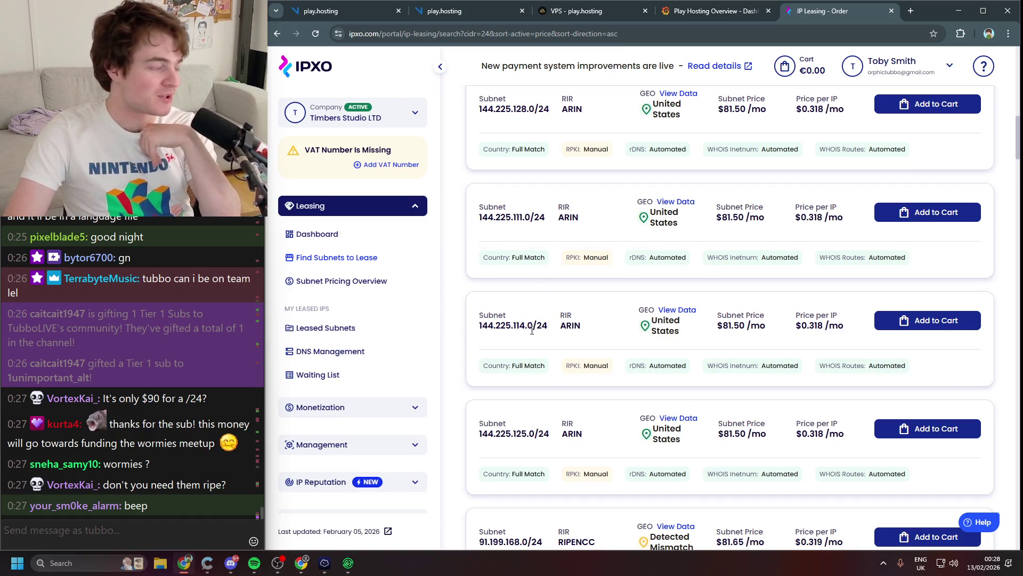
{"action": "scroll", "coordinate": [523, 344], "scroll_direction": "down", "scroll_amount": 2}
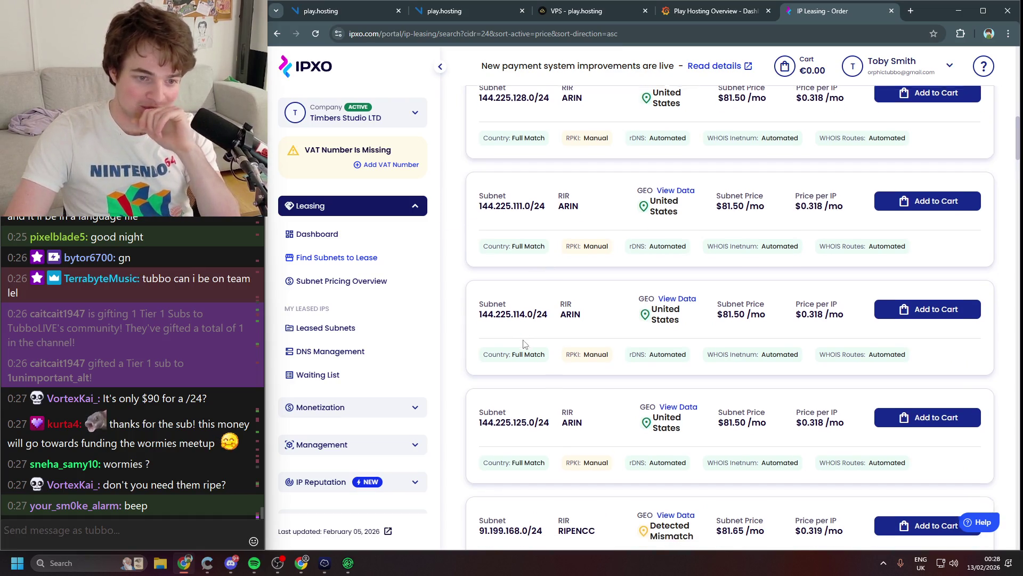
{"action": "scroll", "coordinate": [524, 257], "scroll_direction": "down", "scroll_amount": 2}
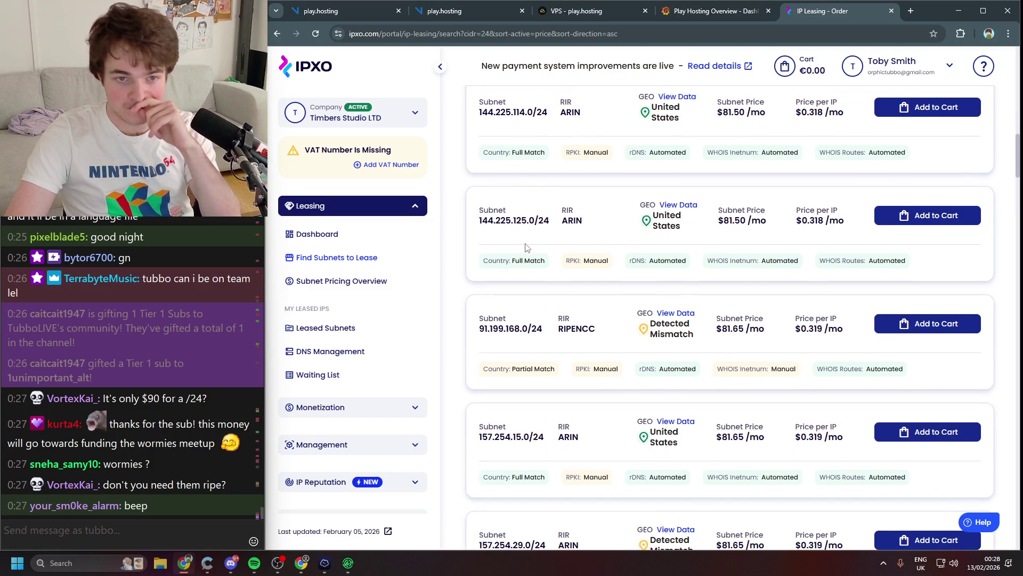
{"action": "scroll", "coordinate": [526, 248], "scroll_direction": "up", "scroll_amount": 10}
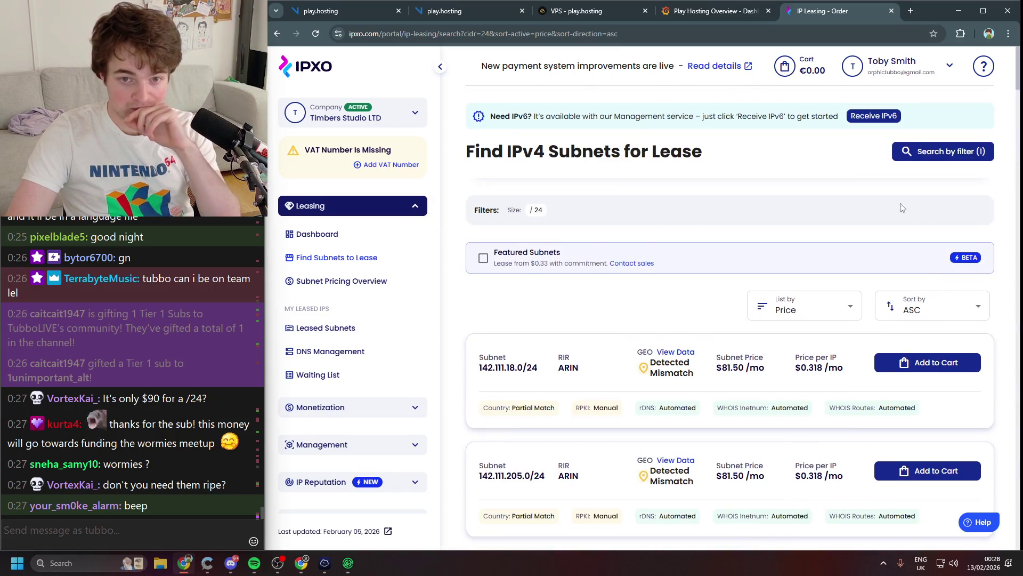
- Search for subnet address '62', dismiss the invalid IPv4 error, and remove that filter
{"action": "left_click", "coordinate": [938, 151]}
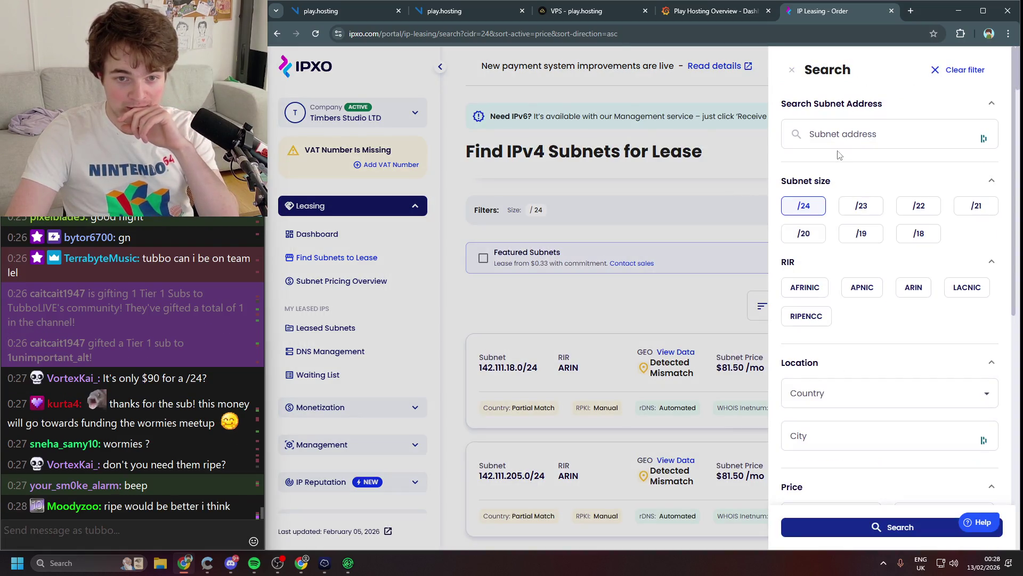
{"action": "left_click", "coordinate": [860, 147]}
{"action": "type", "text": "62"}
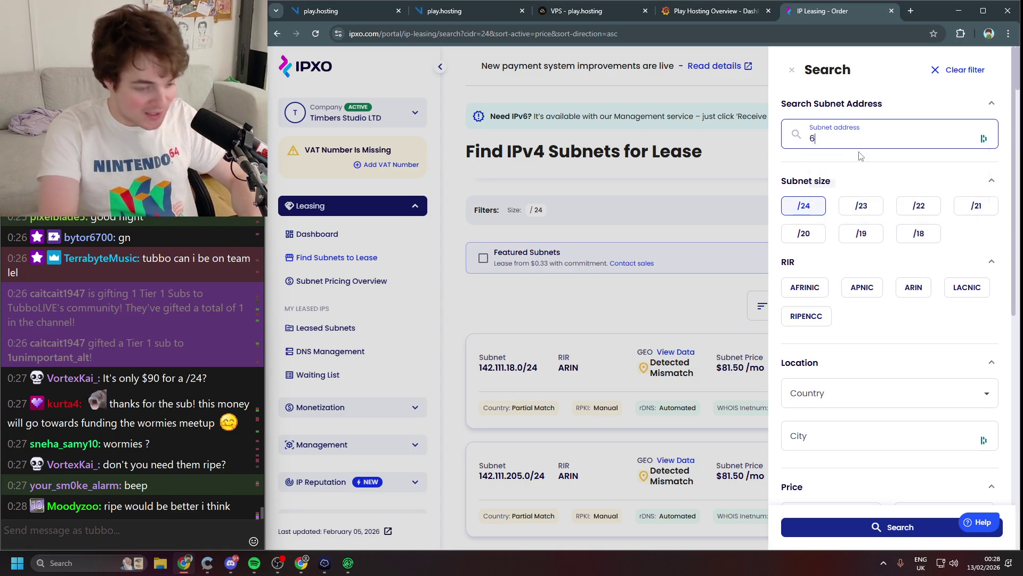
{"action": "left_click", "coordinate": [897, 527]}
{"action": "left_click", "coordinate": [966, 143]}
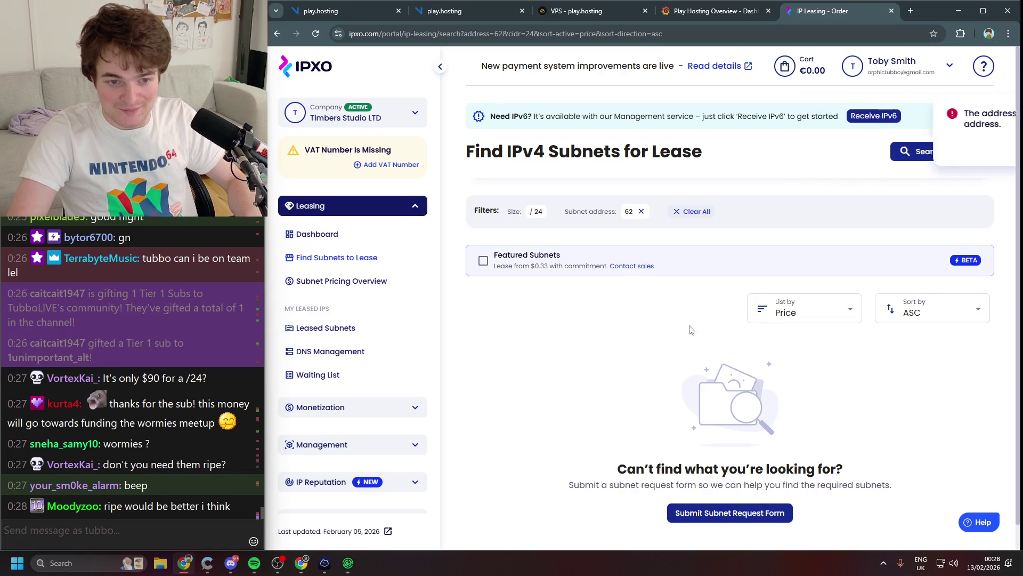
{"action": "scroll", "coordinate": [826, 176], "scroll_direction": "down", "scroll_amount": 1}
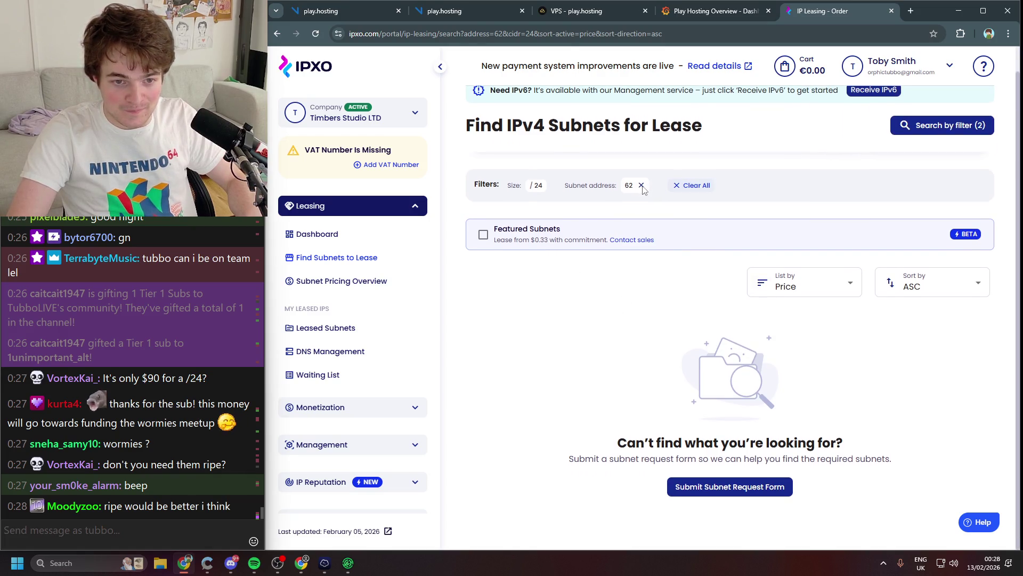
{"action": "left_click", "coordinate": [642, 185]}
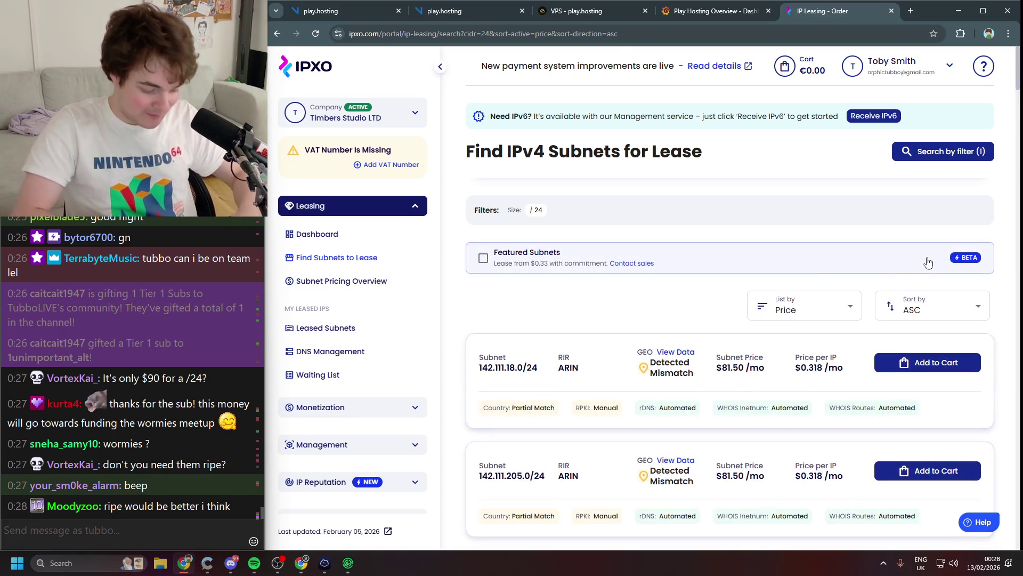
- Search the lease listings for subnet address '62.0.0.0'
{"action": "left_click", "coordinate": [930, 159]}
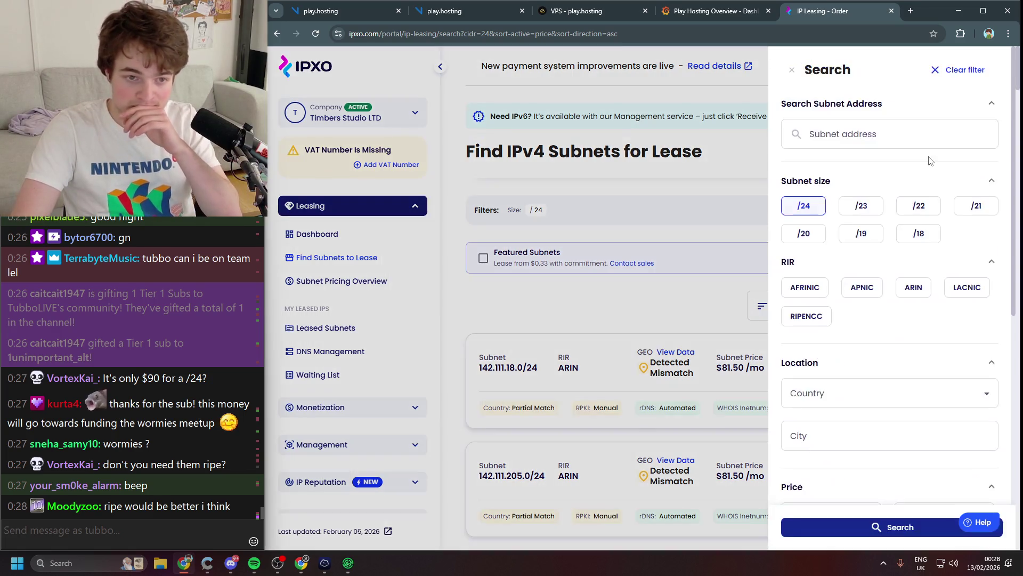
{"action": "left_click", "coordinate": [852, 140]}
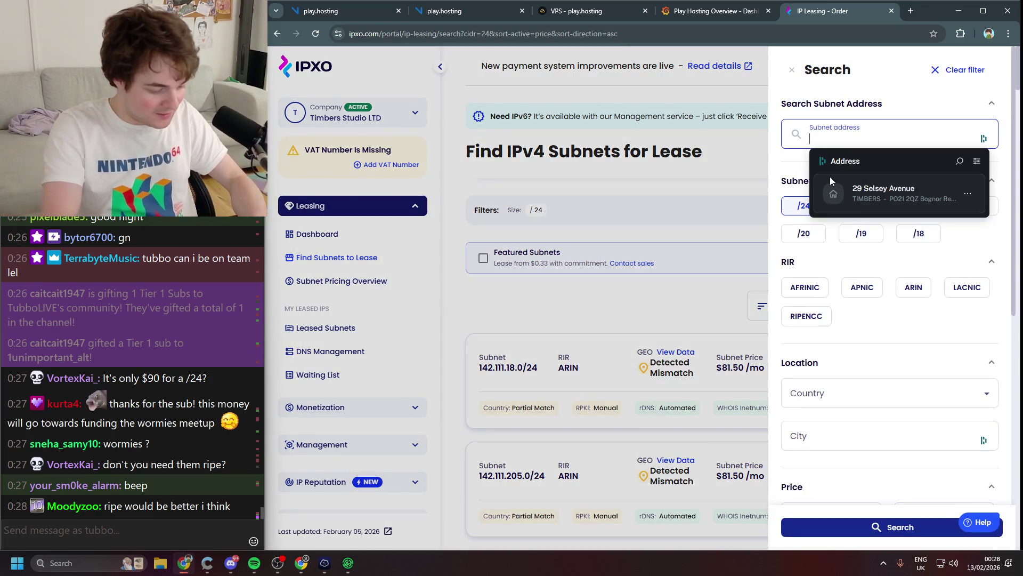
{"action": "type", "text": "62.0.0.0"}
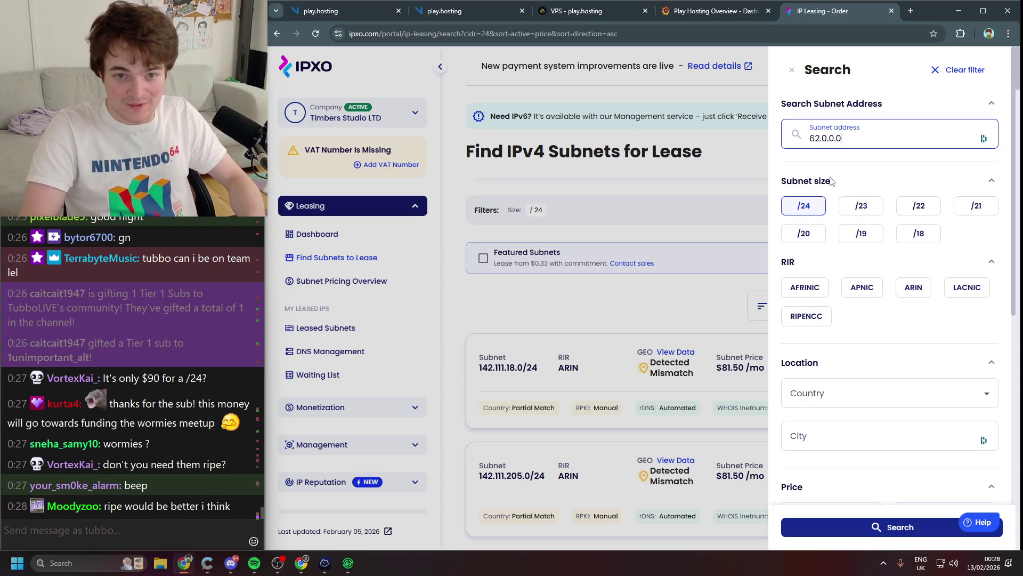
{"action": "left_click", "coordinate": [886, 528]}
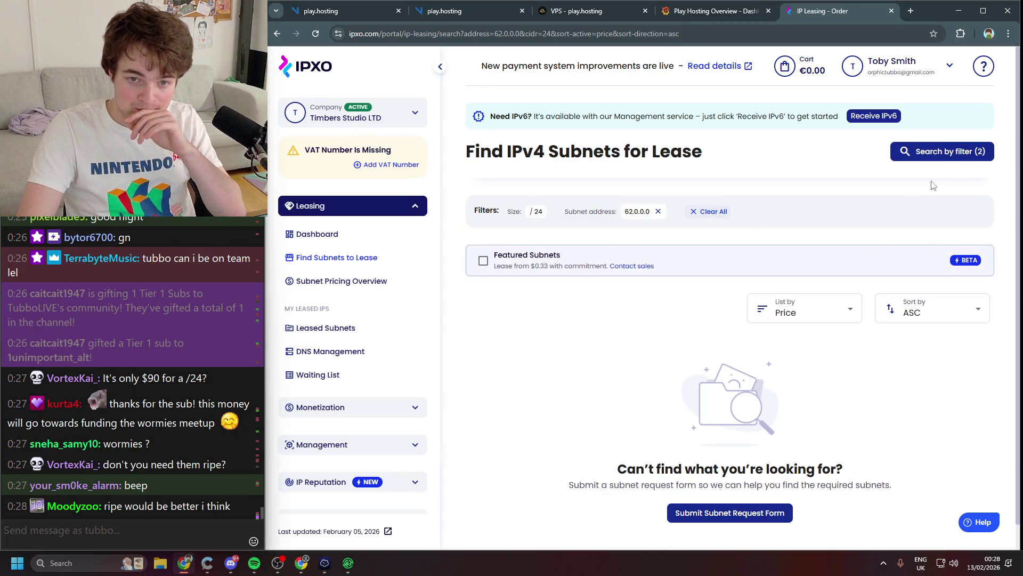
- Search 62.0.0.0/18, then drop the address filter so only Size /18 remains
{"action": "left_click", "coordinate": [955, 153]}
{"action": "left_click", "coordinate": [888, 140]}
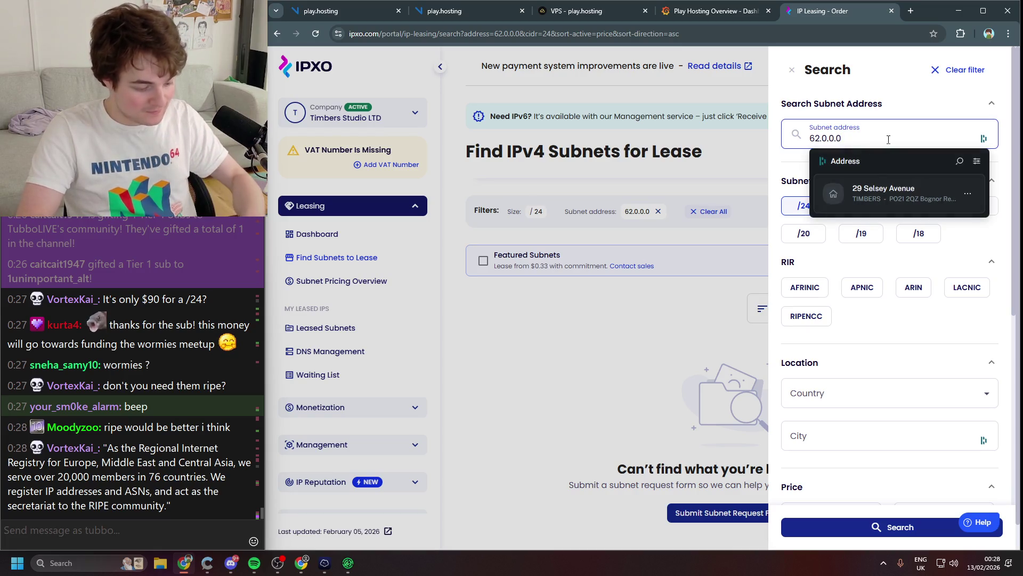
{"action": "type", "text": "/8"}
{"action": "key", "text": "BackSpace"}
{"action": "type", "text": "5"}
{"action": "key", "text": "BackSpace"}
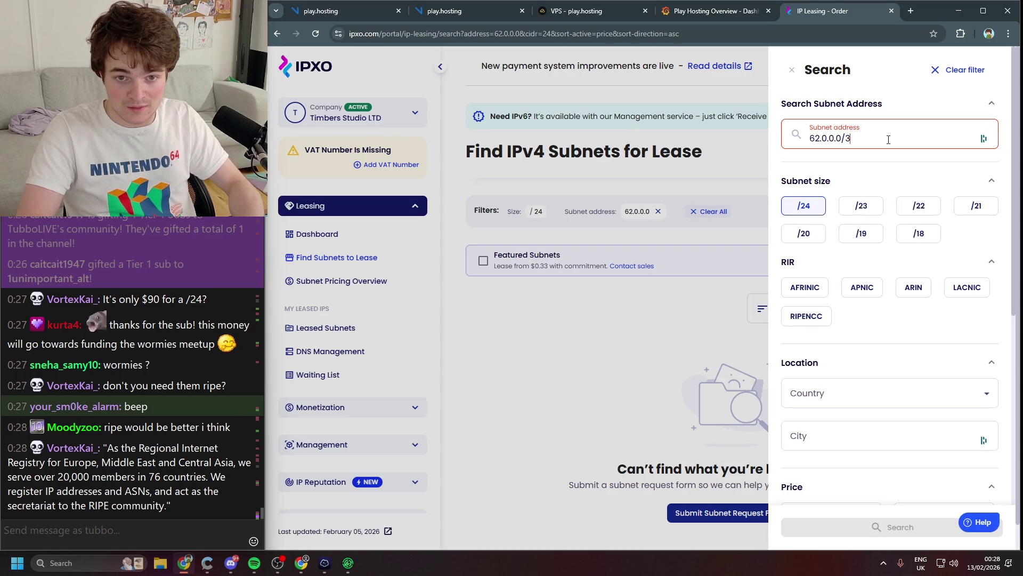
{"action": "type", "text": "10"}
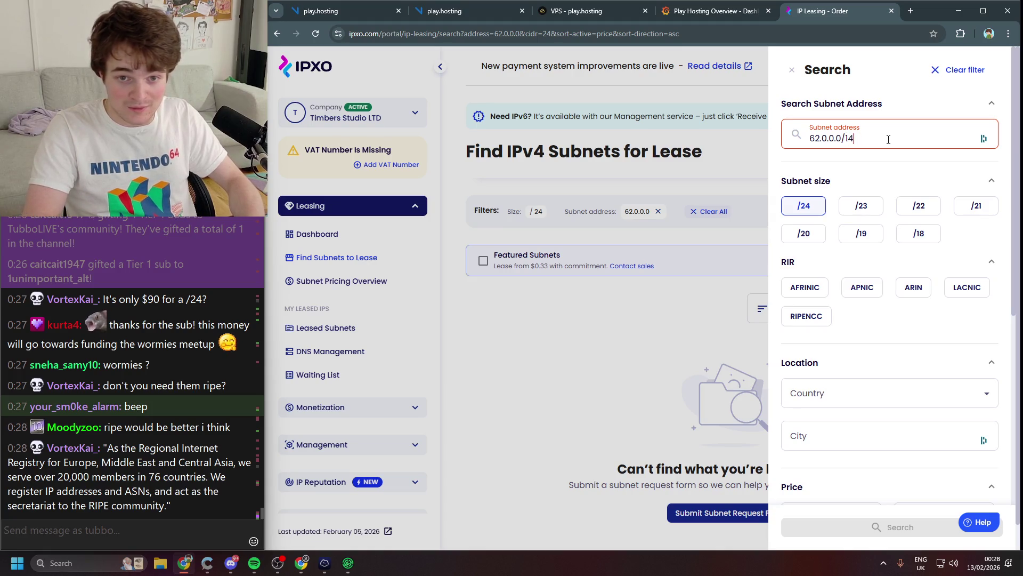
{"action": "key", "text": "BackSpace"}
{"action": "type", "text": "8"}
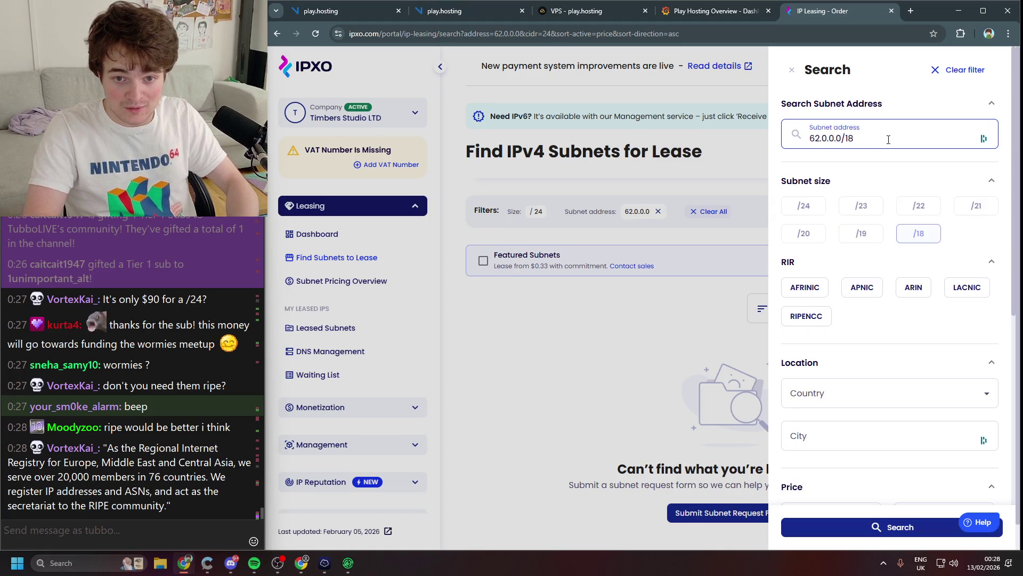
{"action": "left_click", "coordinate": [900, 528]}
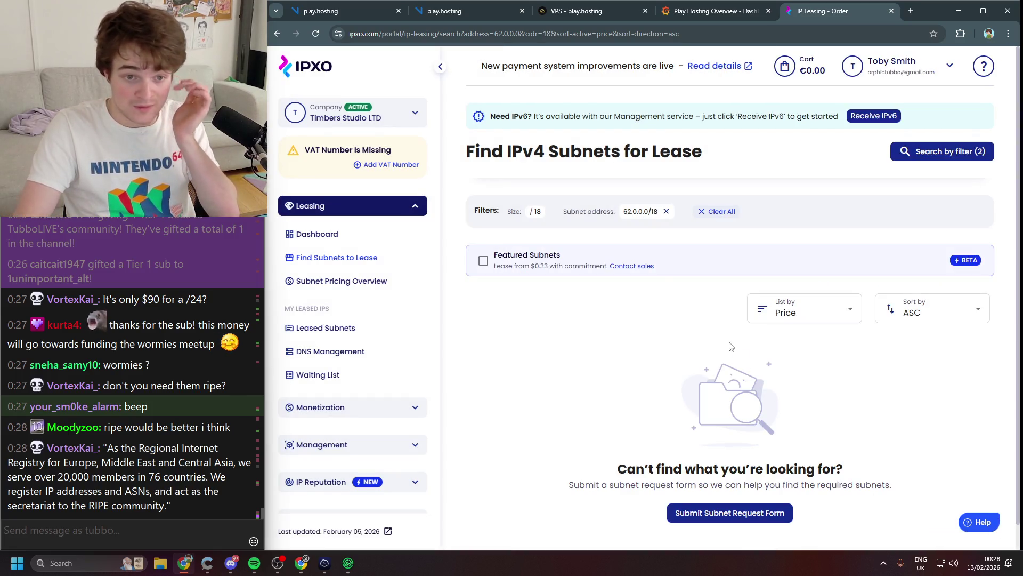
{"action": "left_click", "coordinate": [666, 212]}
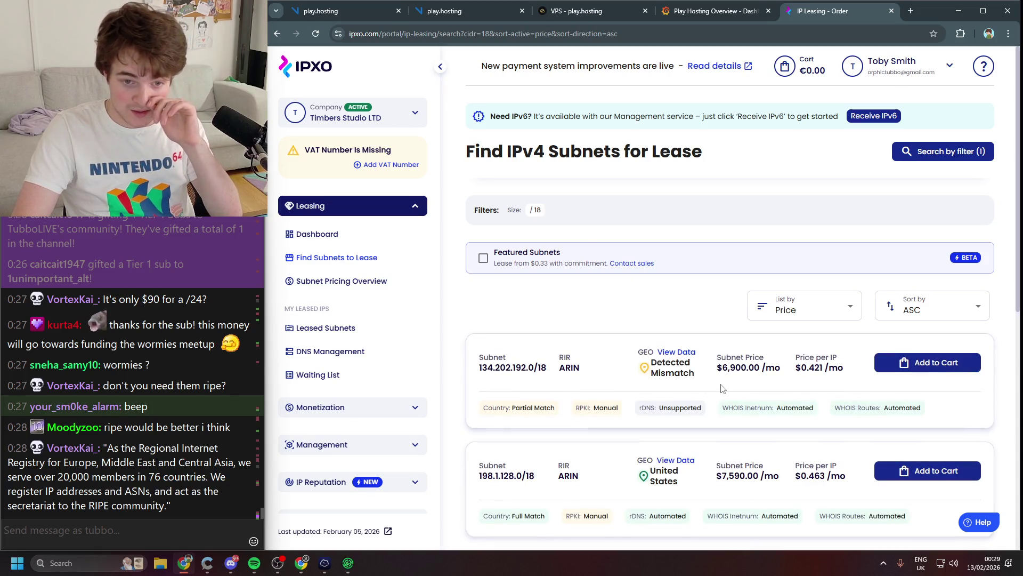
- Filter IPXO's lease search to /24 subnets and turn on the Featured Subnets filter
{"action": "scroll", "coordinate": [567, 358], "scroll_direction": "down", "scroll_amount": 2}
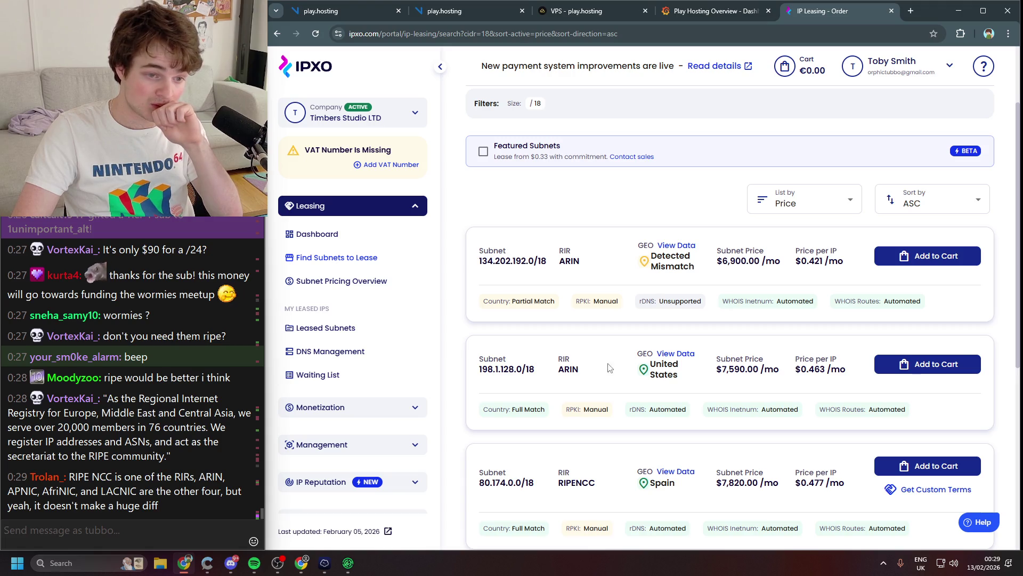
{"action": "scroll", "coordinate": [603, 365], "scroll_direction": "up", "scroll_amount": 2}
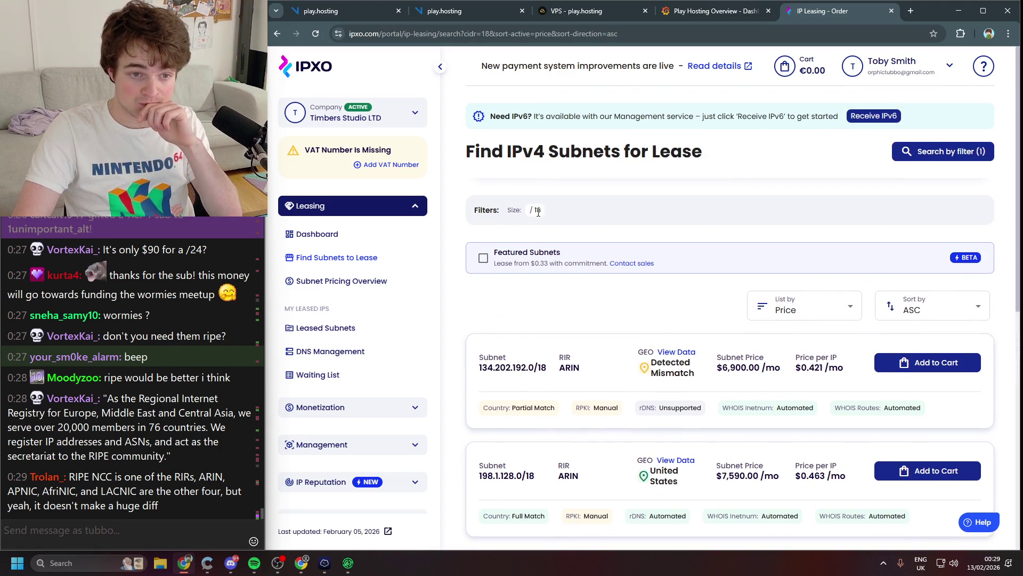
{"action": "left_click", "coordinate": [933, 152]}
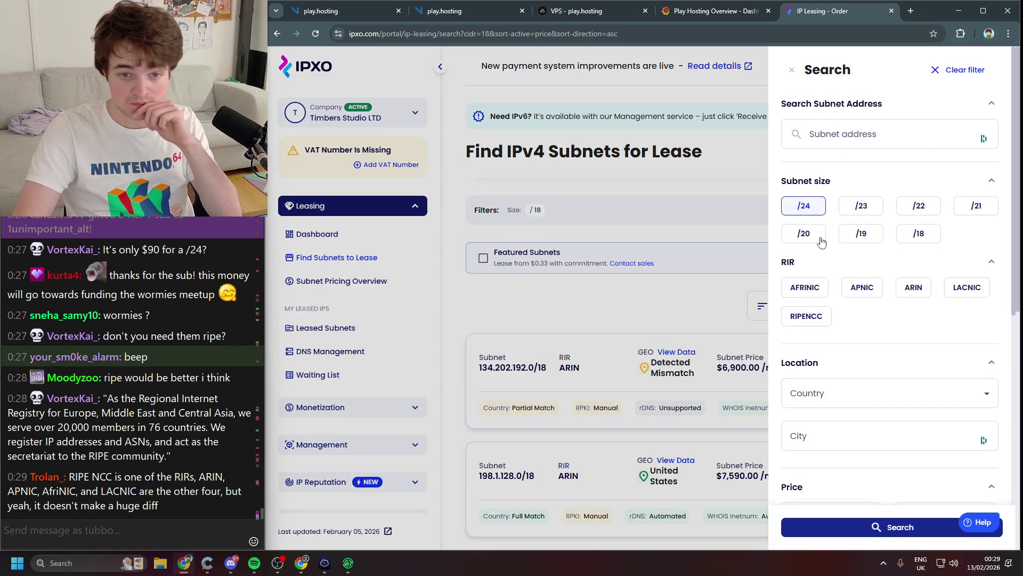
{"action": "left_click", "coordinate": [813, 210]}
{"action": "left_click", "coordinate": [901, 526]}
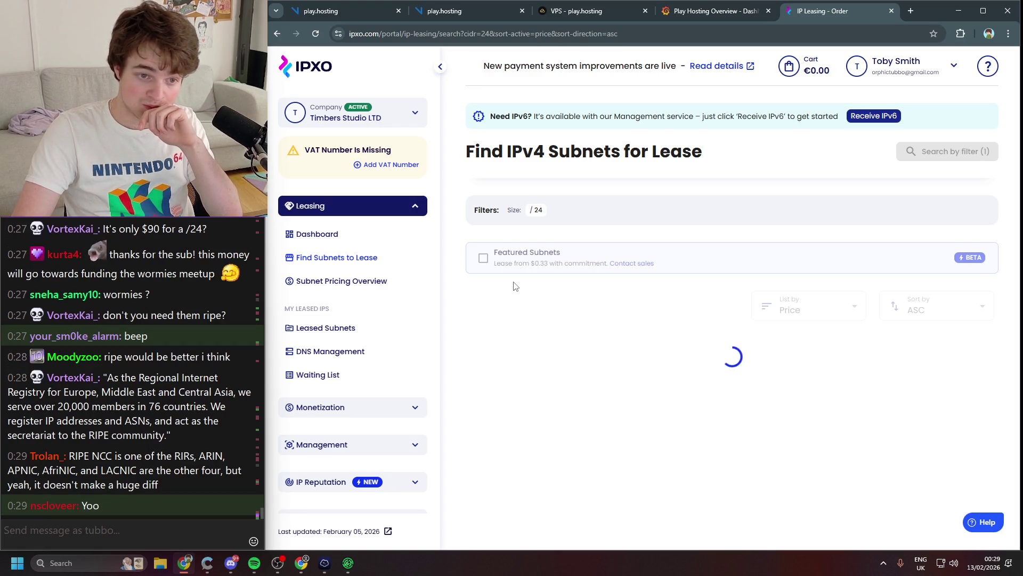
{"action": "left_click", "coordinate": [483, 259]}
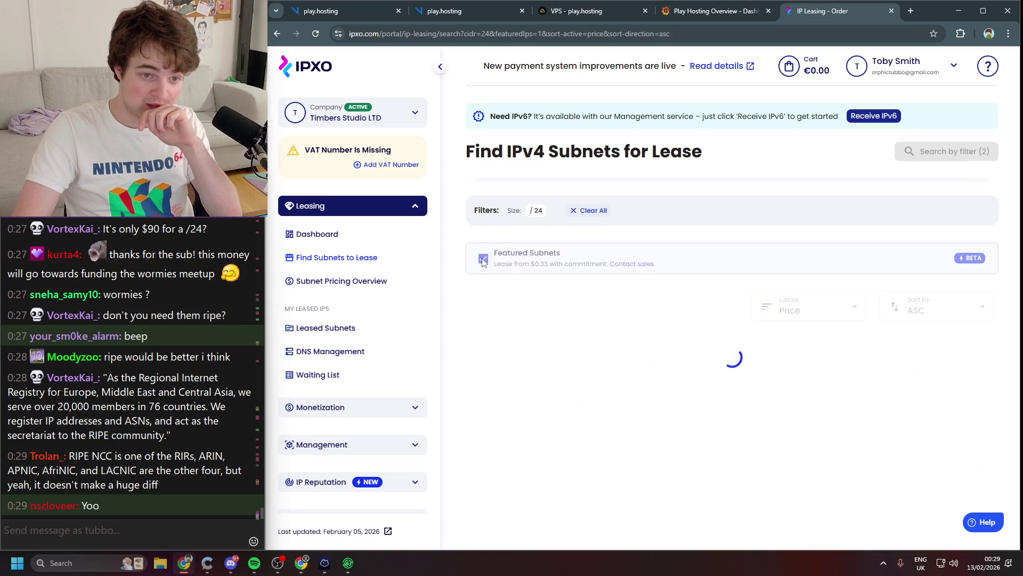
- Browse the $89.60/mo featured results and add 82.38.2.0/24 (United Kingdom, RIPENCC) to the cart
{"action": "scroll", "coordinate": [628, 345], "scroll_direction": "down", "scroll_amount": 1}
{"action": "scroll", "coordinate": [628, 345], "scroll_direction": "down", "scroll_amount": 6}
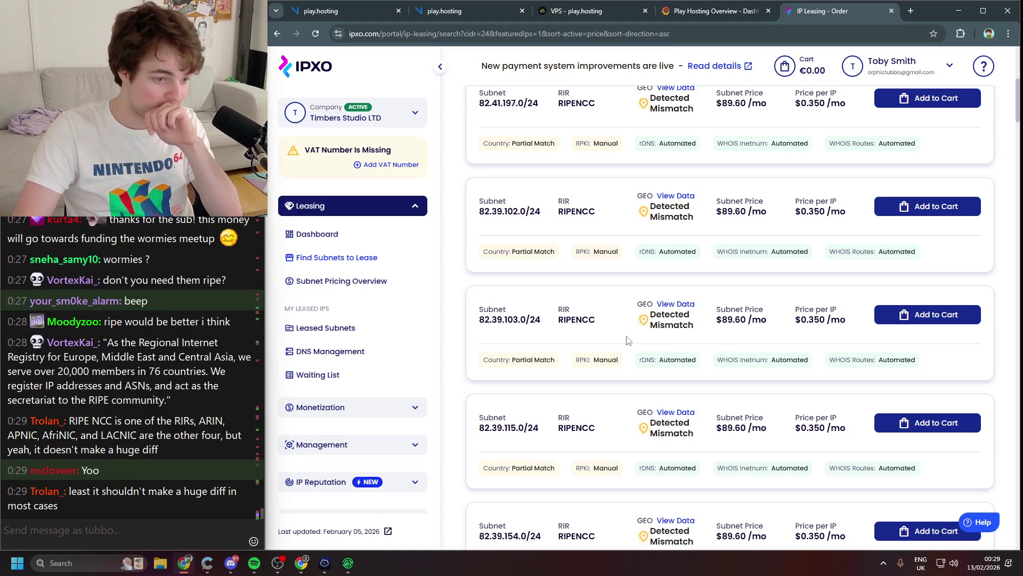
{"action": "scroll", "coordinate": [597, 362], "scroll_direction": "down", "scroll_amount": 2}
{"action": "scroll", "coordinate": [580, 370], "scroll_direction": "down", "scroll_amount": 2}
{"action": "scroll", "coordinate": [545, 336], "scroll_direction": "down", "scroll_amount": 2}
{"action": "scroll", "coordinate": [555, 336], "scroll_direction": "down", "scroll_amount": 2}
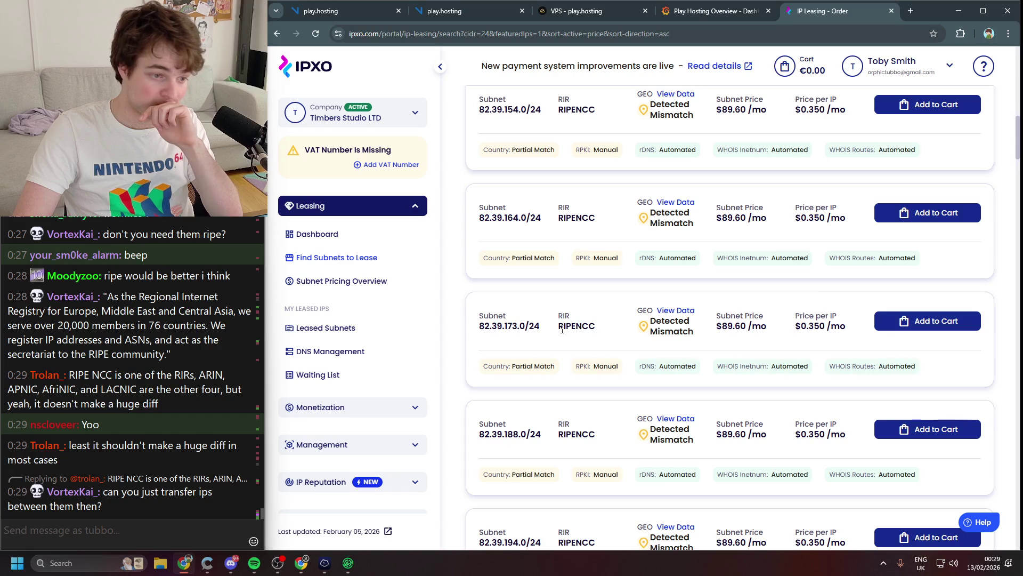
{"action": "scroll", "coordinate": [563, 329], "scroll_direction": "down", "scroll_amount": 2}
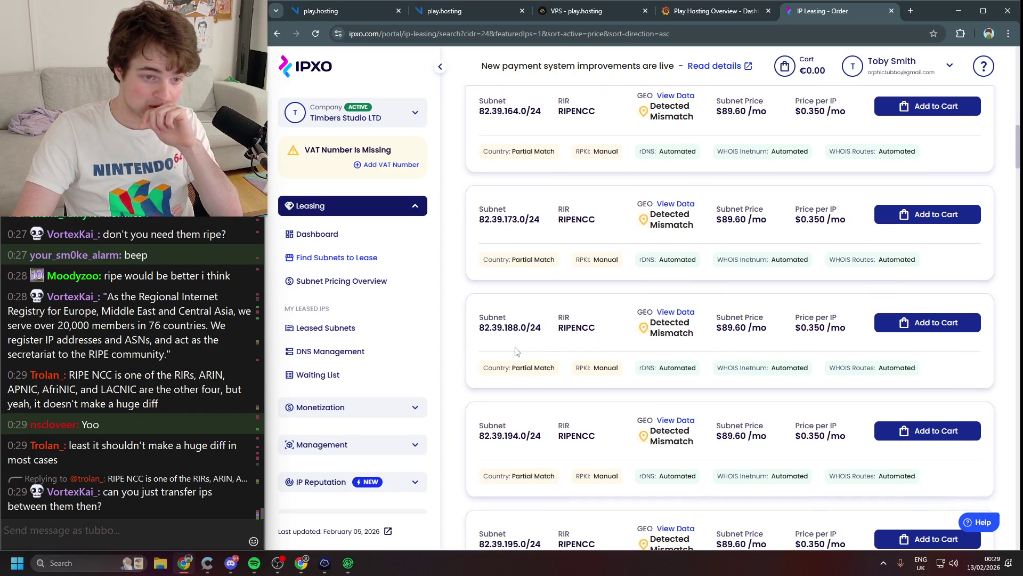
{"action": "scroll", "coordinate": [551, 350], "scroll_direction": "down", "scroll_amount": 1}
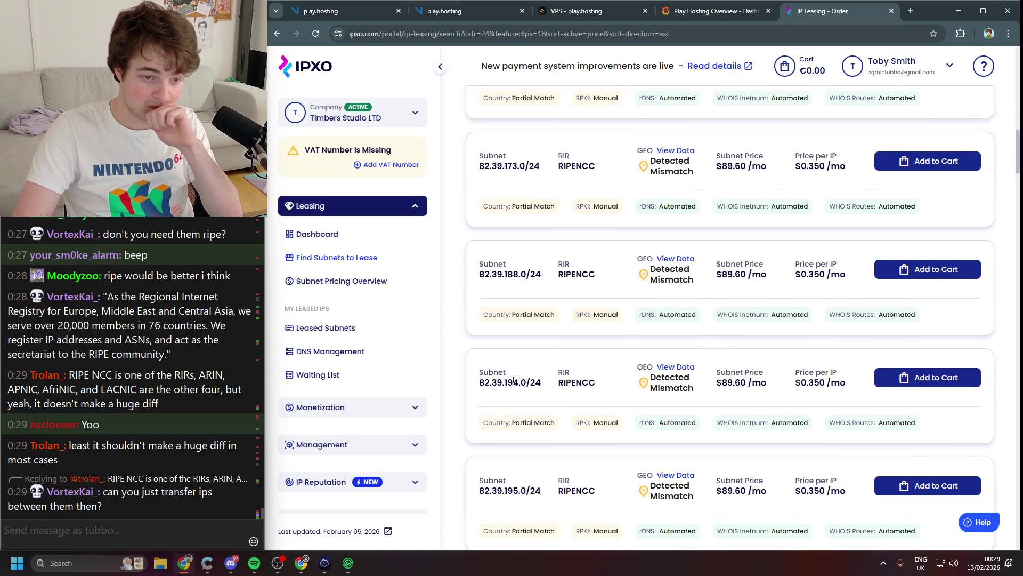
{"action": "scroll", "coordinate": [488, 399], "scroll_direction": "down", "scroll_amount": 5}
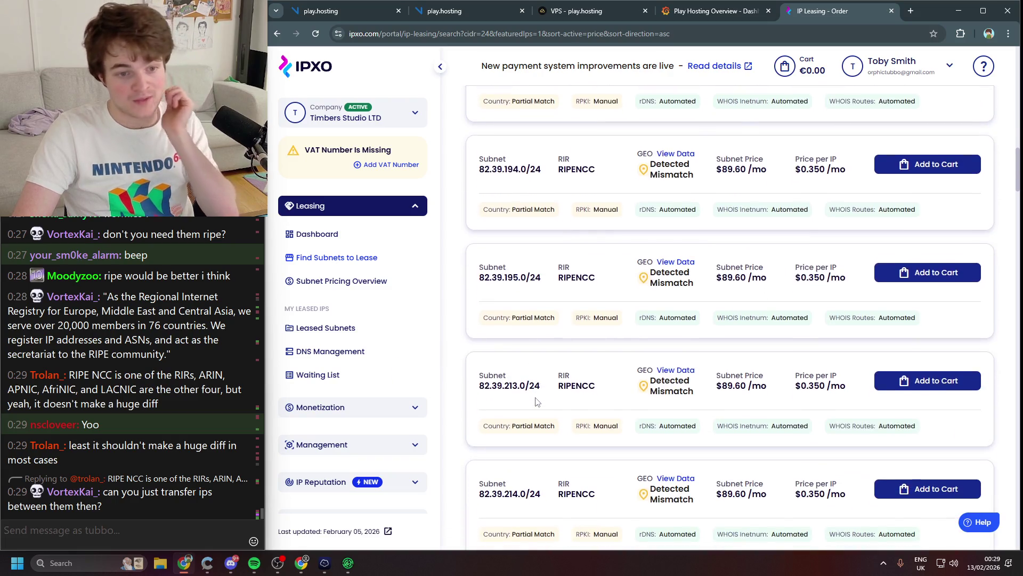
{"action": "scroll", "coordinate": [540, 403], "scroll_direction": "down", "scroll_amount": 7}
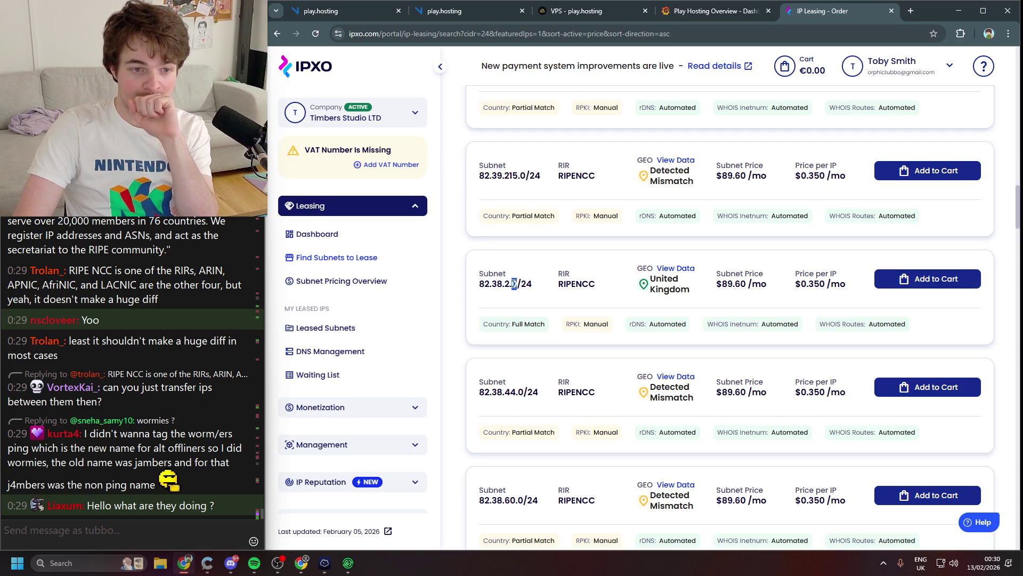
{"action": "left_click_drag", "start_coordinate": [504, 286], "coordinate": [510, 286]}
{"action": "left_click", "coordinate": [542, 268]}
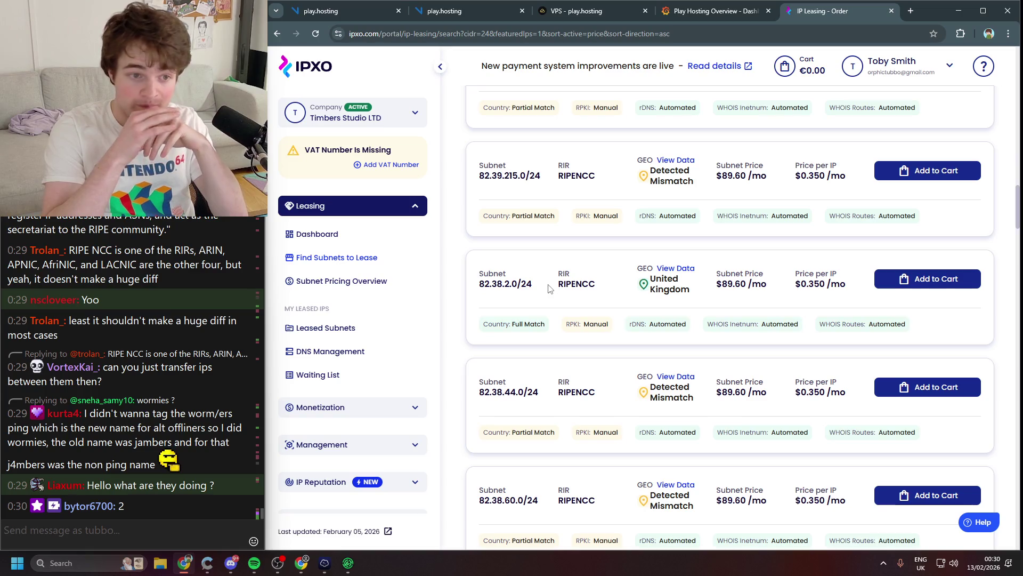
{"action": "left_click", "coordinate": [906, 278]}
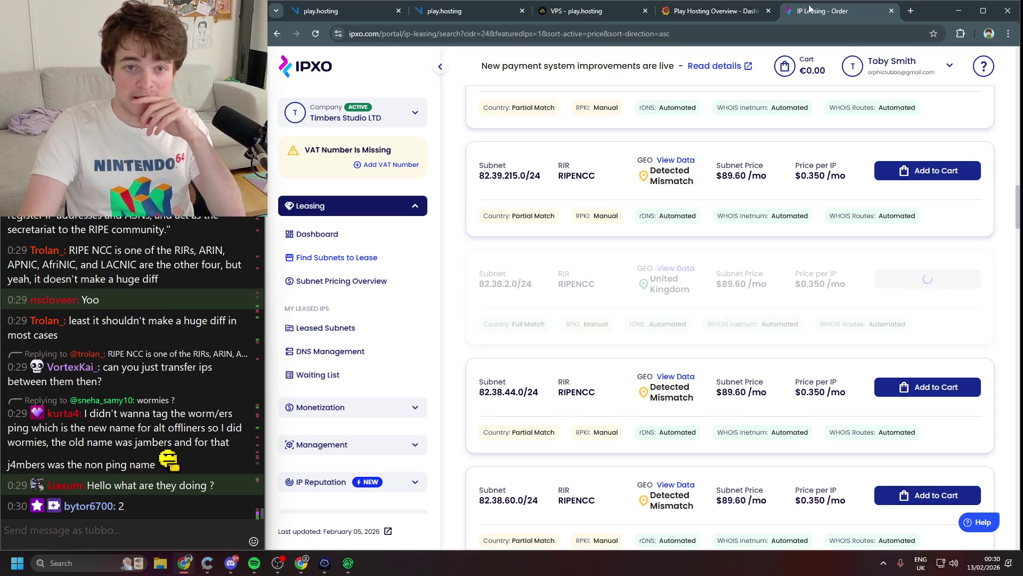
- Close the IPXO tabs and show the VirtFusion admin Servers list with play-gb-hv-1 and play-gb-hv-2
{"action": "middle_click", "coordinate": [821, 17]}
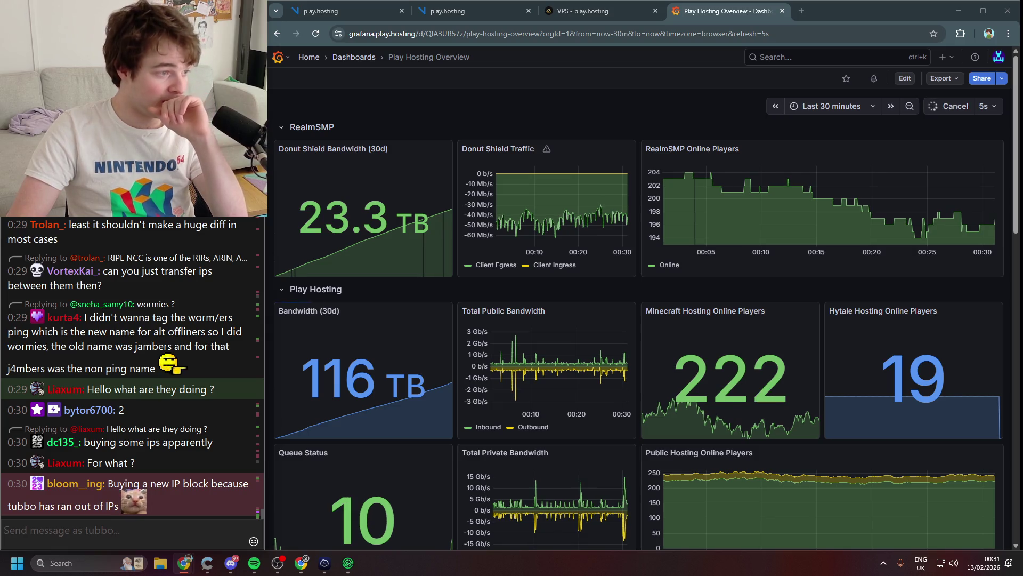
{"action": "key", "text": "ctrl+shift+t"}
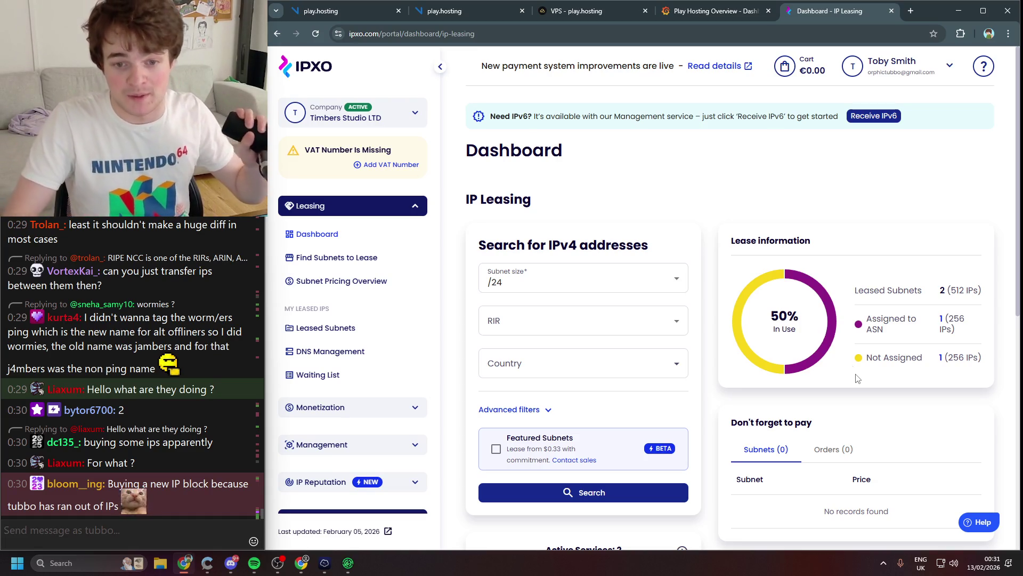
{"action": "mouse_move", "coordinate": [817, 362]}
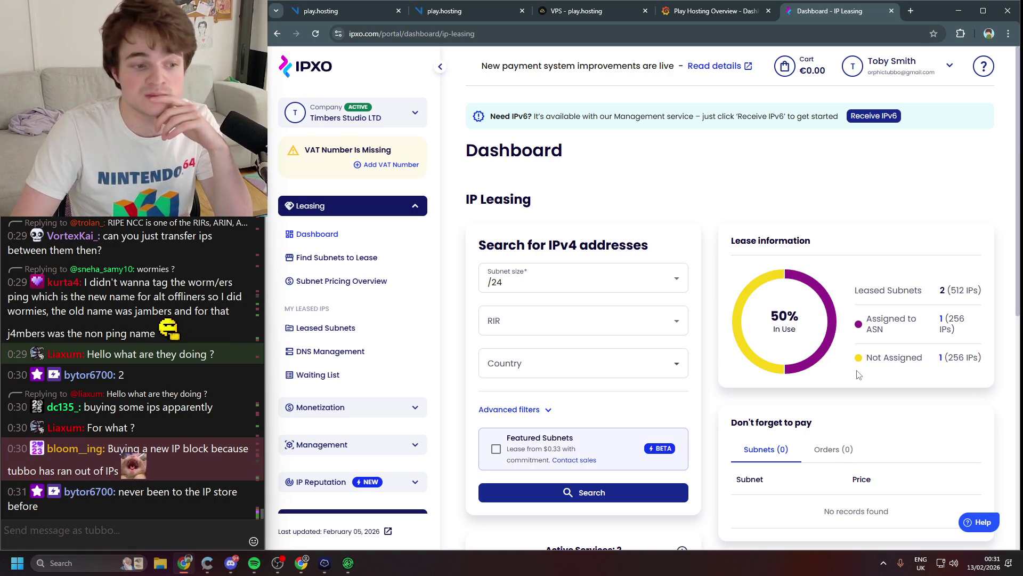
{"action": "scroll", "coordinate": [494, 370], "scroll_direction": "down", "scroll_amount": 2}
{"action": "scroll", "coordinate": [405, 368], "scroll_direction": "up", "scroll_amount": 2}
{"action": "key", "text": "ctrl+w"}
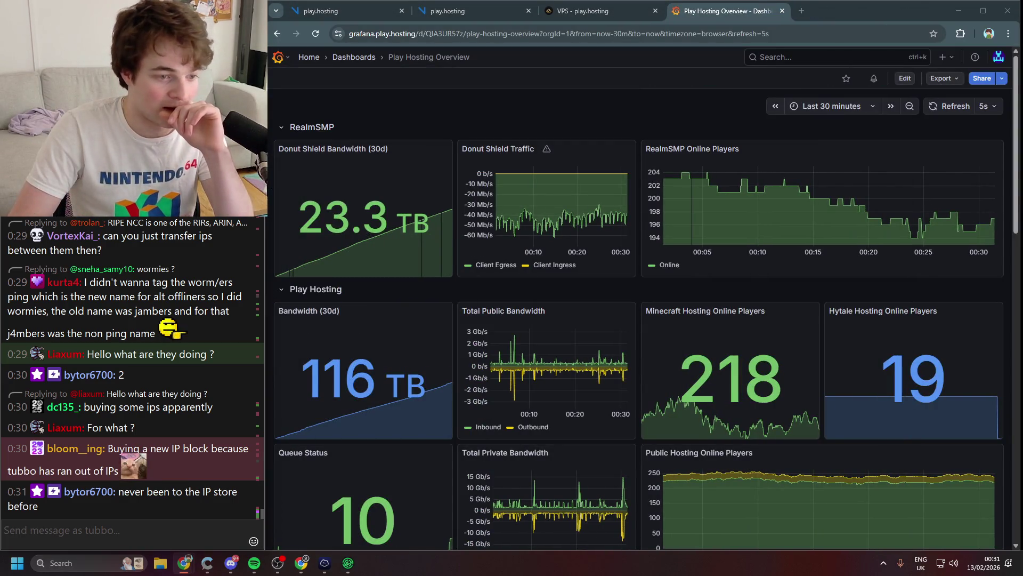
{"action": "left_click", "coordinate": [339, 11]}
{"action": "left_click", "coordinate": [444, 10]}
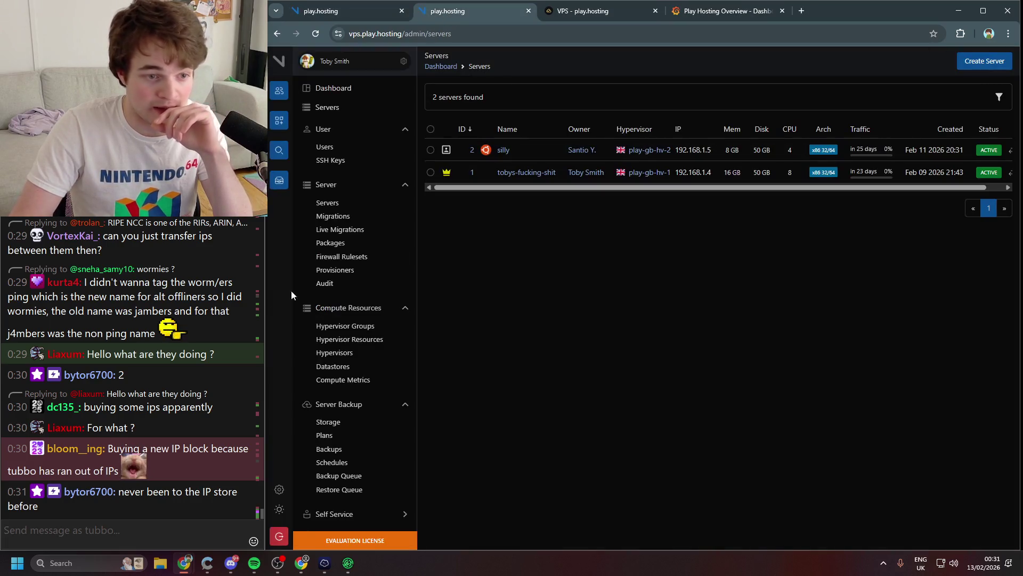
{"action": "scroll", "coordinate": [334, 334], "scroll_direction": "down", "scroll_amount": 1}
{"action": "scroll", "coordinate": [352, 400], "scroll_direction": "down", "scroll_amount": 6}
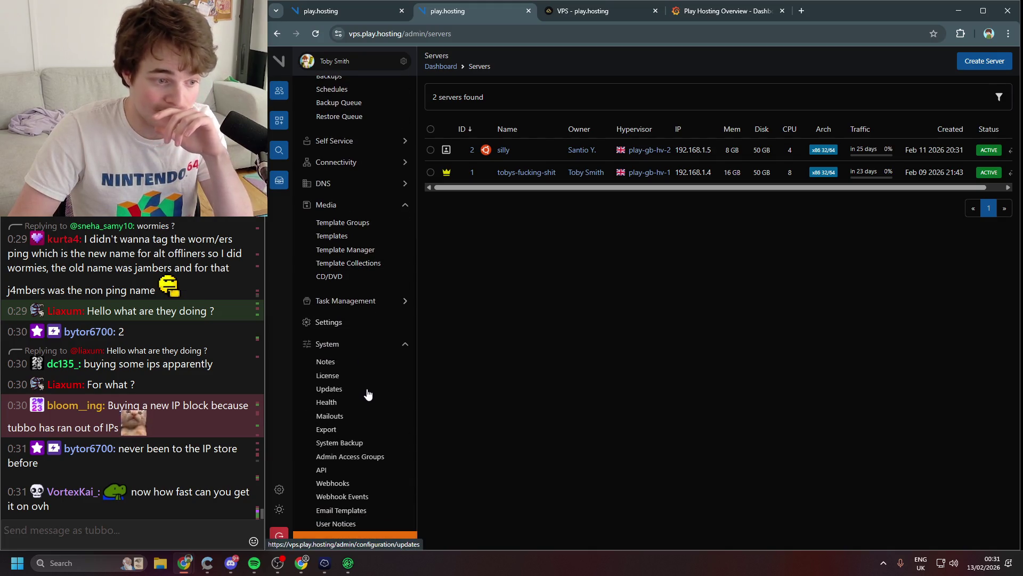
{"action": "scroll", "coordinate": [368, 383], "scroll_direction": "down", "scroll_amount": 2}
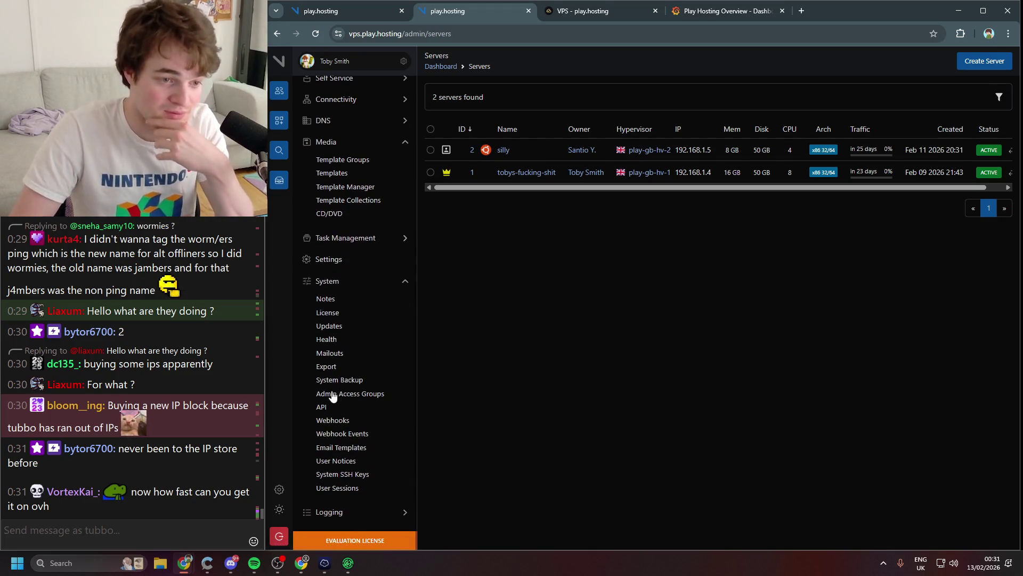
{"action": "scroll", "coordinate": [355, 341], "scroll_direction": "up", "scroll_amount": 1}
{"action": "left_click", "coordinate": [365, 334]}
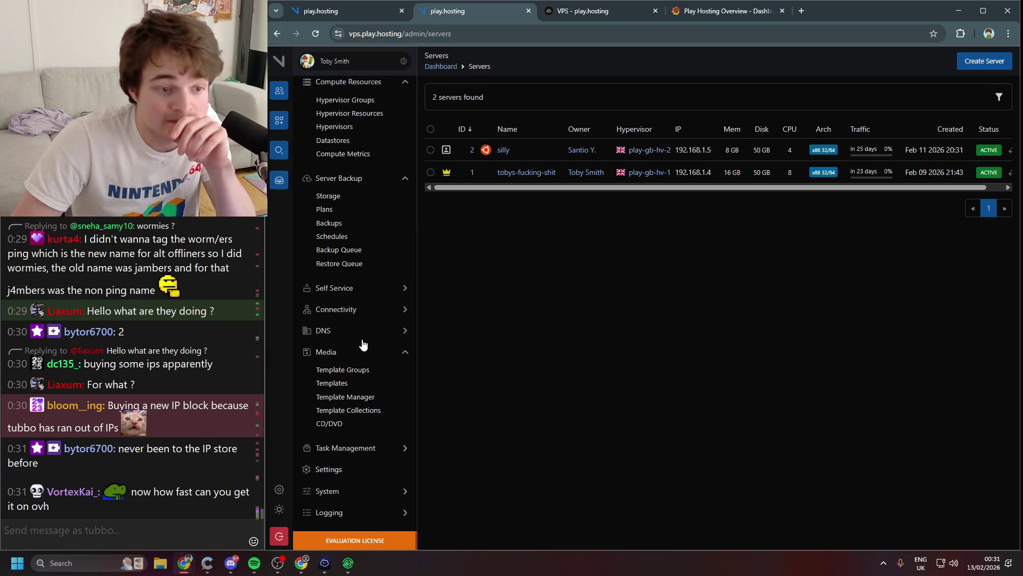
{"action": "left_click", "coordinate": [401, 332]}
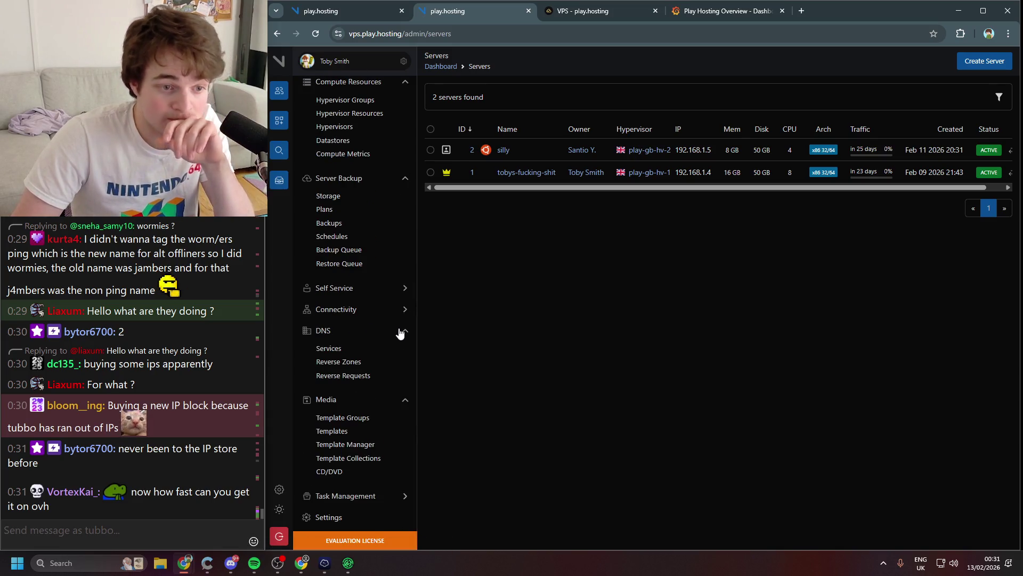
{"action": "left_click", "coordinate": [400, 332]}
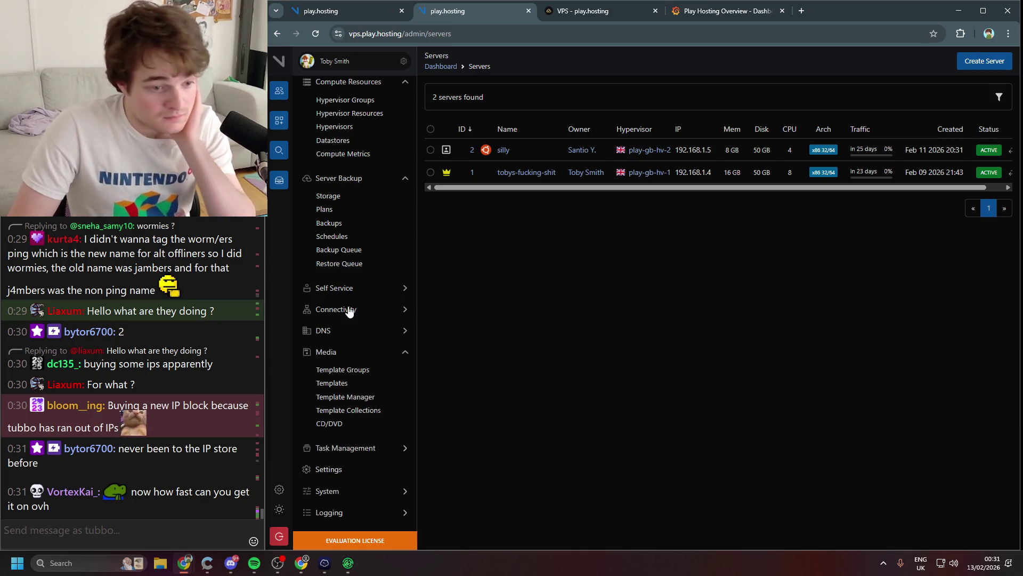
{"action": "scroll", "coordinate": [379, 446], "scroll_direction": "up", "scroll_amount": 3}
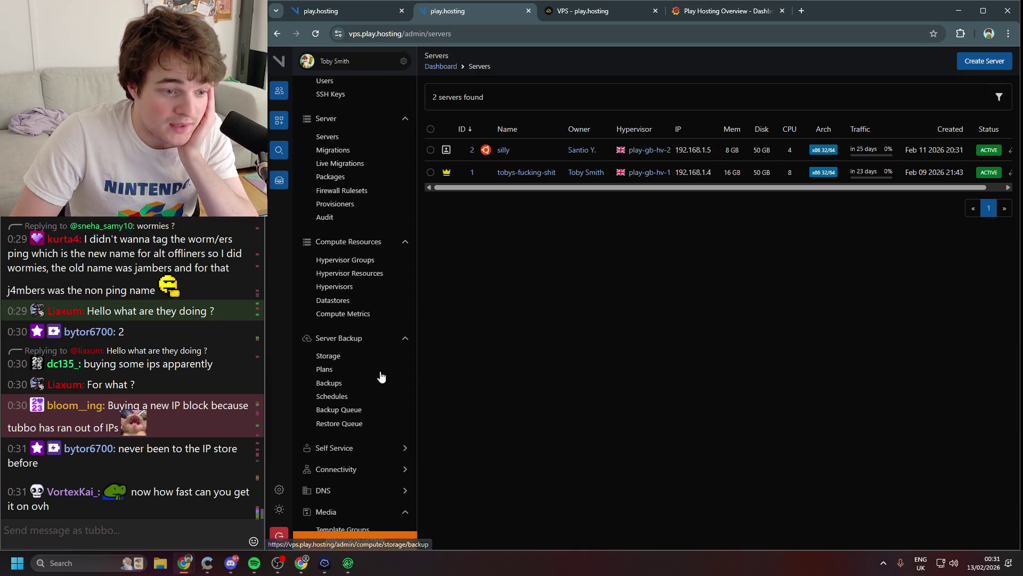
{"action": "left_click", "coordinate": [384, 491]}
{"action": "scroll", "coordinate": [389, 437], "scroll_direction": "down", "scroll_amount": 3}
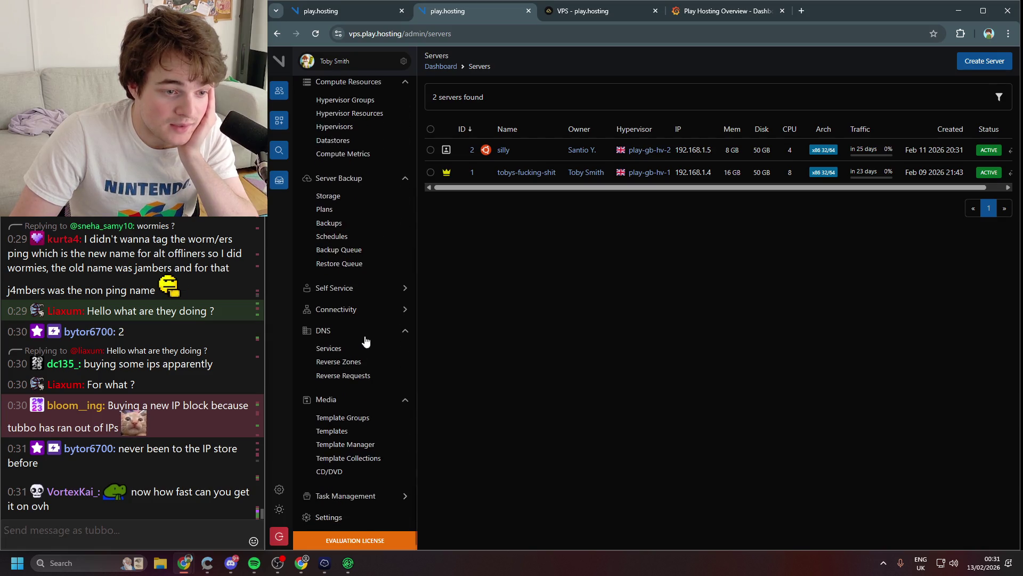
{"action": "left_click", "coordinate": [340, 349]}
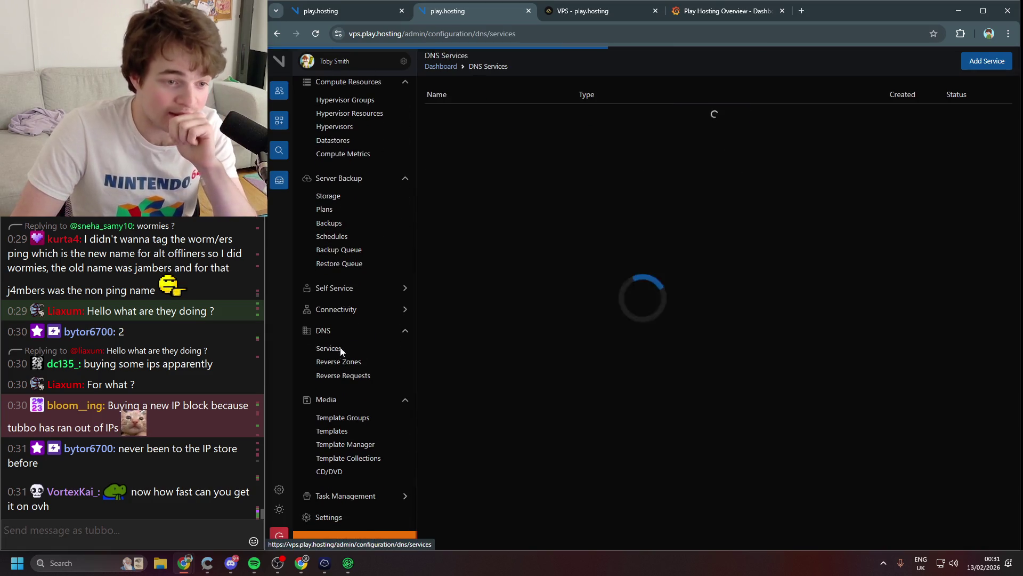
{"action": "left_click", "coordinate": [345, 373]}
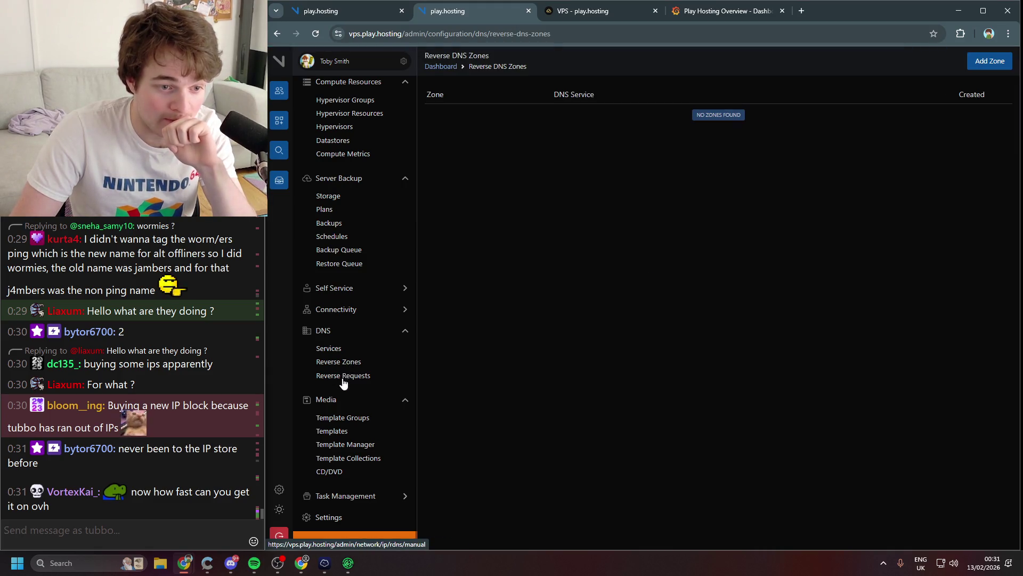
{"action": "left_click", "coordinate": [331, 349]}
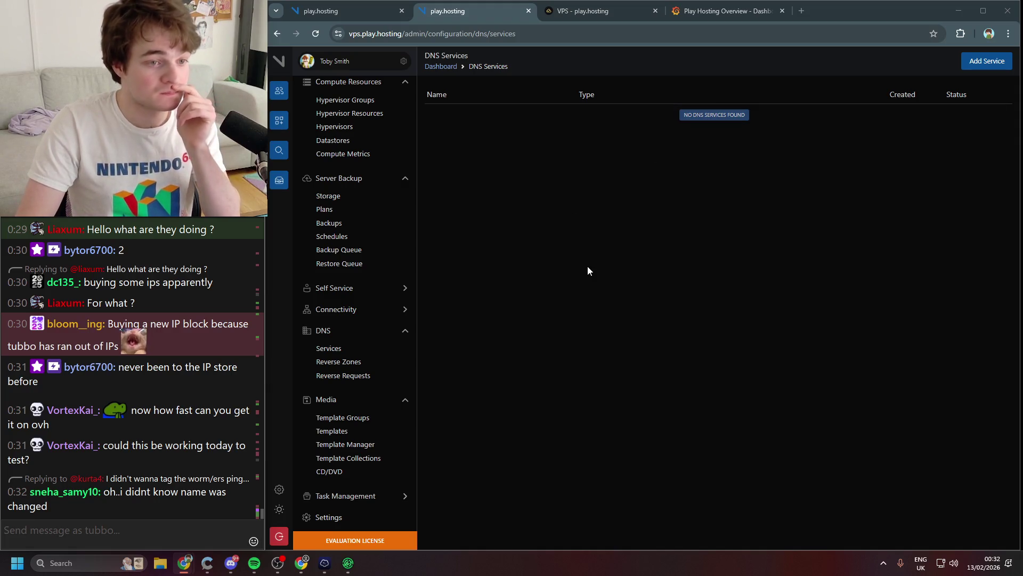
{"action": "scroll", "coordinate": [373, 282], "scroll_direction": "up", "scroll_amount": 3}
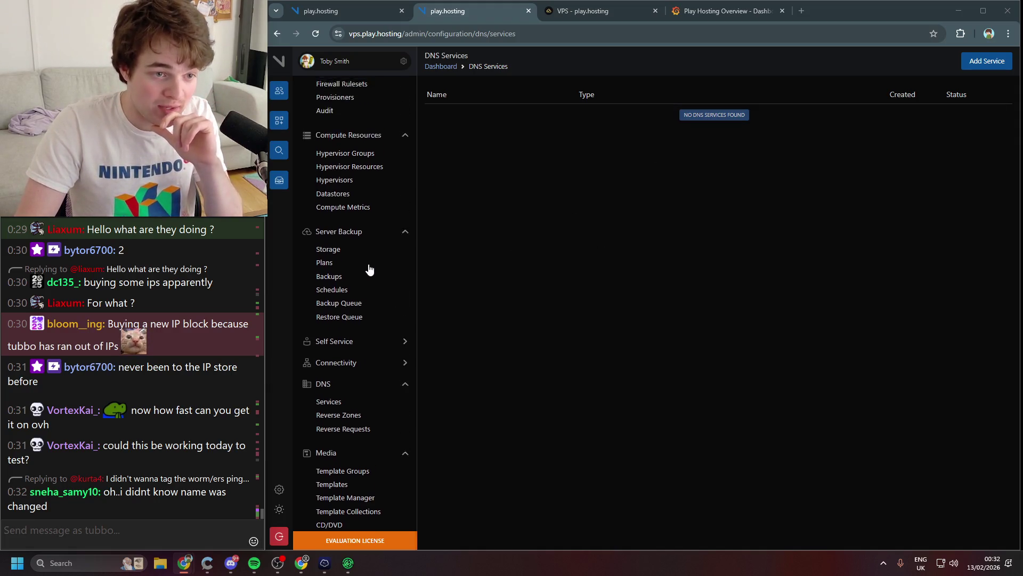
{"action": "scroll", "coordinate": [384, 372], "scroll_direction": "up", "scroll_amount": 1}
{"action": "scroll", "coordinate": [384, 347], "scroll_direction": "down", "scroll_amount": 3}
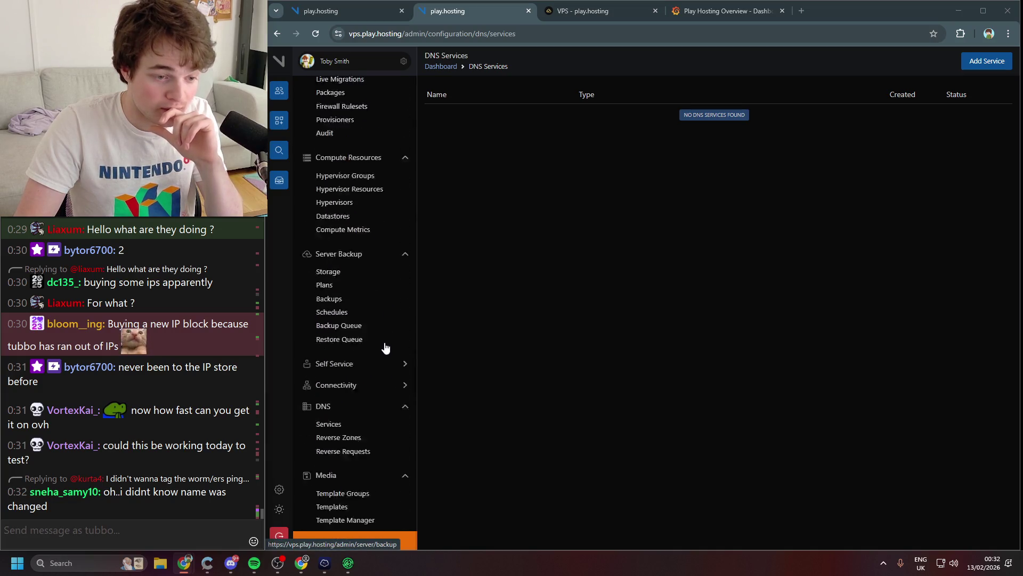
{"action": "left_click", "coordinate": [405, 323]}
{"action": "scroll", "coordinate": [362, 319], "scroll_direction": "down", "scroll_amount": 1}
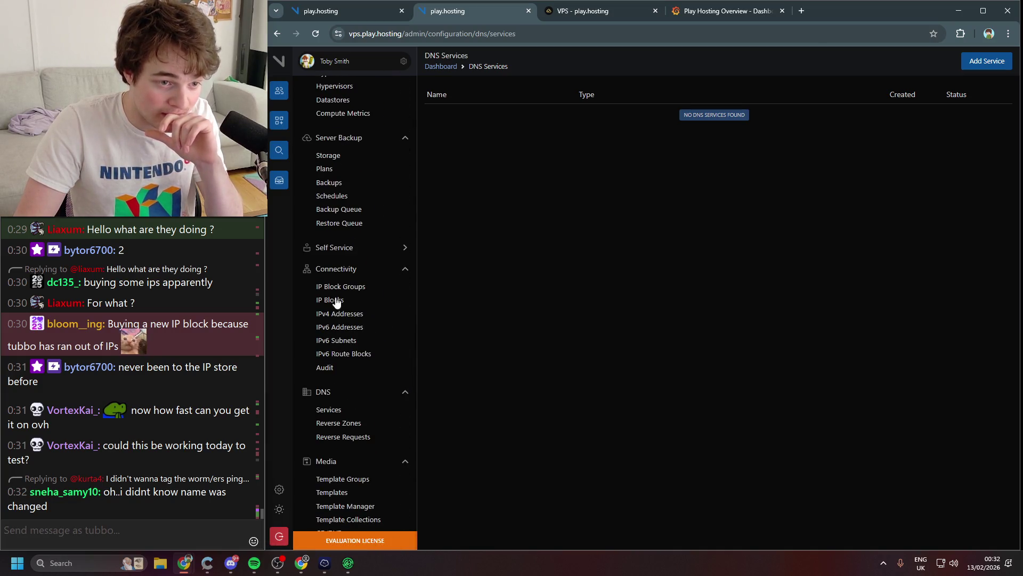
{"action": "left_click", "coordinate": [334, 299]}
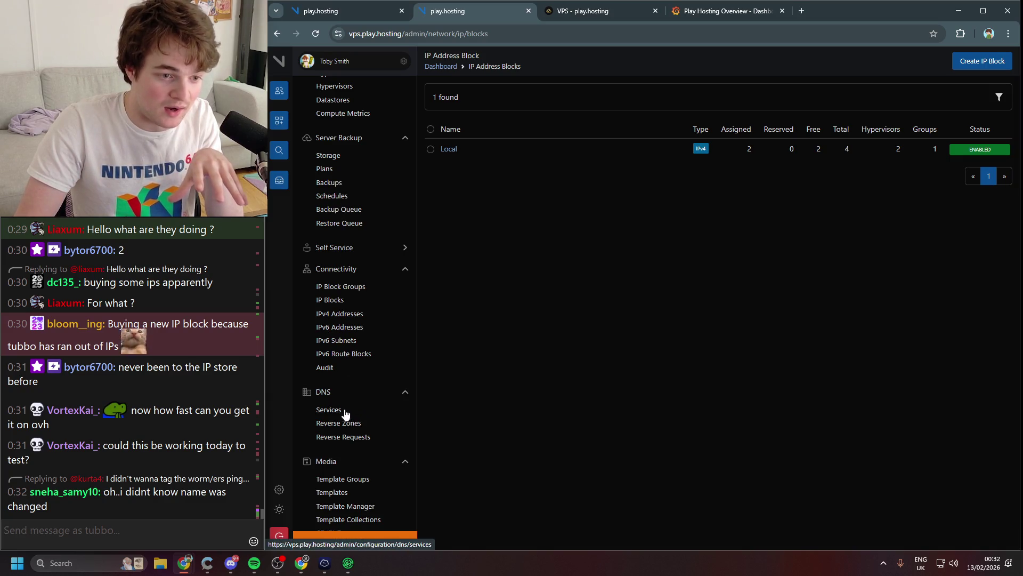
{"action": "scroll", "coordinate": [343, 170], "scroll_direction": "up", "scroll_amount": 4}
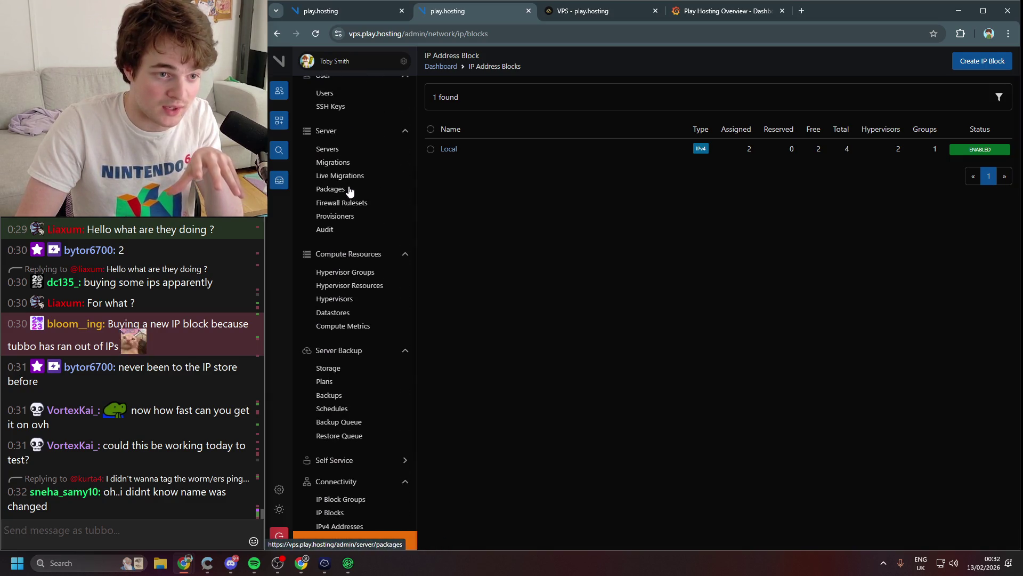
{"action": "scroll", "coordinate": [344, 206], "scroll_direction": "up", "scroll_amount": 1}
{"action": "left_click", "coordinate": [341, 203]}
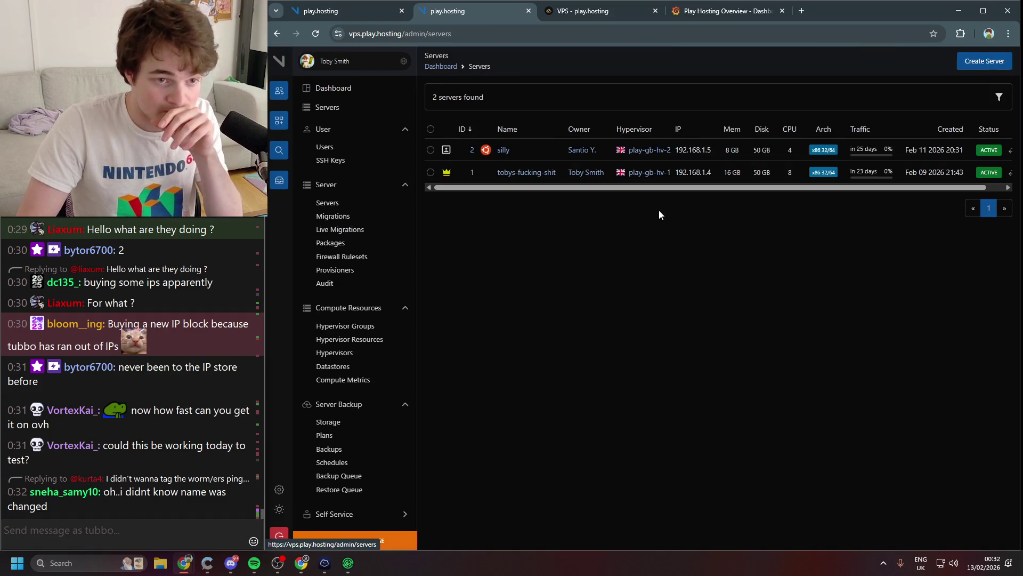
{"action": "left_click", "coordinate": [431, 150]}
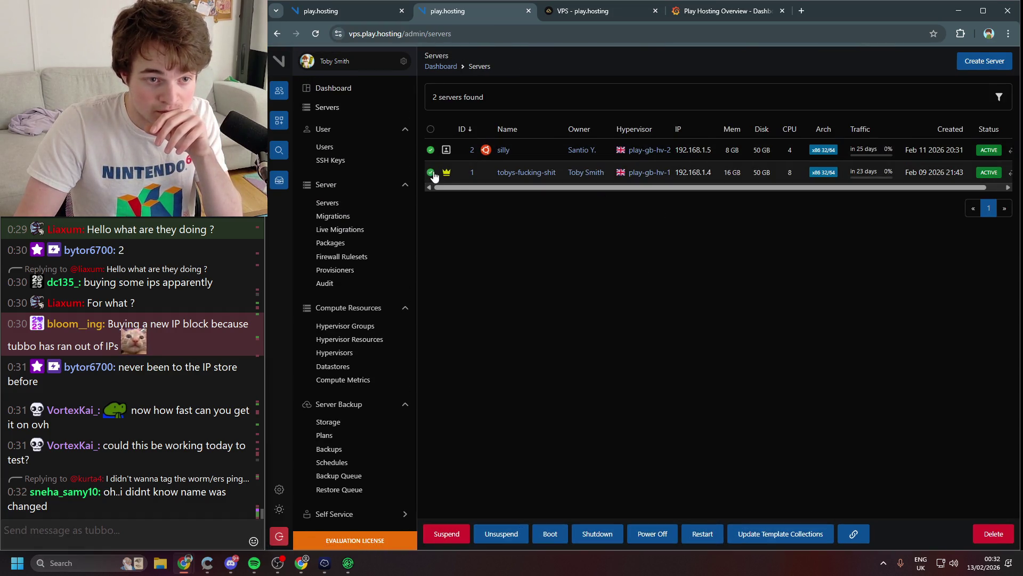
{"action": "left_click", "coordinate": [993, 534]}
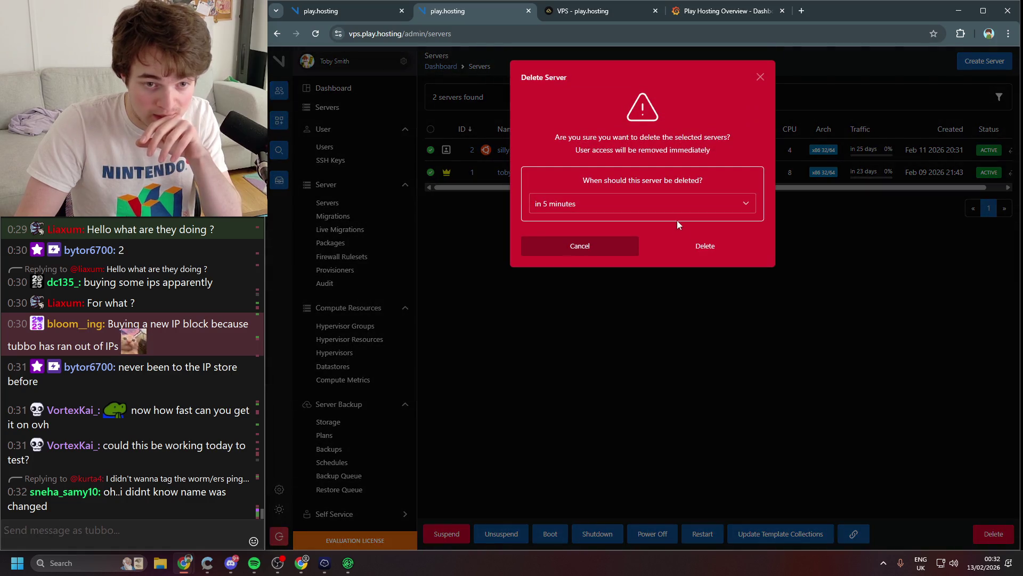
{"action": "left_click", "coordinate": [617, 203]}
{"action": "left_click", "coordinate": [575, 220]}
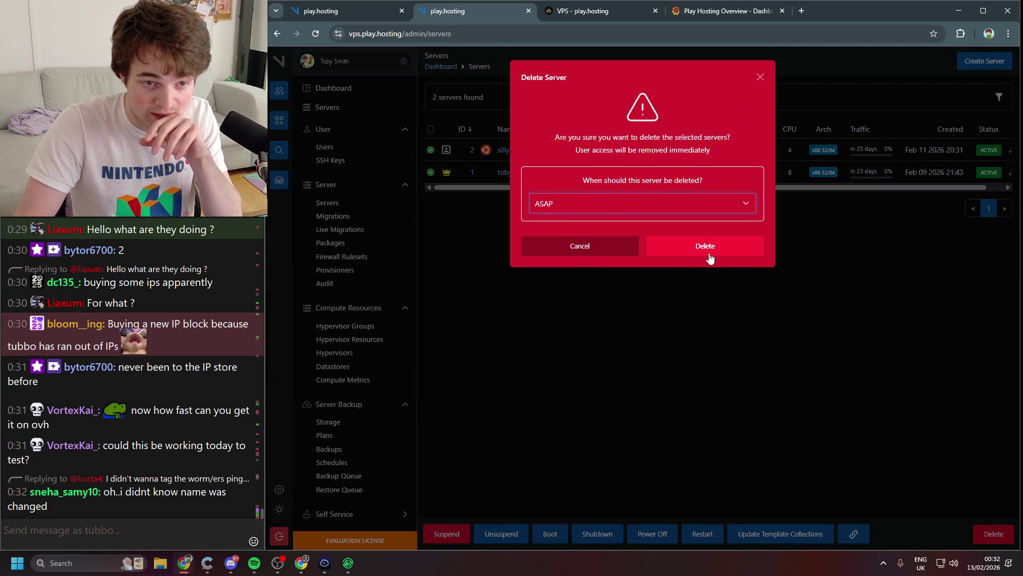
{"action": "left_click", "coordinate": [708, 248]}
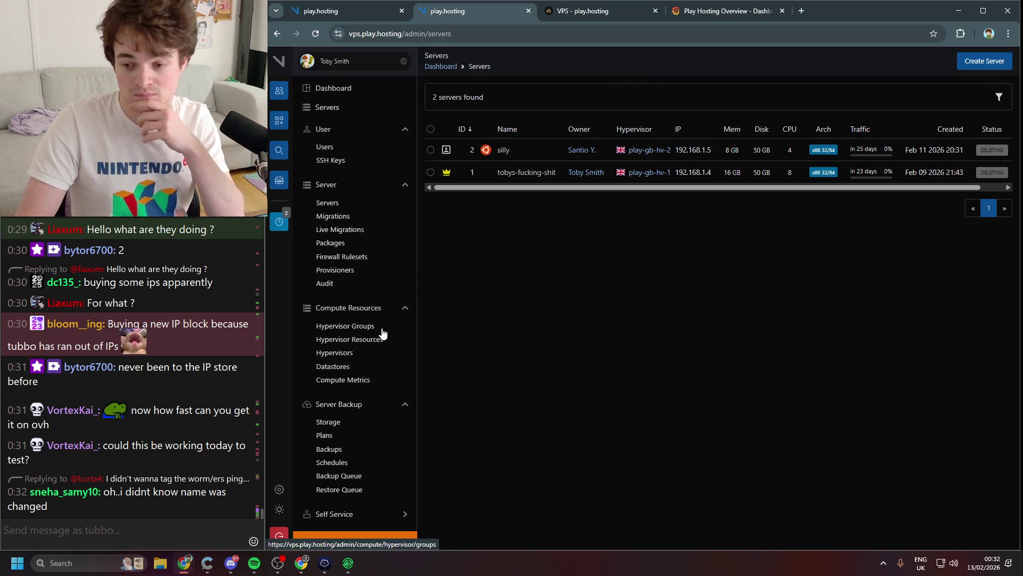
{"action": "scroll", "coordinate": [381, 336], "scroll_direction": "down", "scroll_amount": 2}
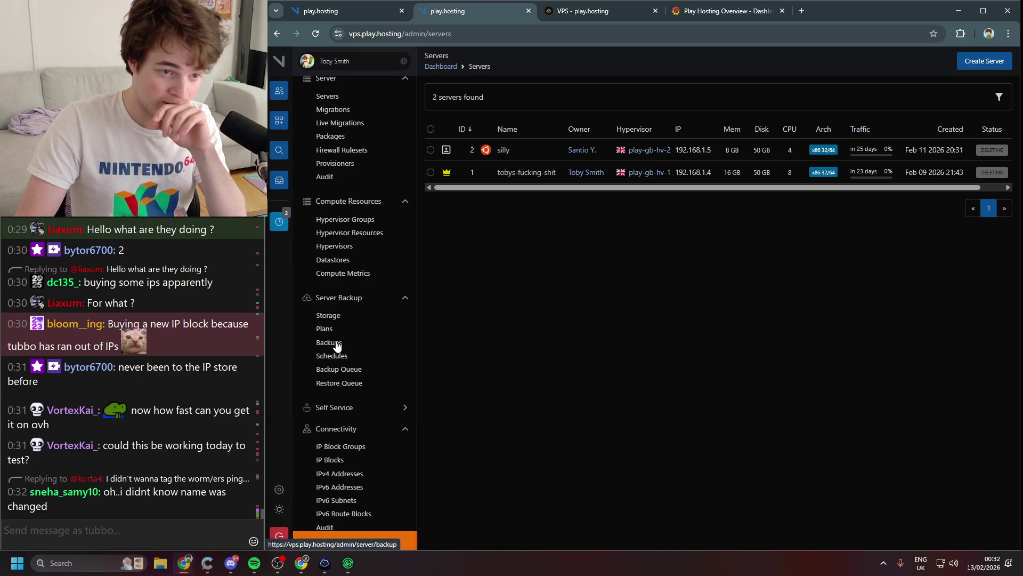
{"action": "left_click", "coordinate": [329, 342]}
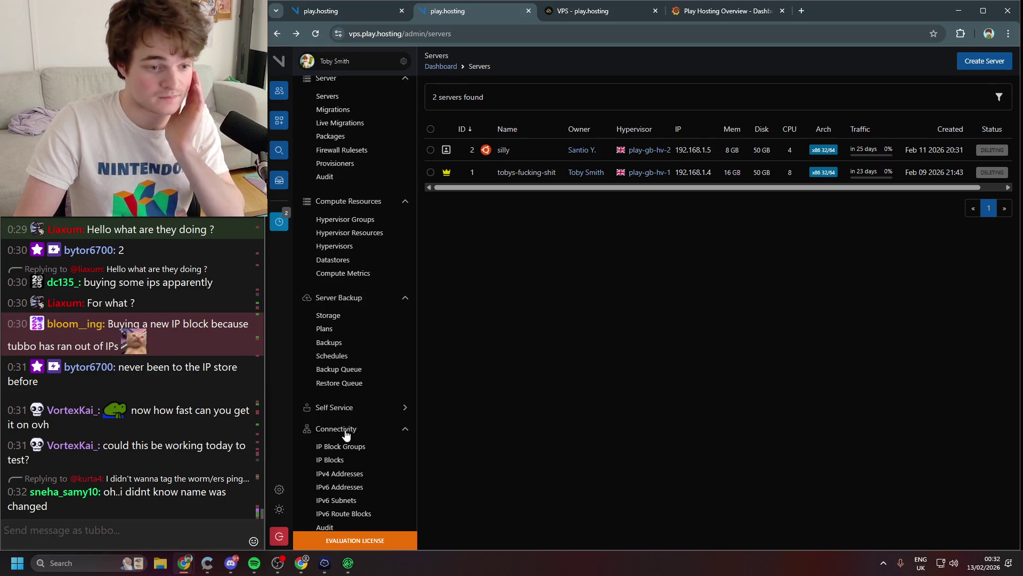
{"action": "scroll", "coordinate": [347, 429], "scroll_direction": "down", "scroll_amount": 1}
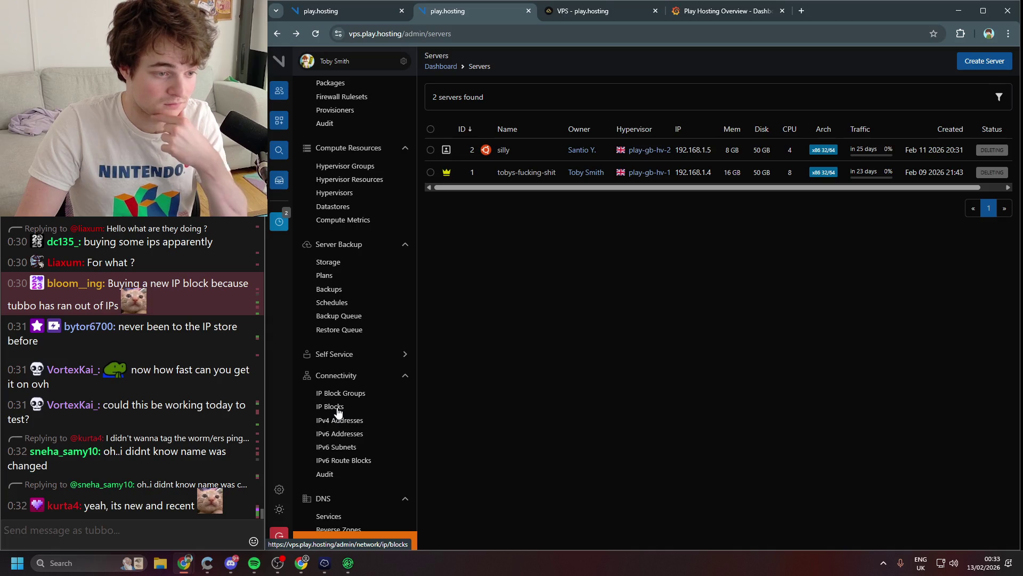
- Delete the Local IP block group
{"action": "left_click", "coordinate": [337, 406]}
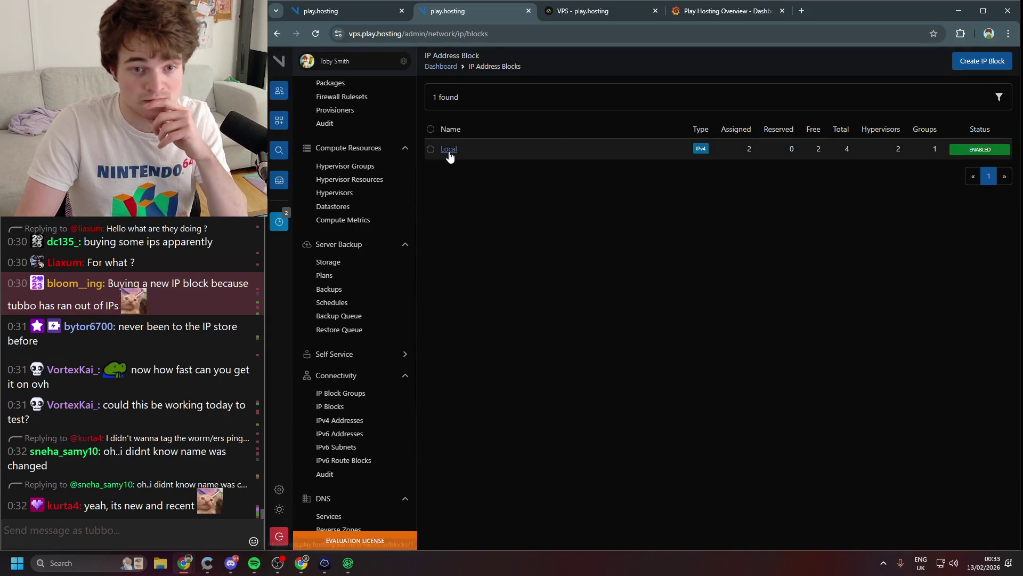
{"action": "left_click", "coordinate": [347, 394]}
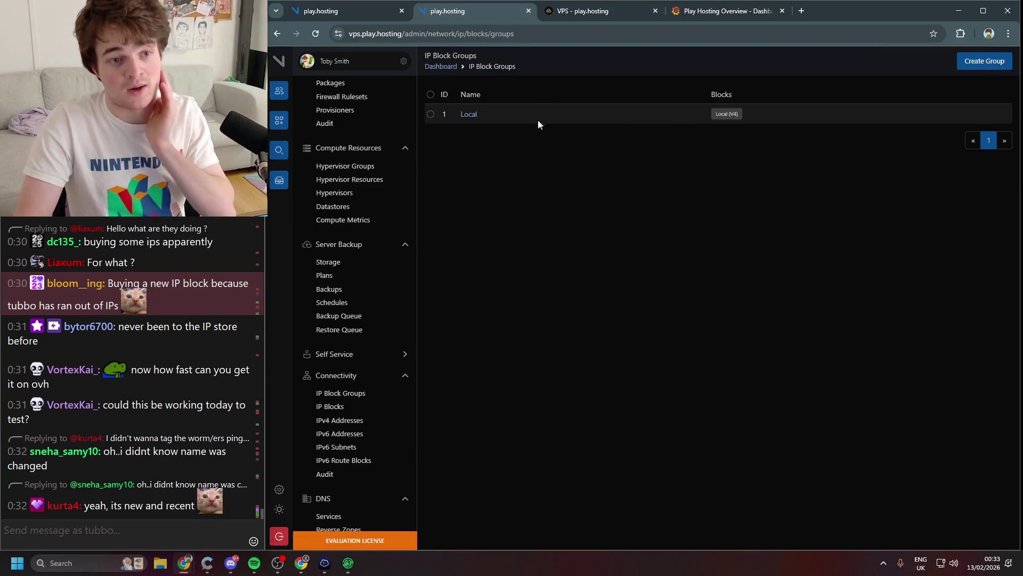
{"action": "left_click", "coordinate": [431, 114]}
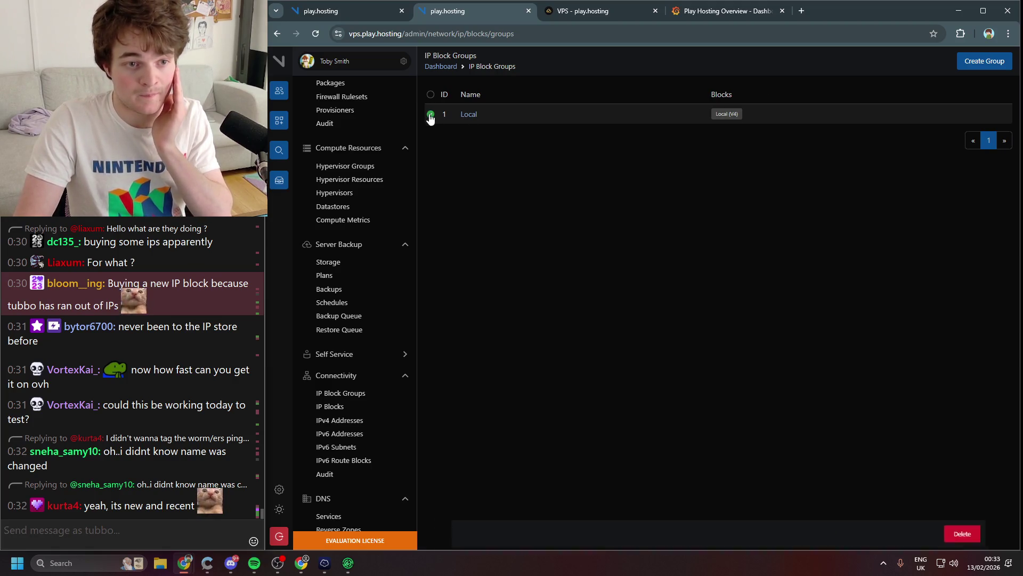
{"action": "left_click", "coordinate": [994, 535]}
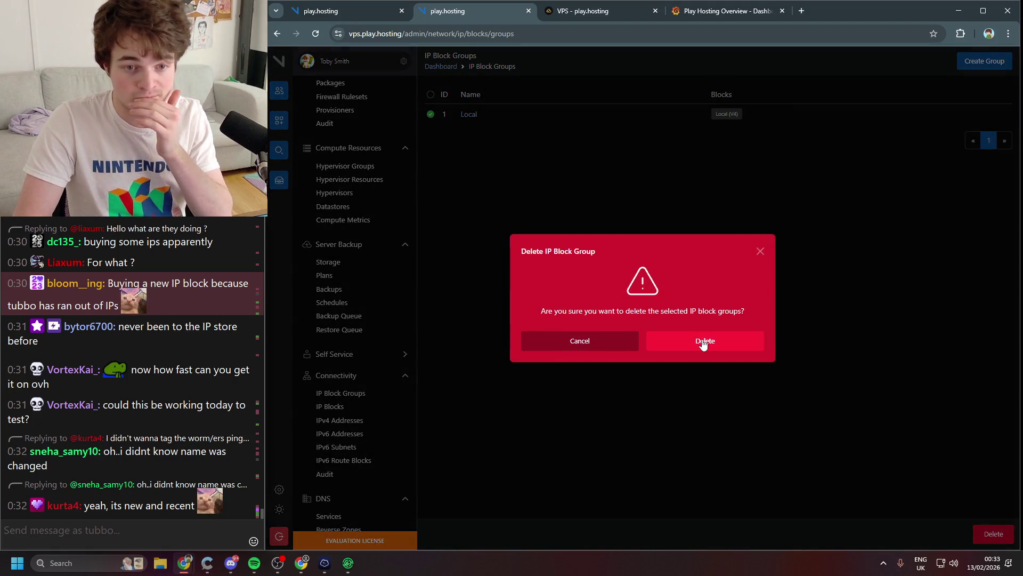
{"action": "left_click", "coordinate": [702, 344]}
- Delete the Local IP block and return to the empty IP Block Groups list
{"action": "left_click", "coordinate": [349, 408]}
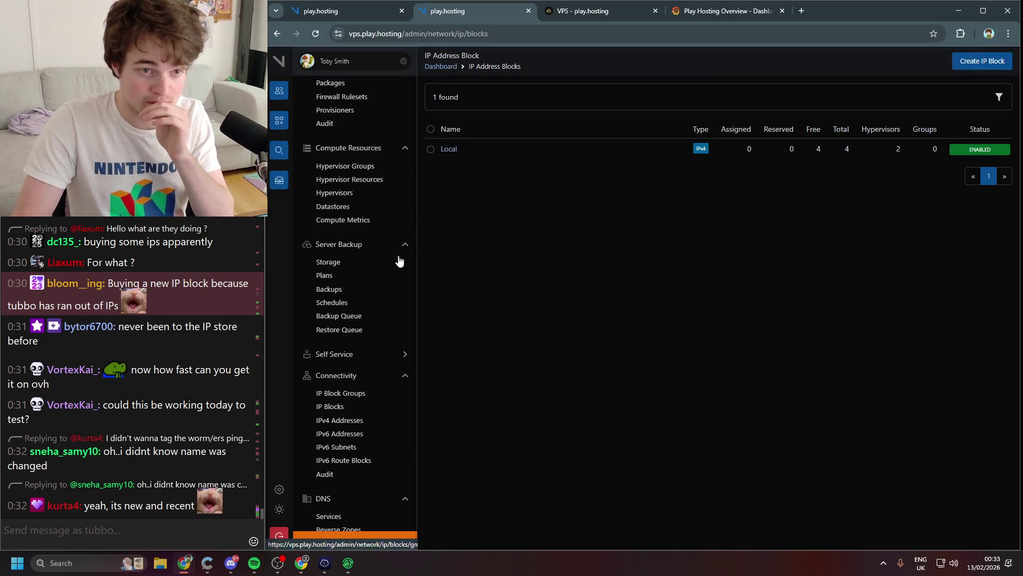
{"action": "left_click", "coordinate": [430, 149]}
{"action": "left_click", "coordinate": [993, 533]}
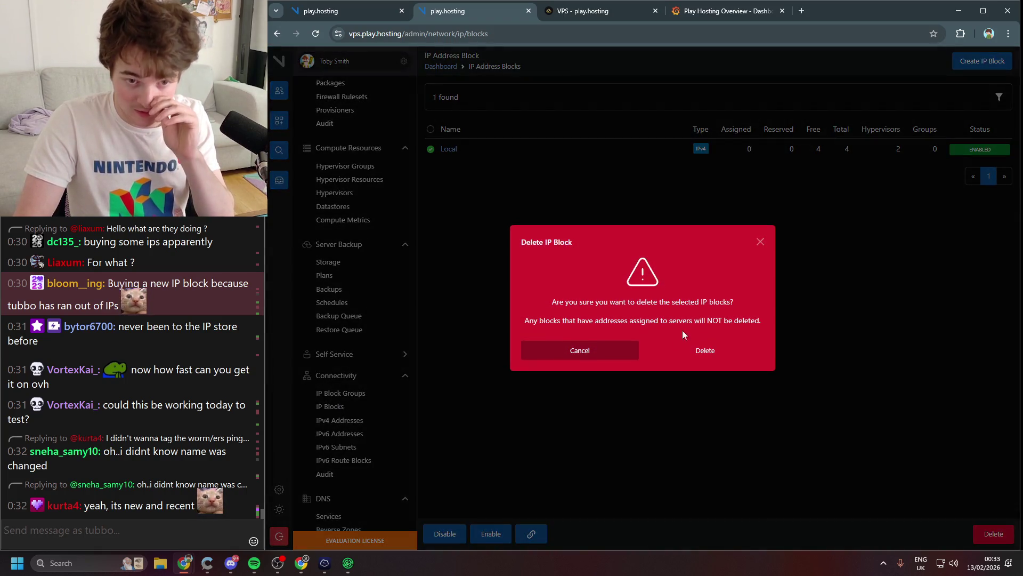
{"action": "left_click", "coordinate": [693, 348]}
{"action": "left_click", "coordinate": [350, 393]}
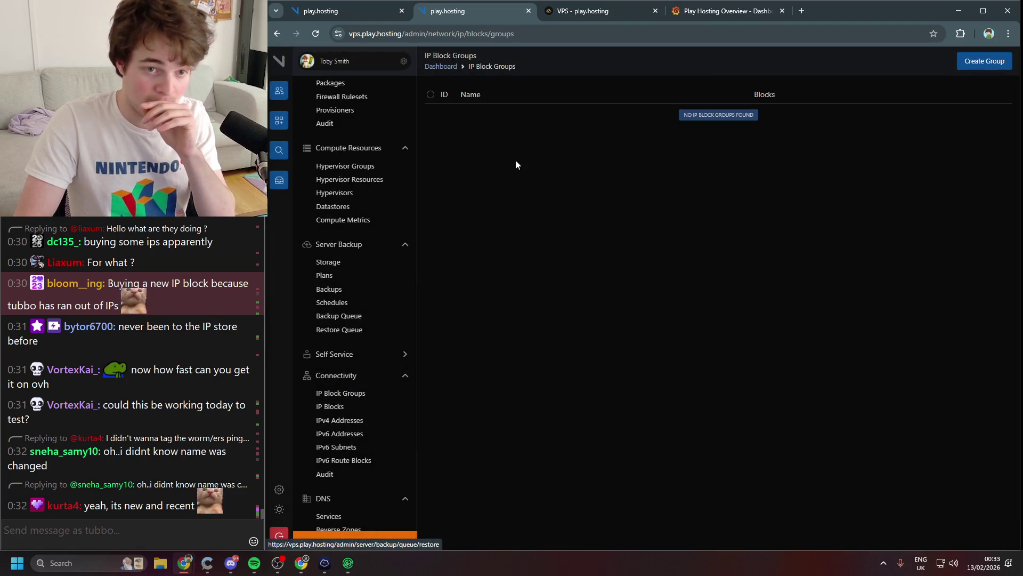
{"action": "left_click", "coordinate": [974, 63]}
- Replace the default IPXO name with 'IP Group 1', create the group and save it
{"action": "left_click", "coordinate": [597, 113]}
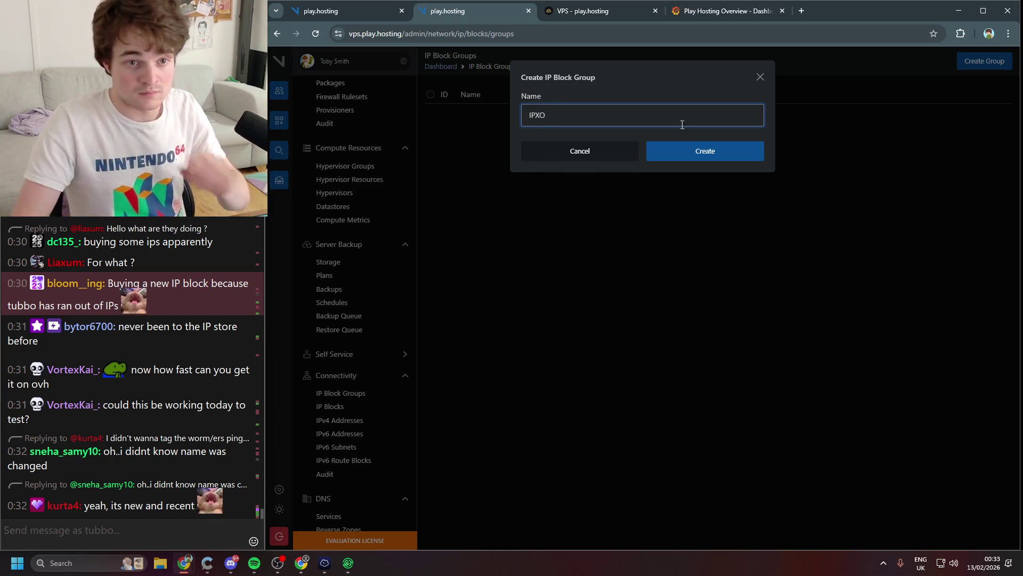
{"action": "left_click_drag", "start_coordinate": [585, 119], "coordinate": [492, 103]}
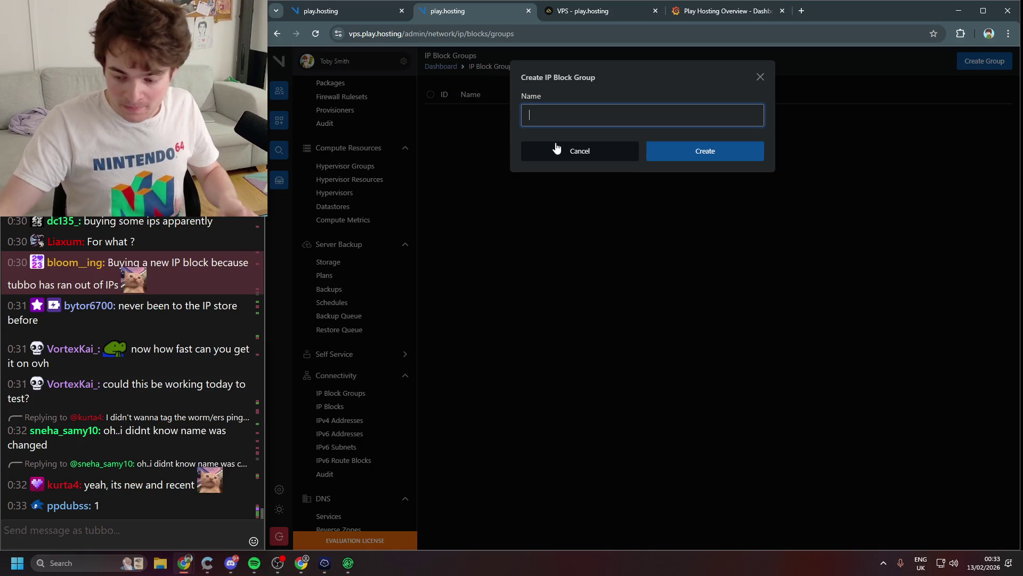
{"action": "type", "text": "1"}
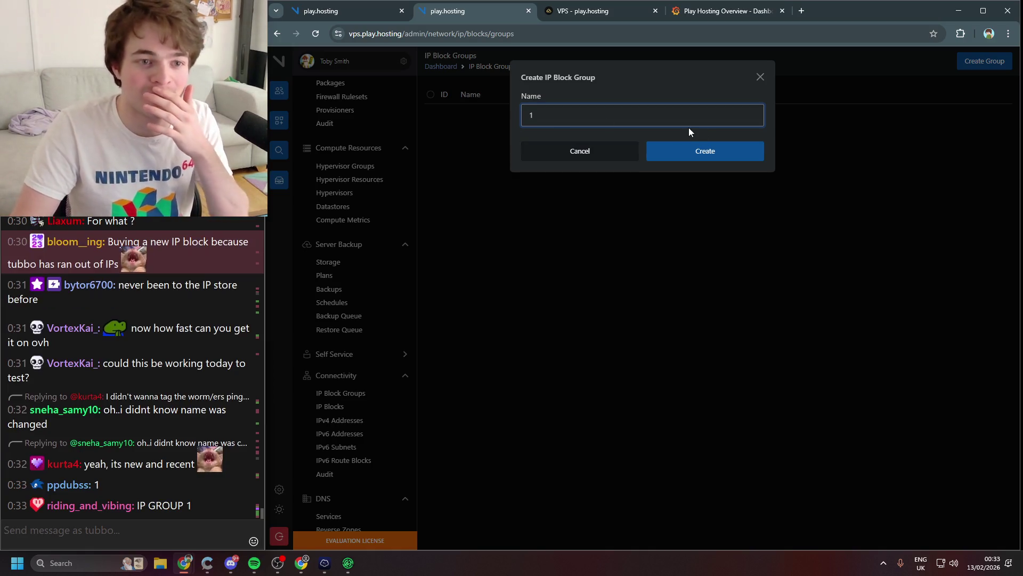
{"action": "key", "text": "BackSpace"}
{"action": "type", "text": "IP"}
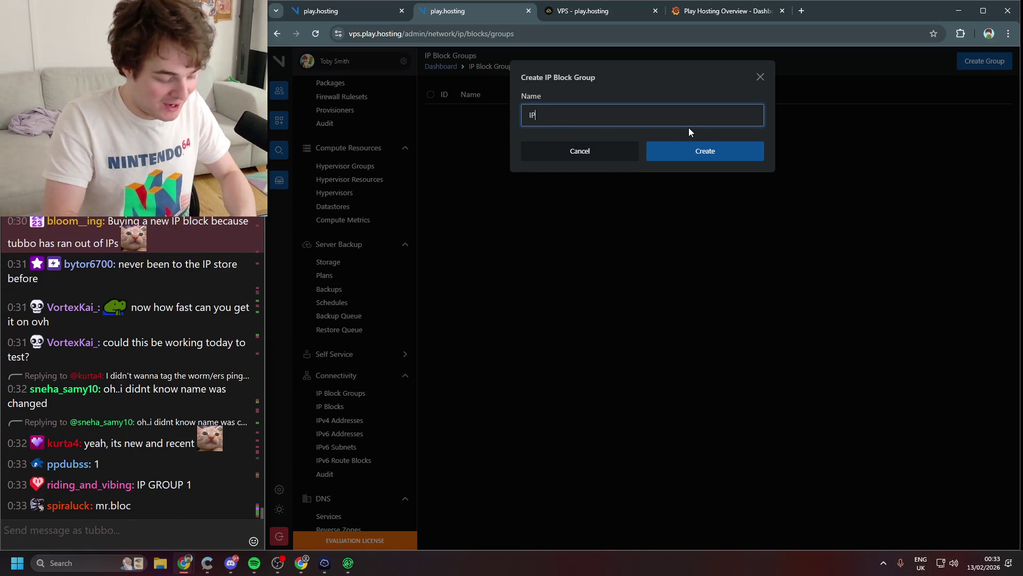
{"action": "type", "text": " Group 1"}
{"action": "left_click", "coordinate": [703, 153]}
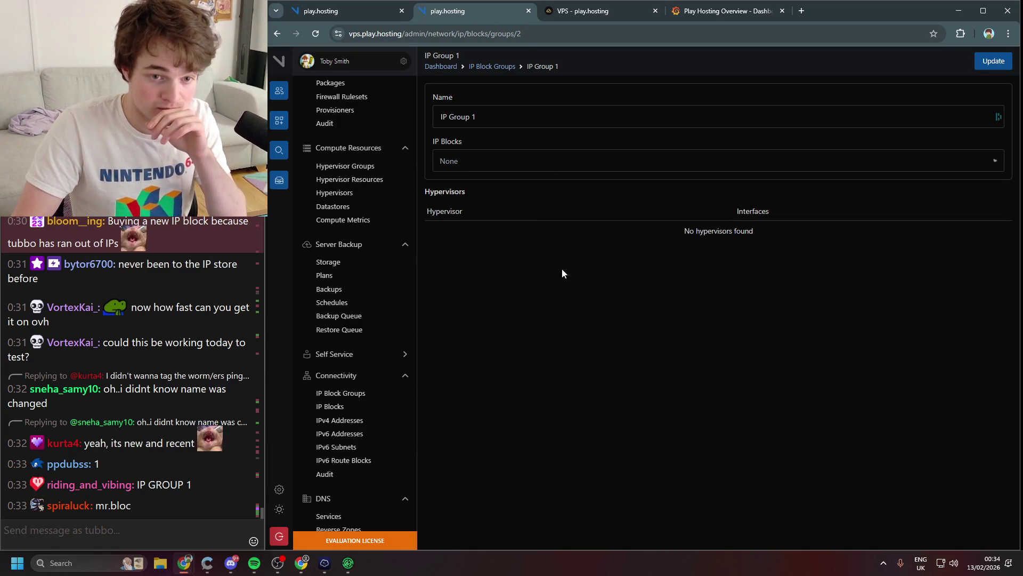
{"action": "left_click", "coordinate": [992, 62]}
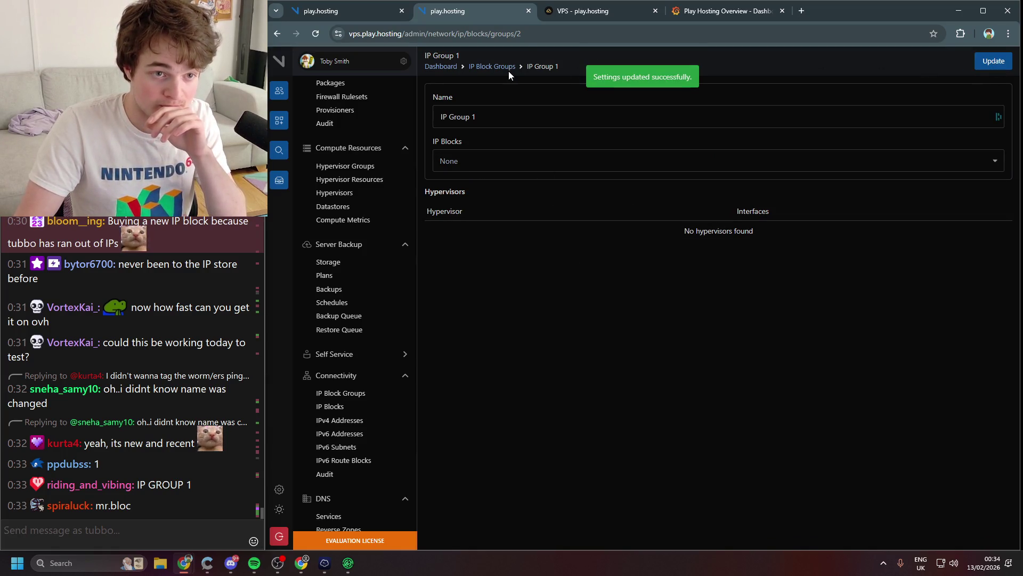
- Create an IPv4 IP block named 'IPXO /24 1' from the IP Blocks list
{"action": "left_click", "coordinate": [339, 421]}
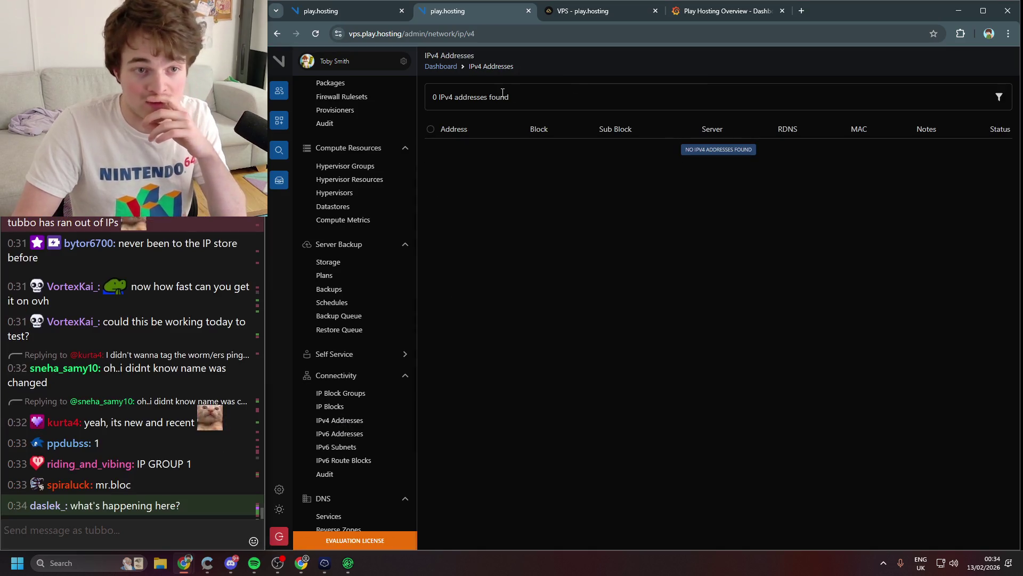
{"action": "left_click", "coordinate": [341, 408]}
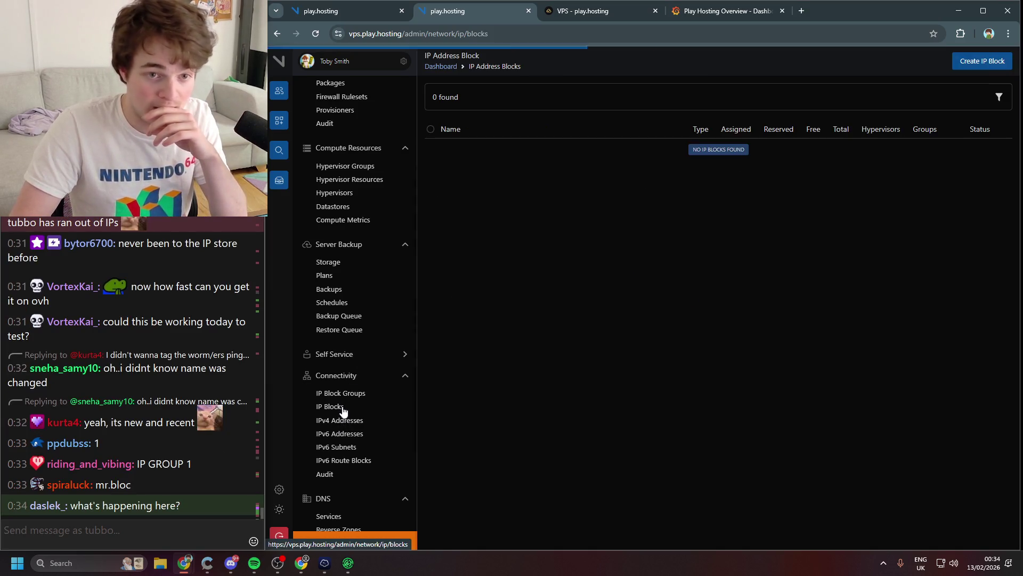
{"action": "left_click", "coordinate": [991, 65]}
{"action": "left_click", "coordinate": [572, 118]}
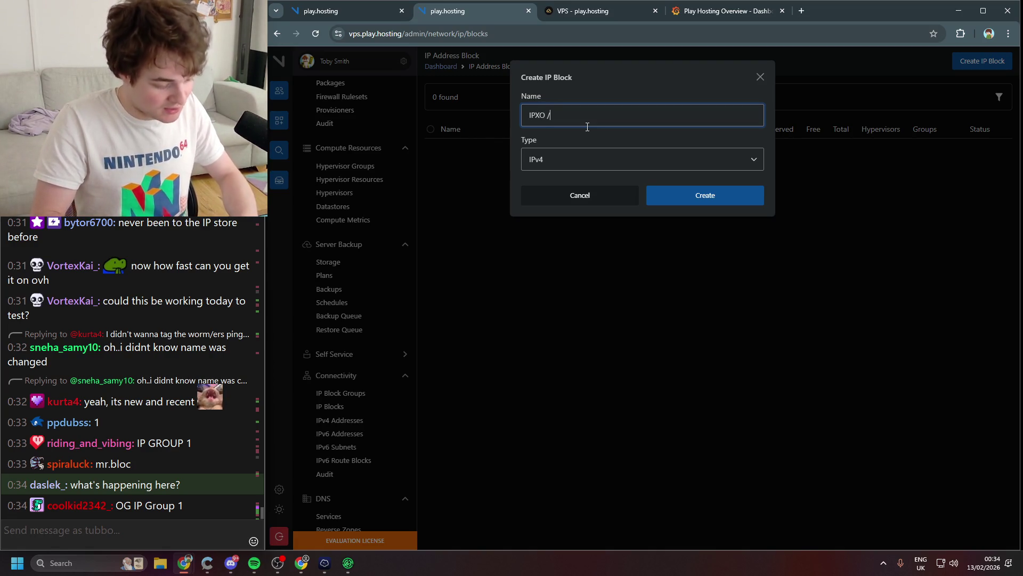
{"action": "type", "text": "1"}
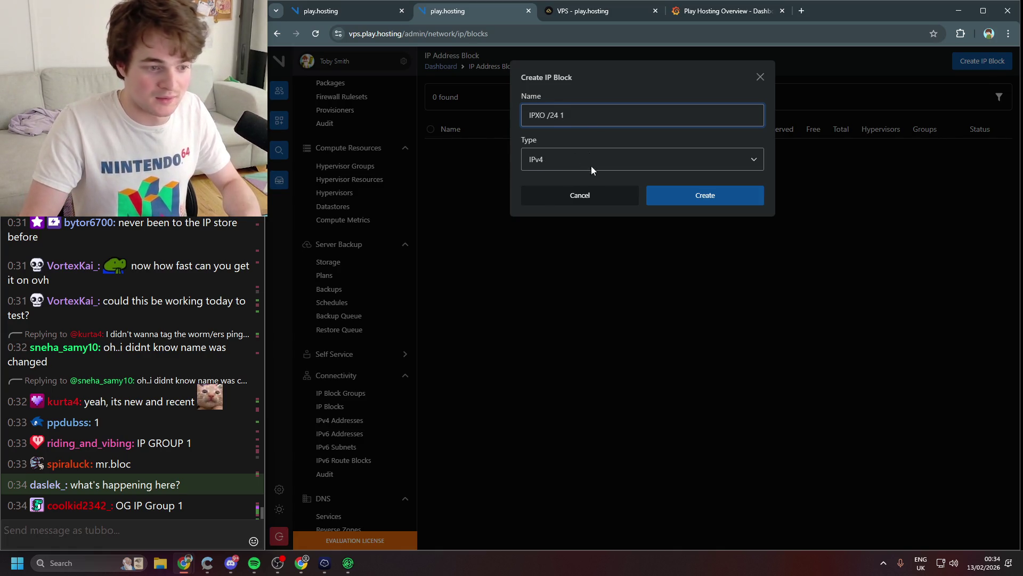
{"action": "left_click", "coordinate": [693, 194]}
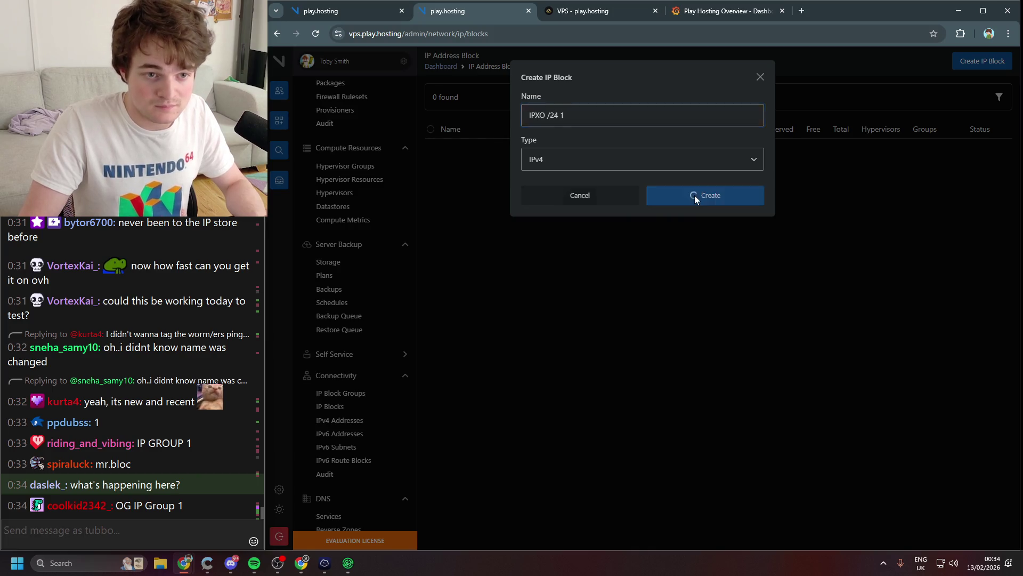
{"action": "left_click", "coordinate": [479, 209]}
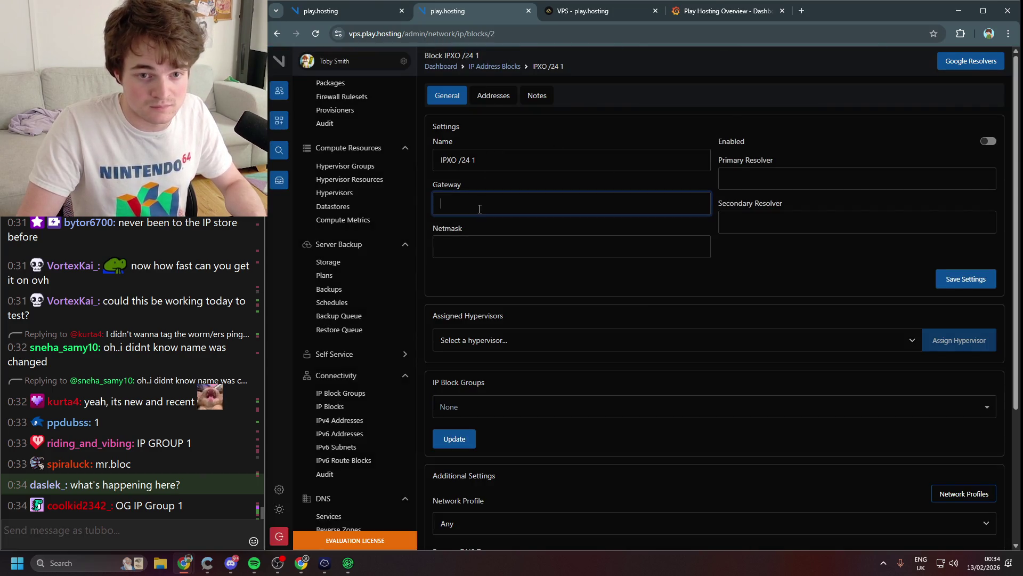
- Replace the block name 'IPXO /24 1' with 82.38.2.0/24 on the General tab
{"action": "left_click", "coordinate": [498, 248]}
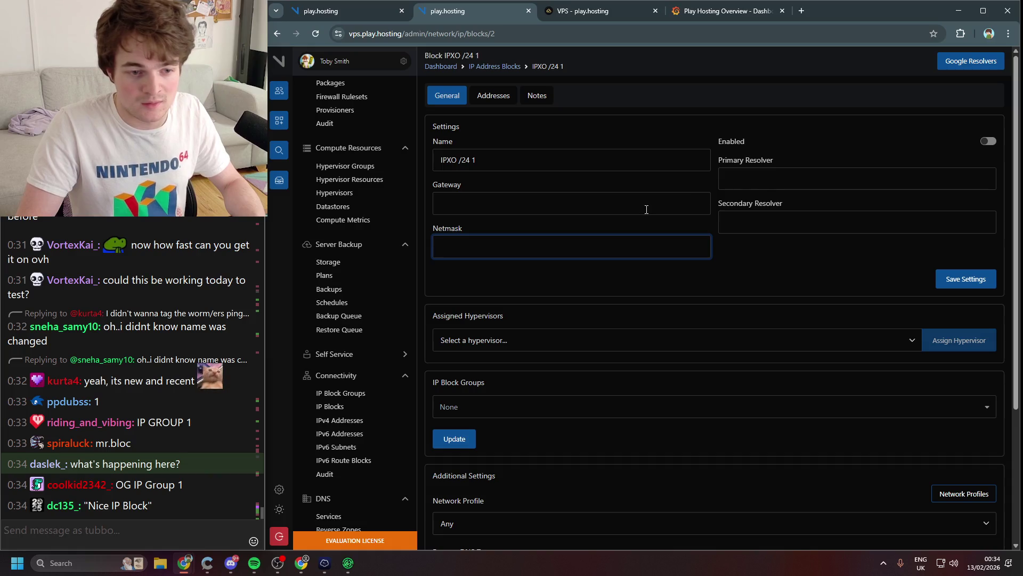
{"action": "scroll", "coordinate": [488, 357], "scroll_direction": "down", "scroll_amount": 1}
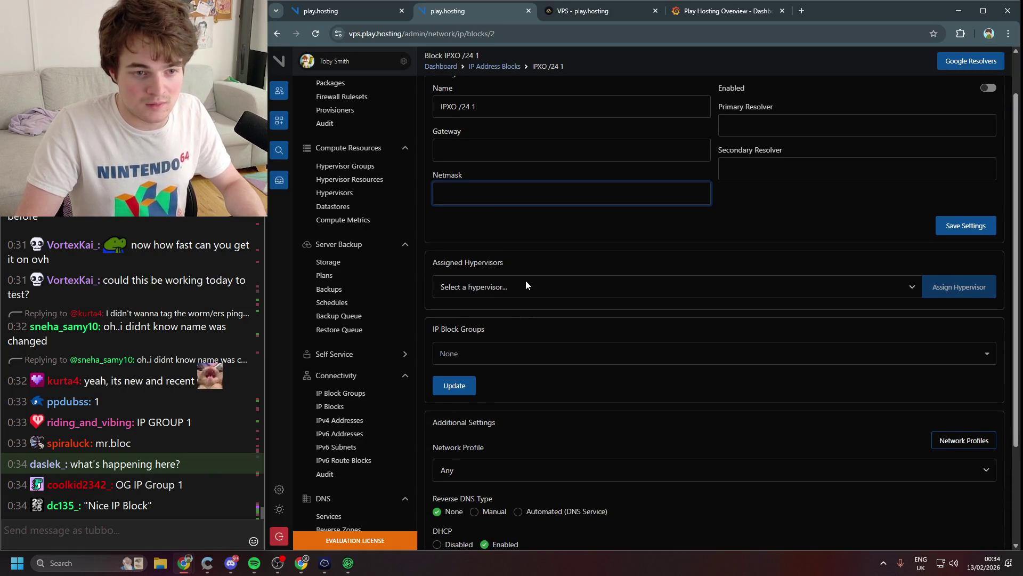
{"action": "scroll", "coordinate": [528, 285], "scroll_direction": "up", "scroll_amount": 1}
{"action": "triple_click", "coordinate": [468, 159]}
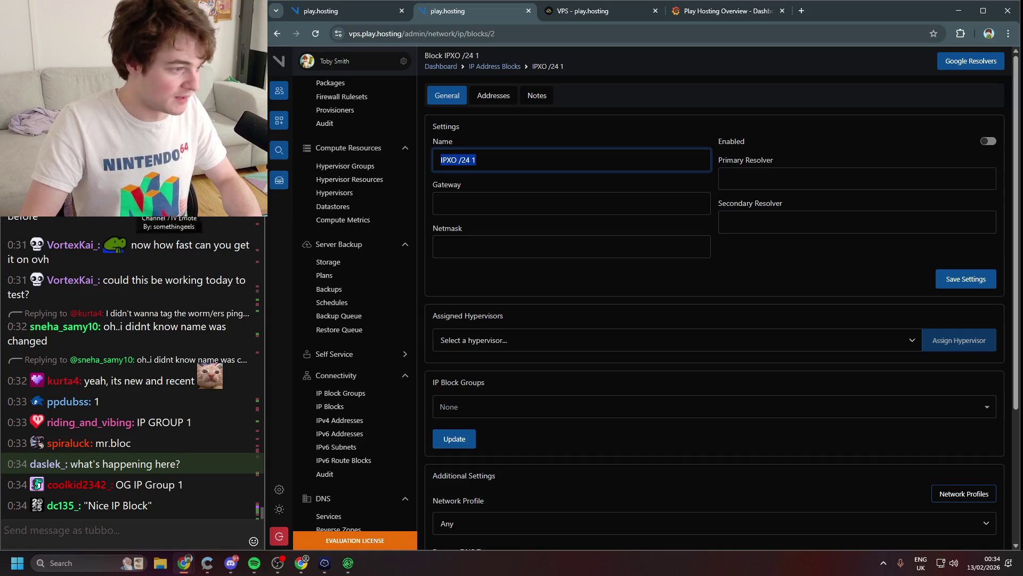
{"action": "key", "text": "alt+Tab"}
{"action": "key", "text": "alt+Tab"}
{"action": "left_click", "coordinate": [528, 164]}
{"action": "key", "text": "ctrl+a"}
{"action": "key", "text": "BackSpace"}
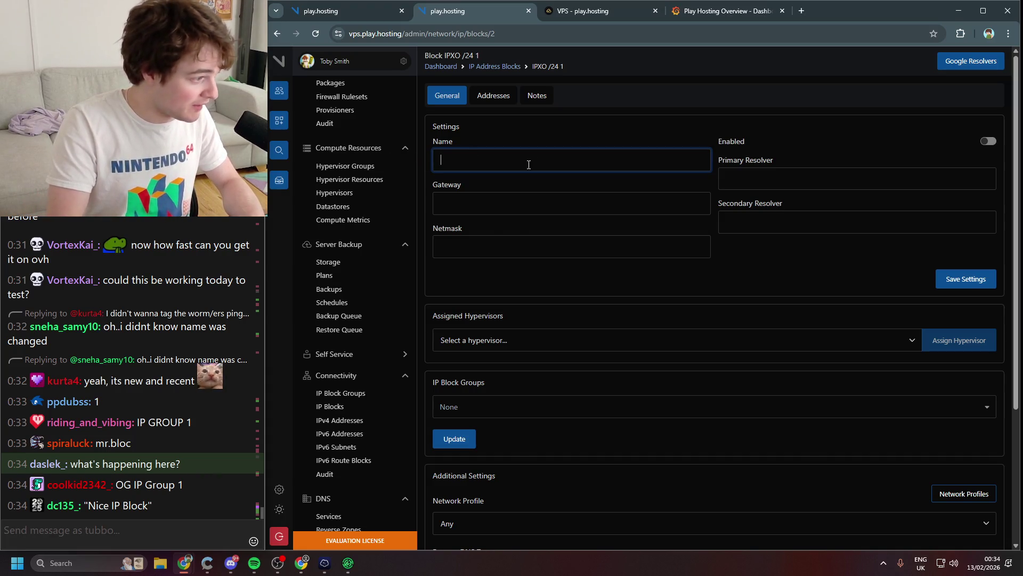
{"action": "type", "text": "2."}
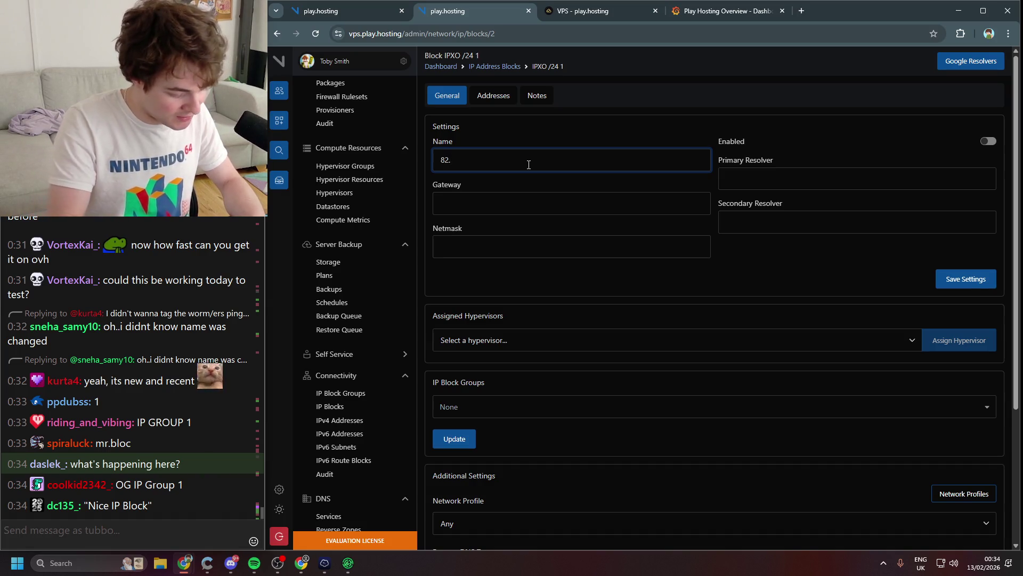
{"action": "type", "text": "38.2.0/24"}
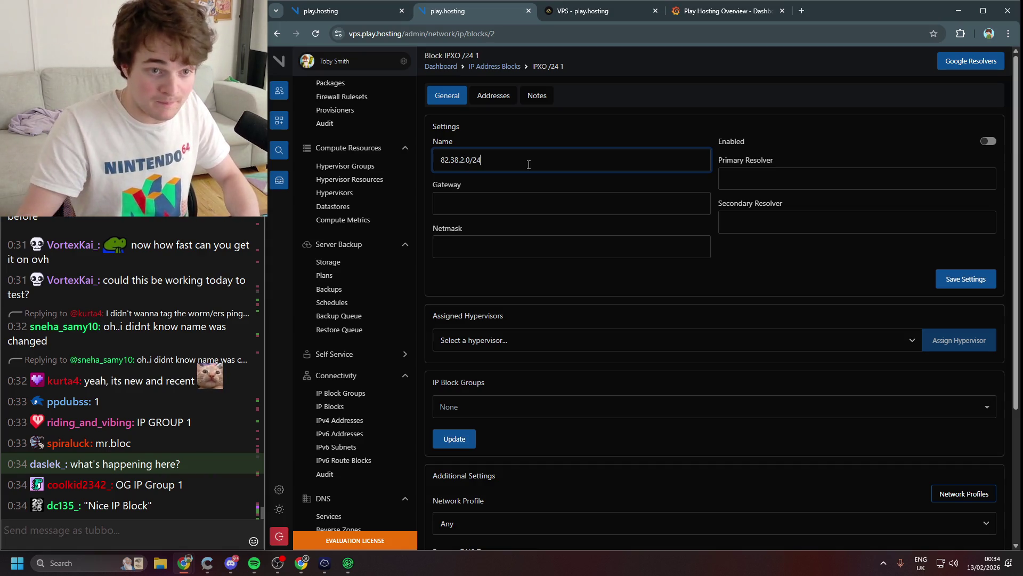
{"action": "left_click", "coordinate": [533, 203]}
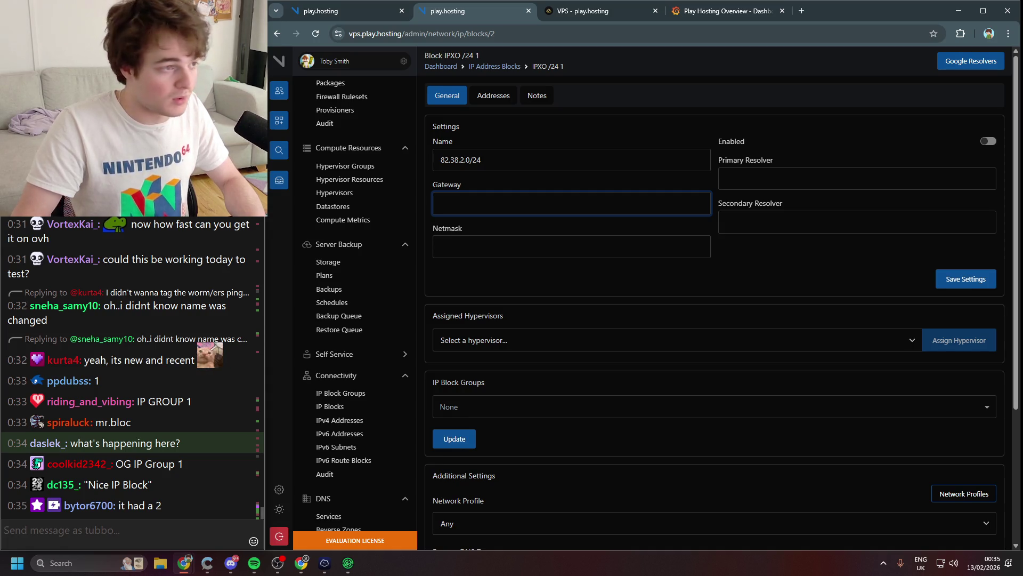
{"action": "key", "text": "alt+Tab"}
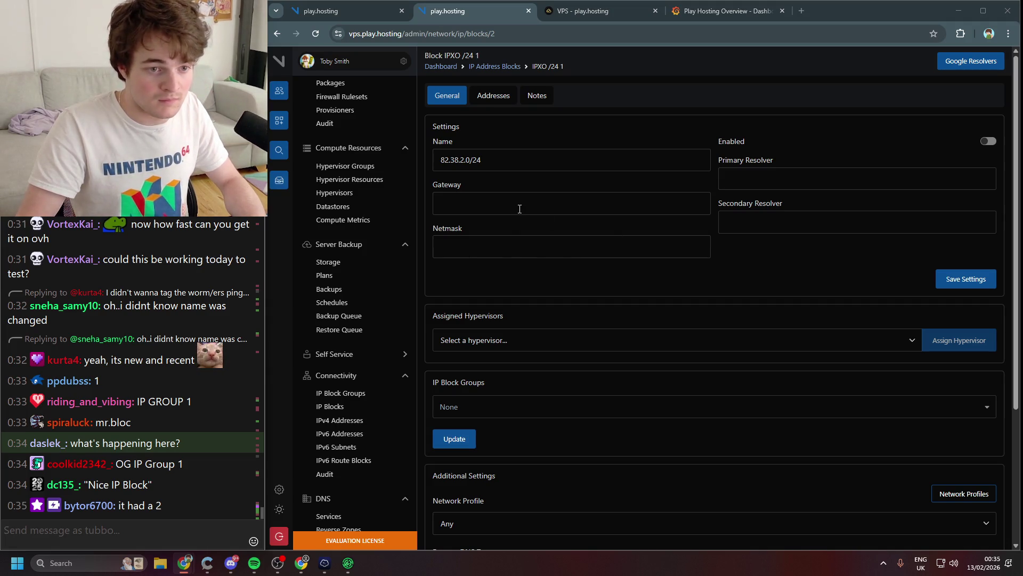
{"action": "triple_click", "coordinate": [487, 159]}
{"action": "left_click", "coordinate": [507, 157]}
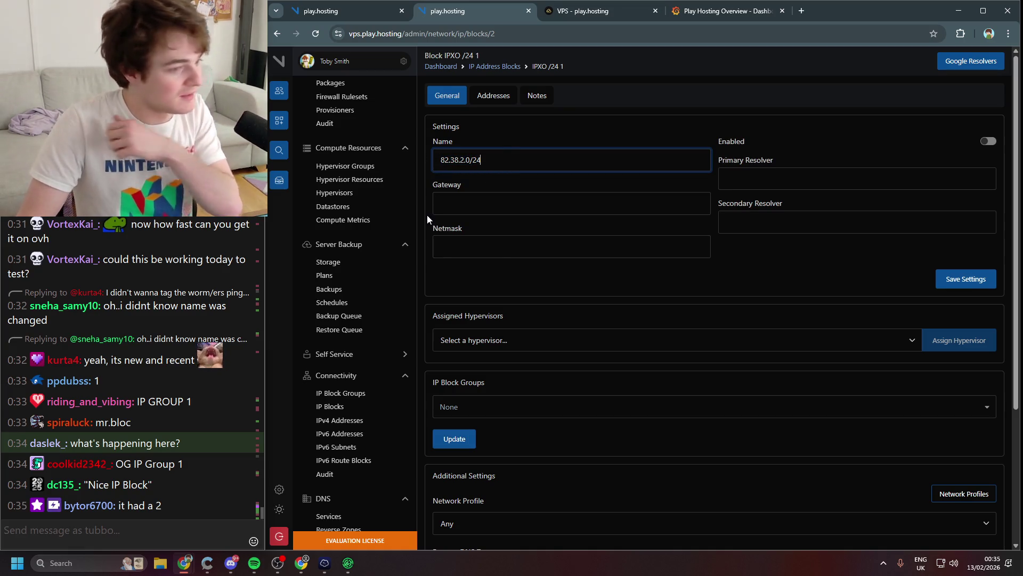
- Enter gateway 62.141.62.1 and netmask 255.255.255.0 for the 82.38.2.0/24 block
{"action": "left_click", "coordinate": [494, 200]}
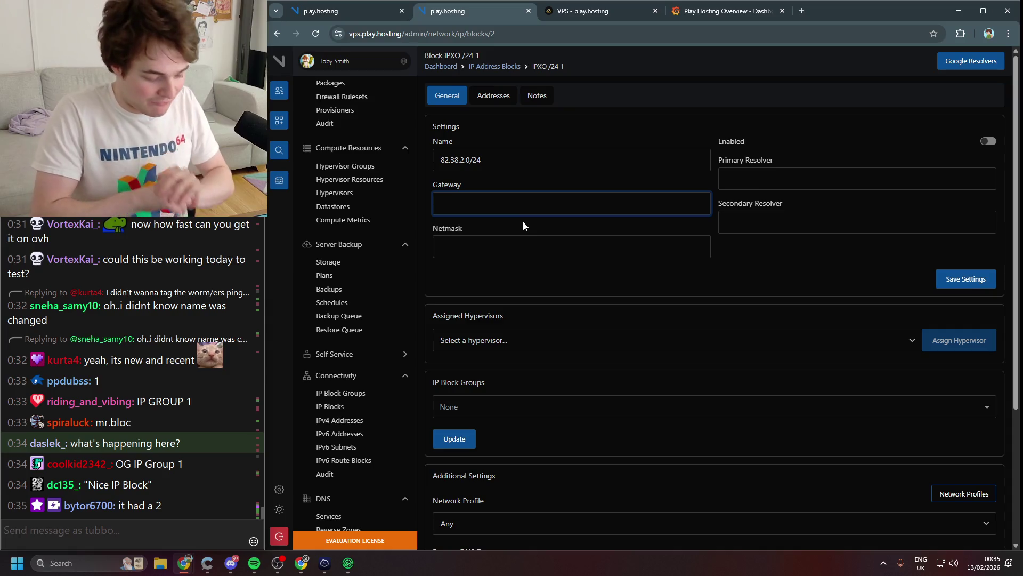
{"action": "type", "text": "62.141.62.1"}
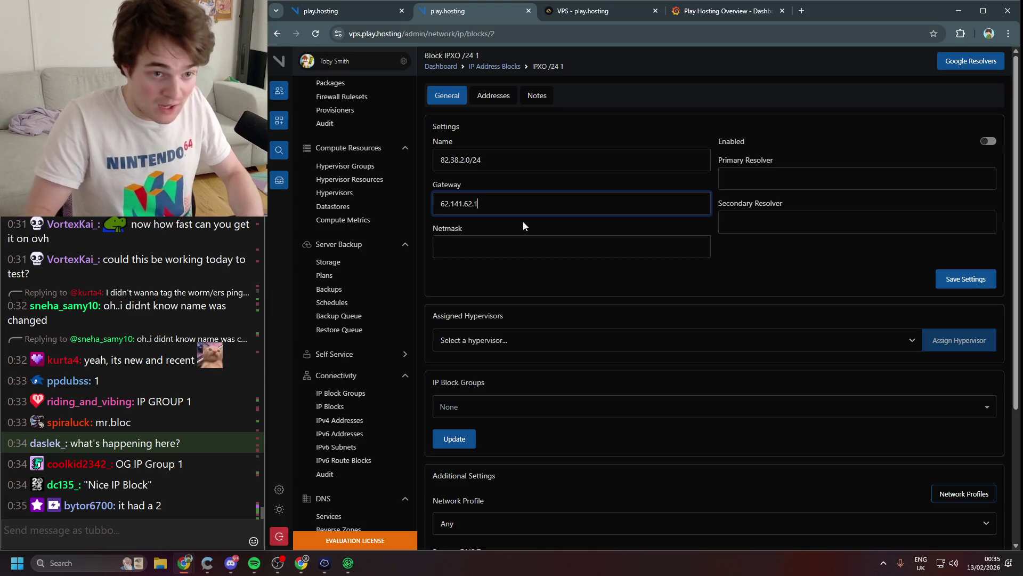
{"action": "left_click", "coordinate": [785, 243]}
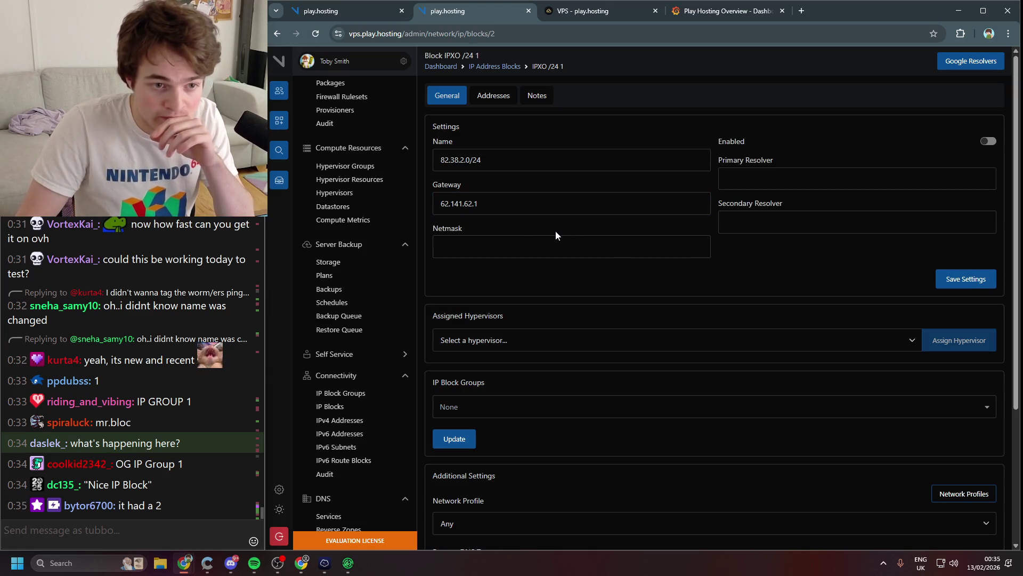
{"action": "left_click", "coordinate": [759, 178]}
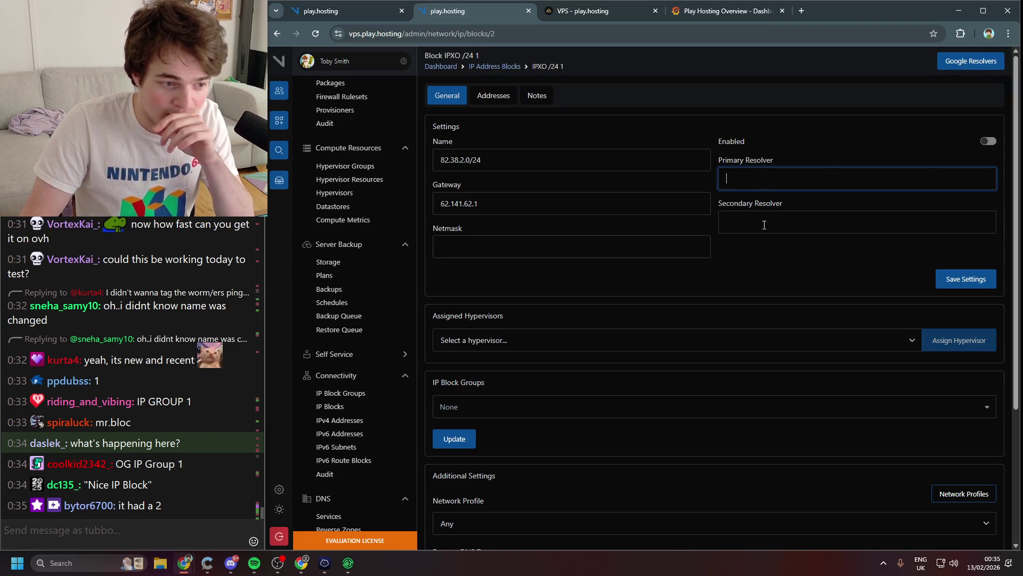
{"action": "left_click", "coordinate": [590, 246]}
{"action": "type", "text": "255.255.255"}
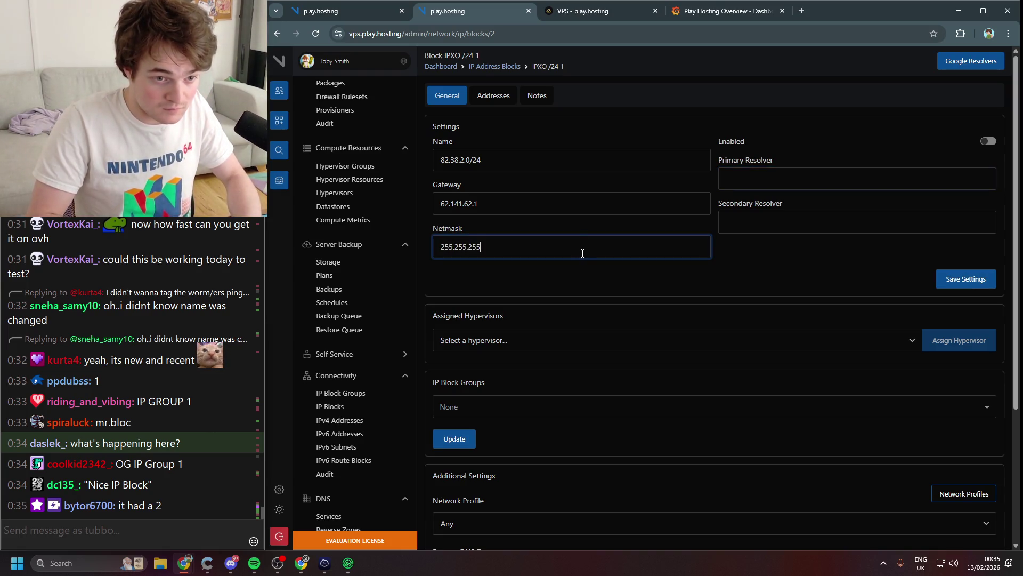
{"action": "type", "text": ".0"}
{"action": "left_click", "coordinate": [720, 272]}
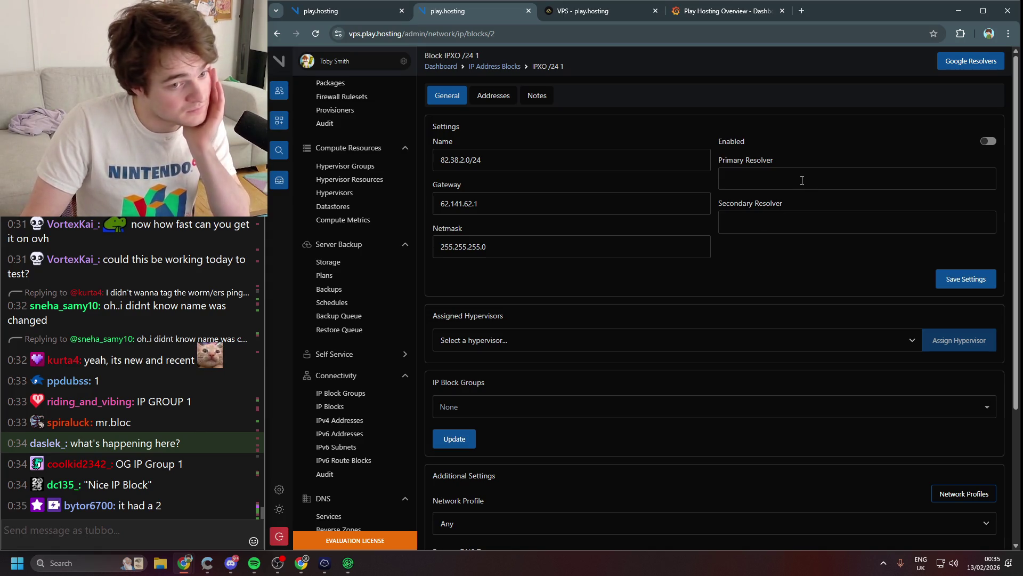
- Choose play-gb-hv-1 in the Assigned Hypervisors dropdown
{"action": "left_click", "coordinate": [802, 180]}
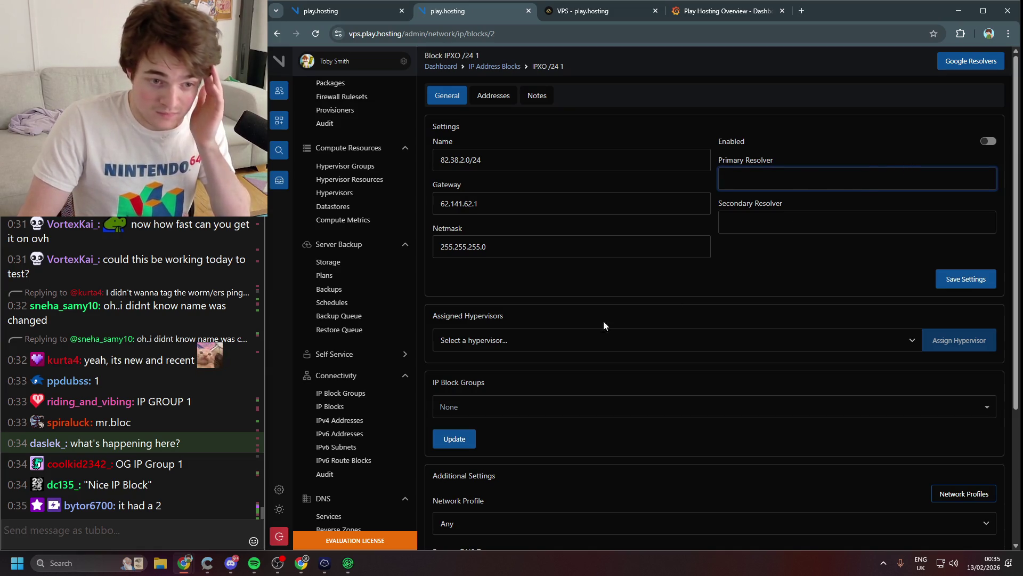
{"action": "left_click", "coordinate": [565, 343]}
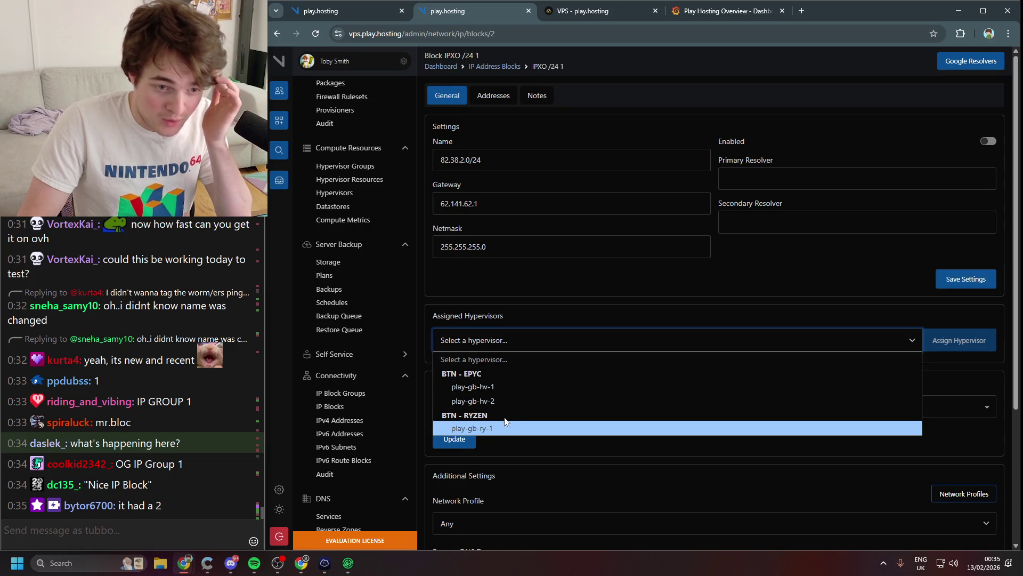
{"action": "left_click", "coordinate": [532, 337]}
{"action": "left_click", "coordinate": [531, 338]}
{"action": "left_click", "coordinate": [538, 387]}
{"action": "left_click", "coordinate": [542, 341]}
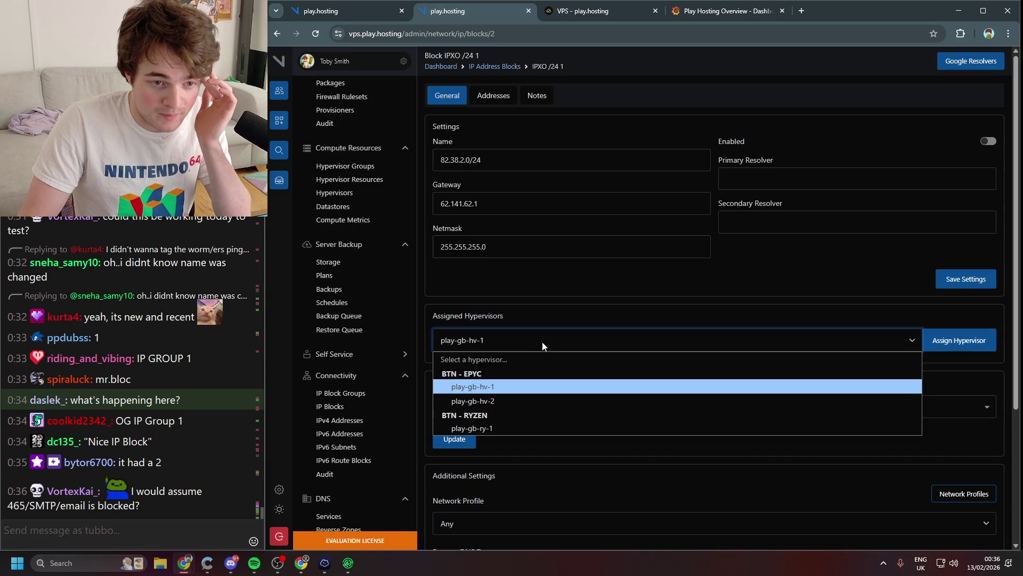
{"action": "left_click", "coordinate": [580, 320]}
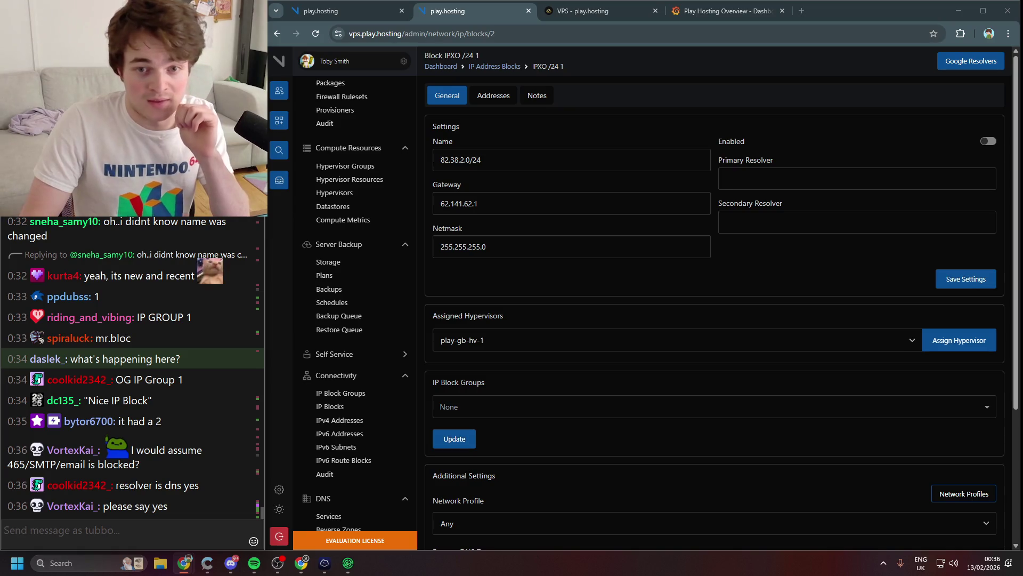
- Set resolvers 1.1.1.1 and 8.8.8.8, enable the block and save its general settings
{"action": "left_click", "coordinate": [806, 187]}
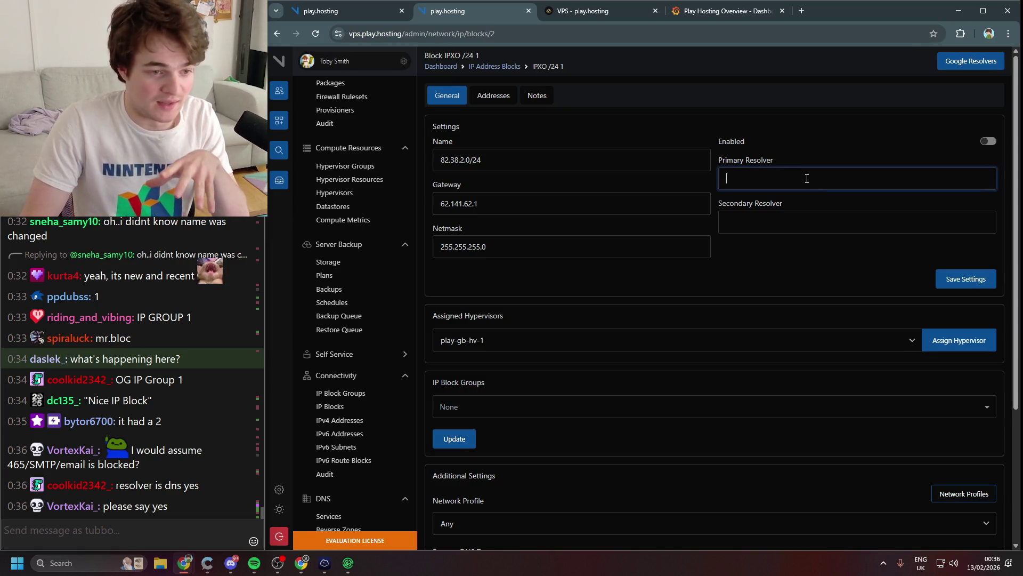
{"action": "left_click", "coordinate": [813, 139]}
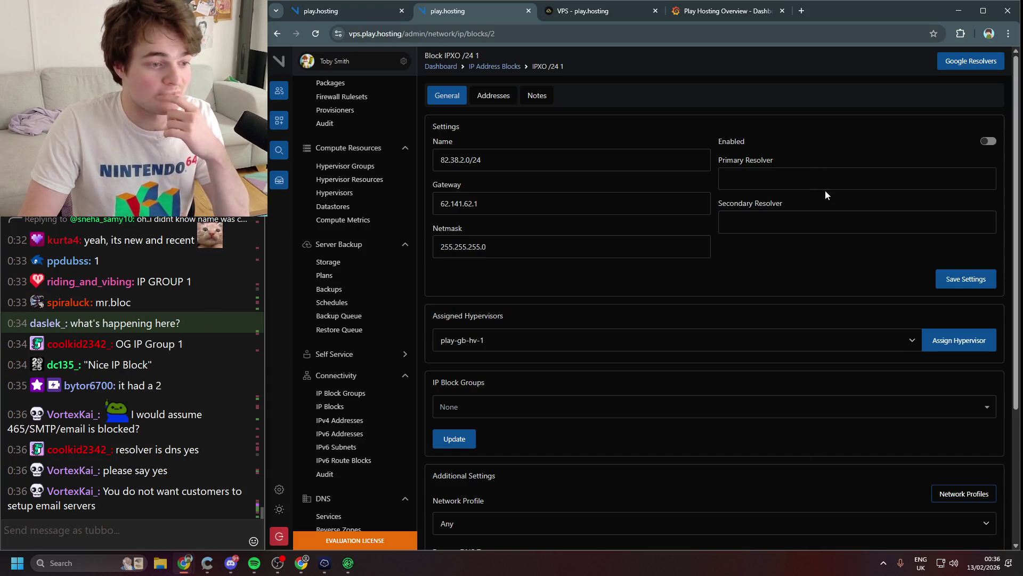
{"action": "left_click", "coordinate": [801, 181]}
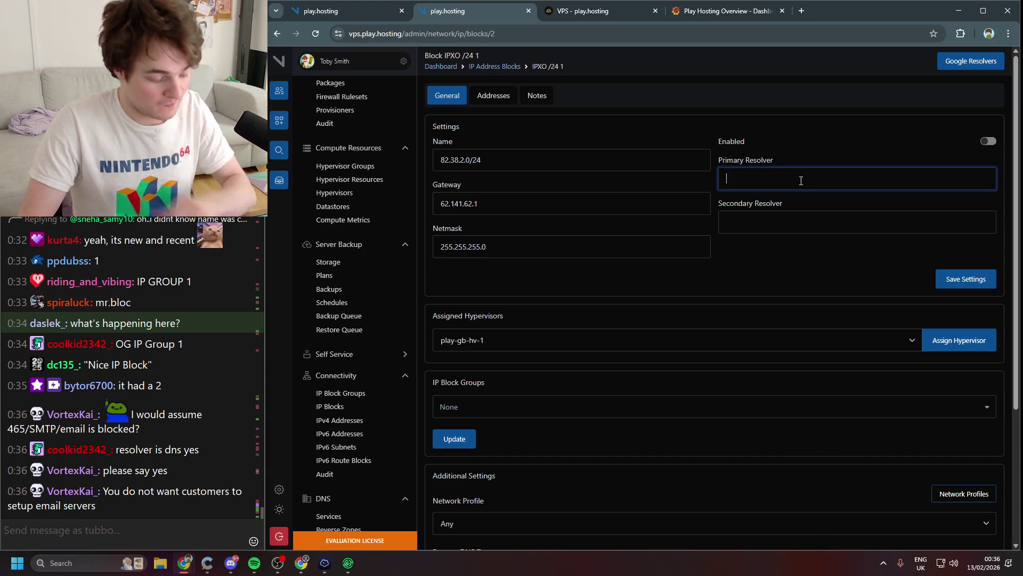
{"action": "type", "text": "1.1.1.1"}
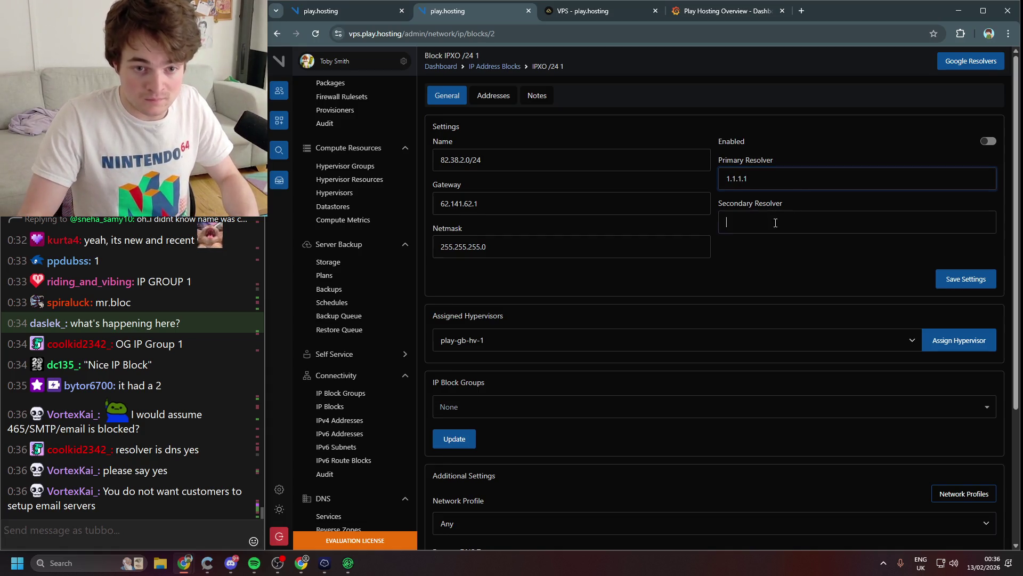
{"action": "left_click", "coordinate": [790, 233]}
{"action": "type", "text": "8.8.8.8"}
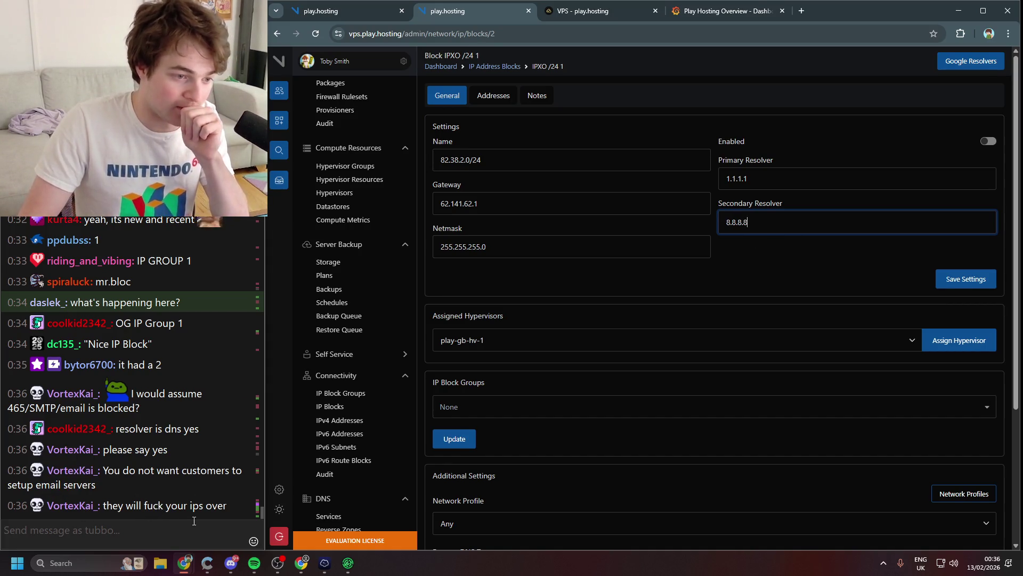
{"action": "left_click", "coordinate": [781, 275]}
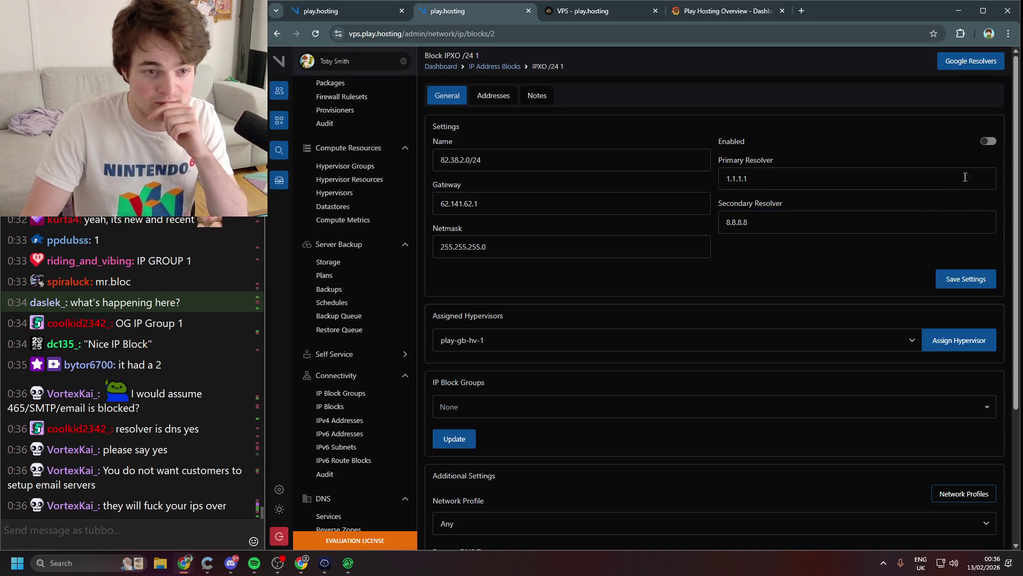
{"action": "left_click", "coordinate": [988, 141]}
{"action": "left_click", "coordinate": [974, 281]}
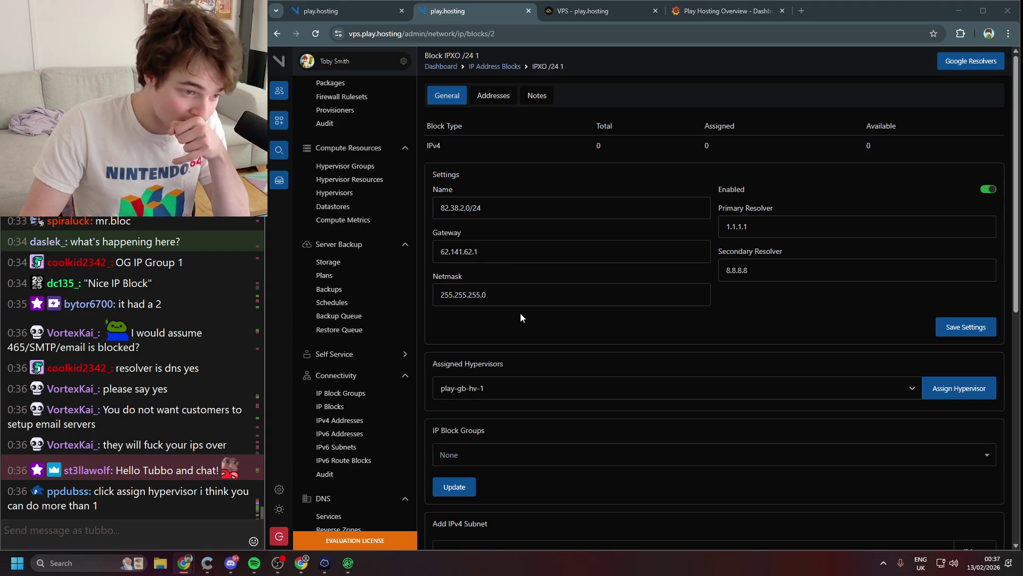
- Assign hypervisors play-gb-hv-1, play-gb-hv-2 and play-gb-ry-1 to the block
{"action": "left_click", "coordinate": [958, 388]}
{"action": "left_click", "coordinate": [540, 382]}
{"action": "left_click", "coordinate": [515, 435]}
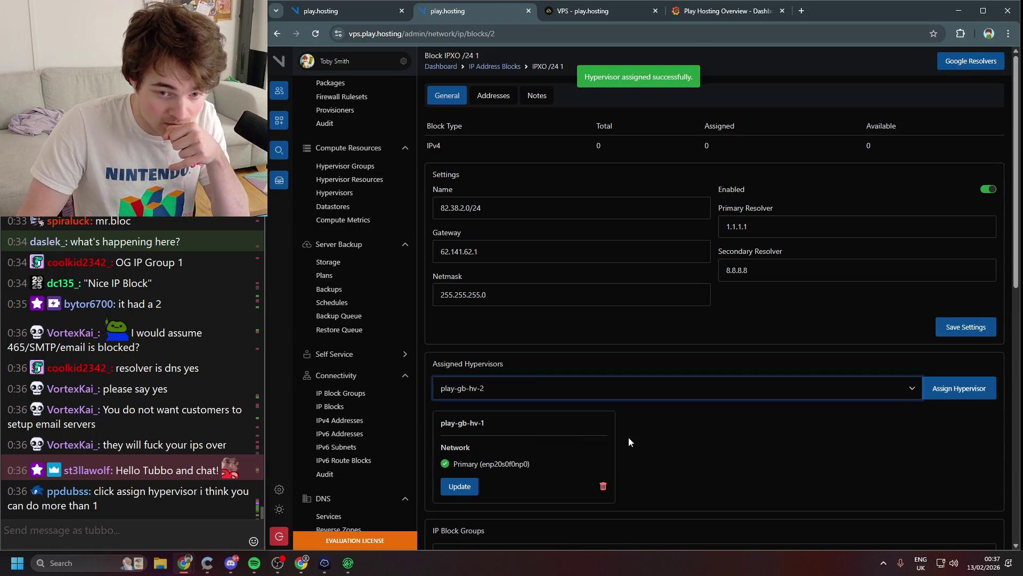
{"action": "left_click", "coordinate": [958, 388]}
{"action": "left_click", "coordinate": [606, 388]}
{"action": "left_click", "coordinate": [522, 448]}
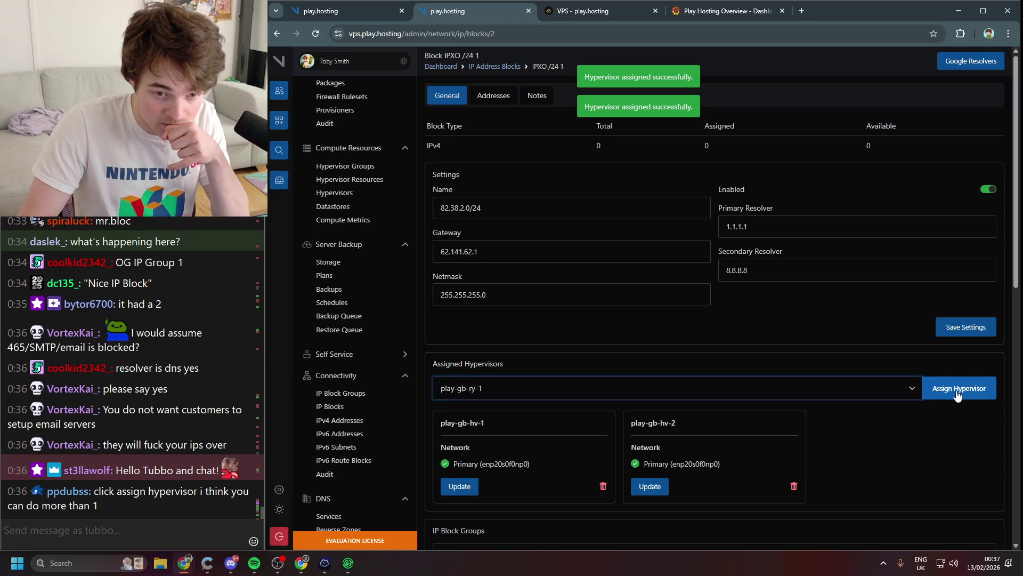
{"action": "left_click", "coordinate": [932, 389]}
- Remove play-gb-ry-1 from the block, leaving play-gb-hv-1 and play-gb-hv-2 assigned
{"action": "scroll", "coordinate": [906, 410], "scroll_direction": "down", "scroll_amount": 1}
{"action": "left_click", "coordinate": [843, 436]}
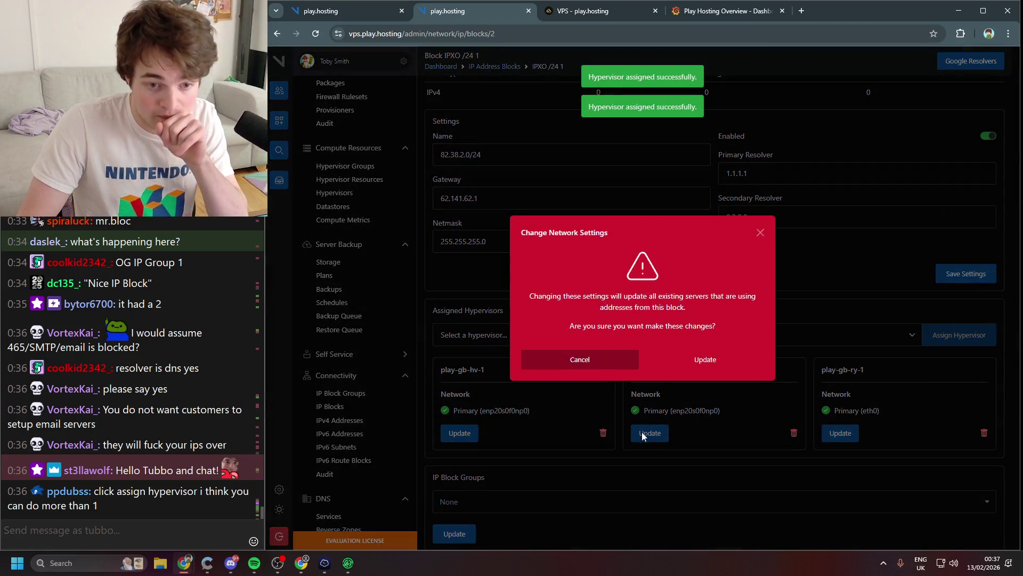
{"action": "left_click", "coordinate": [761, 234]}
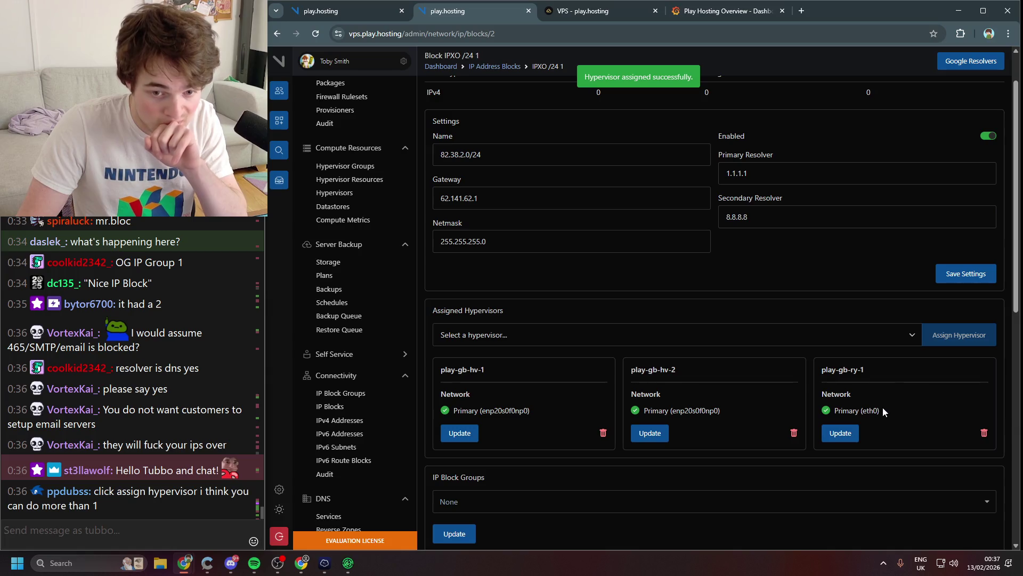
{"action": "left_click", "coordinate": [984, 433]}
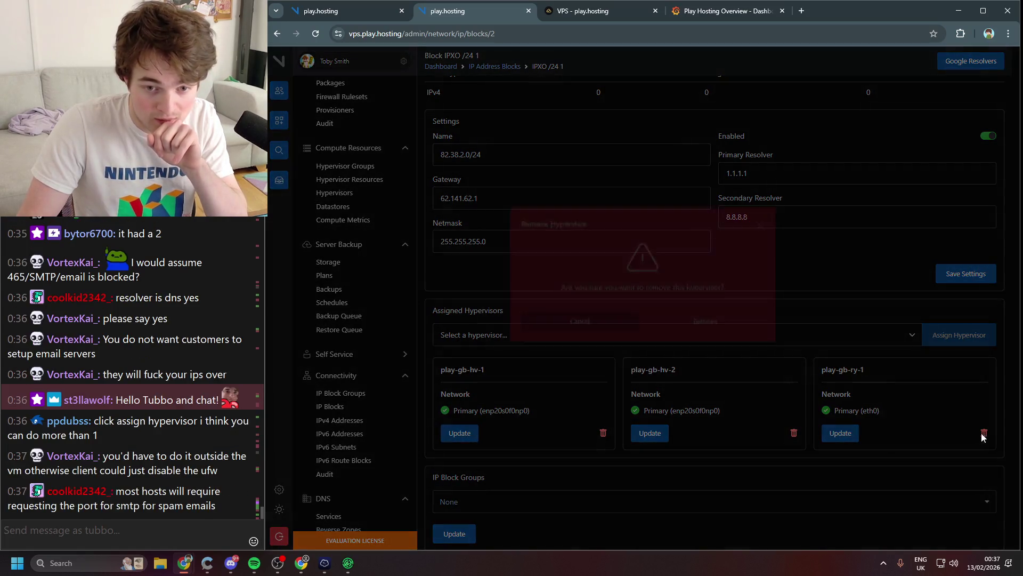
{"action": "left_click", "coordinate": [717, 347]}
- Apply the Google DNS resolvers, then overwrite the primary resolver with 1.1.1.1
{"action": "scroll", "coordinate": [824, 373], "scroll_direction": "up", "scroll_amount": 1}
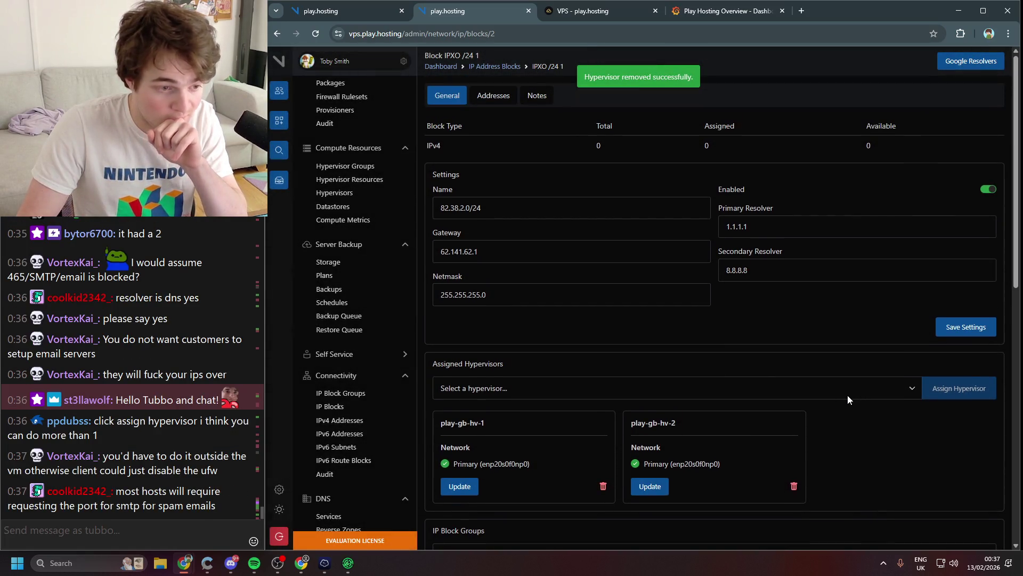
{"action": "left_click", "coordinate": [979, 68]}
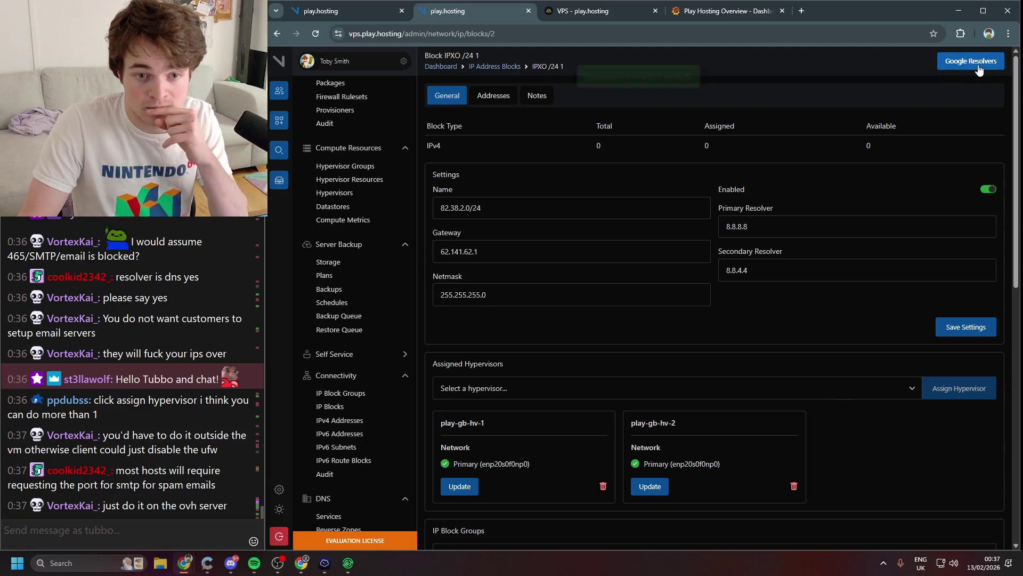
{"action": "triple_click", "coordinate": [810, 217]}
{"action": "type", "text": "1.1.1.1"}
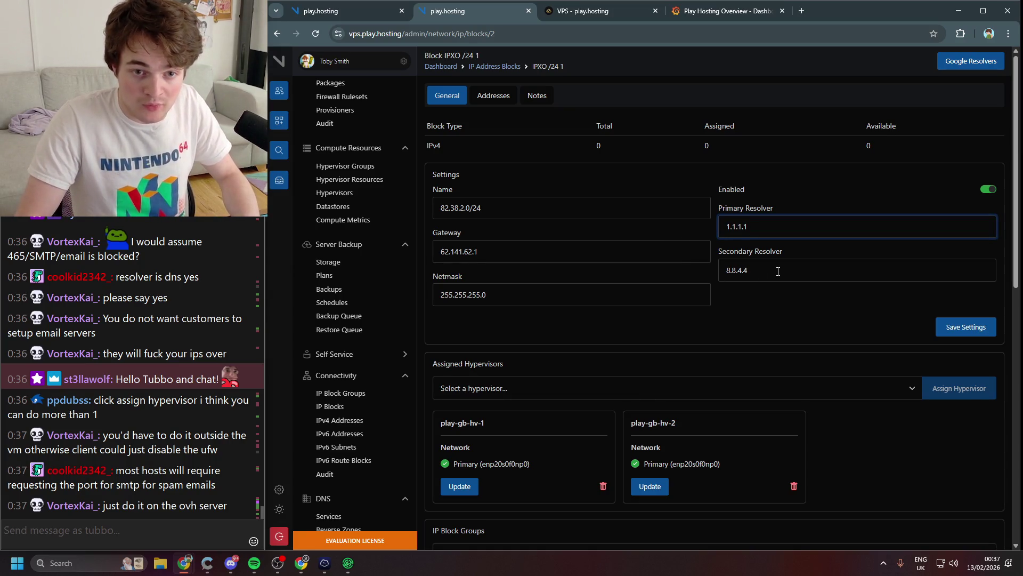
{"action": "triple_click", "coordinate": [777, 270]}
- Add the 82.38.2.0/24 subnet, giving 256 available IPv4 addresses
{"action": "scroll", "coordinate": [586, 267], "scroll_direction": "down", "scroll_amount": 8}
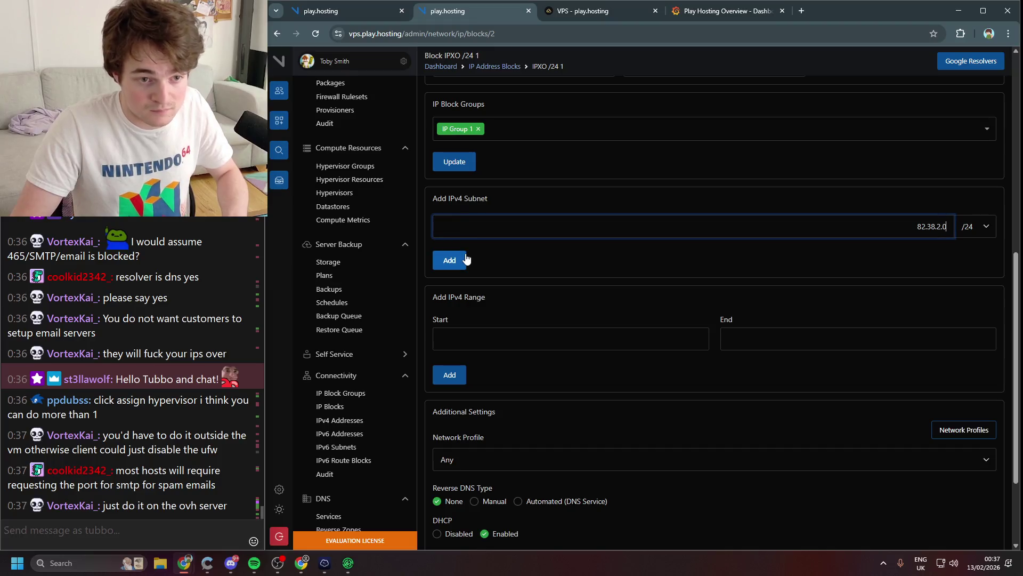
{"action": "left_click", "coordinate": [457, 261]}
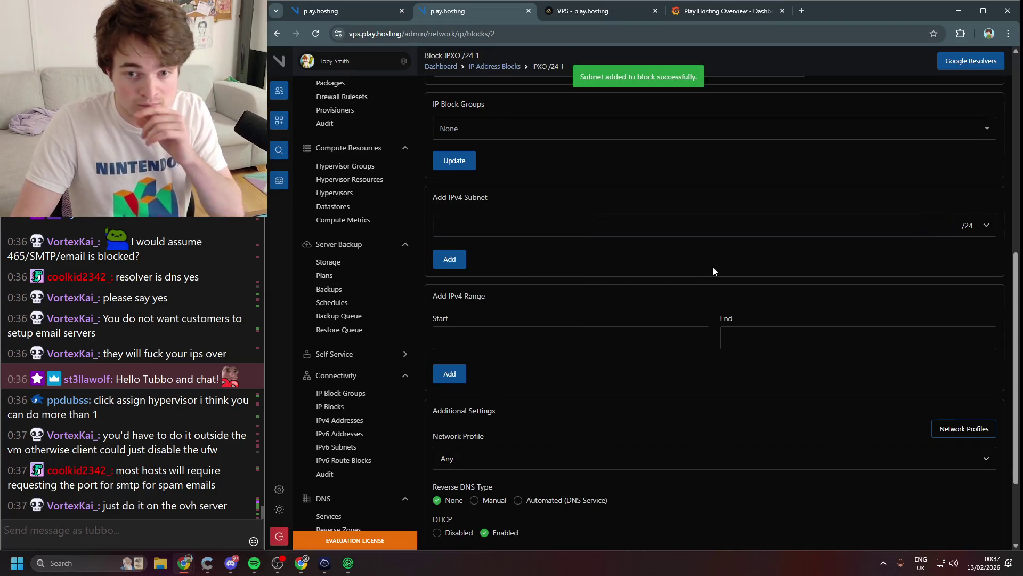
{"action": "scroll", "coordinate": [758, 278], "scroll_direction": "up", "scroll_amount": 3}
{"action": "scroll", "coordinate": [697, 346], "scroll_direction": "down", "scroll_amount": 3}
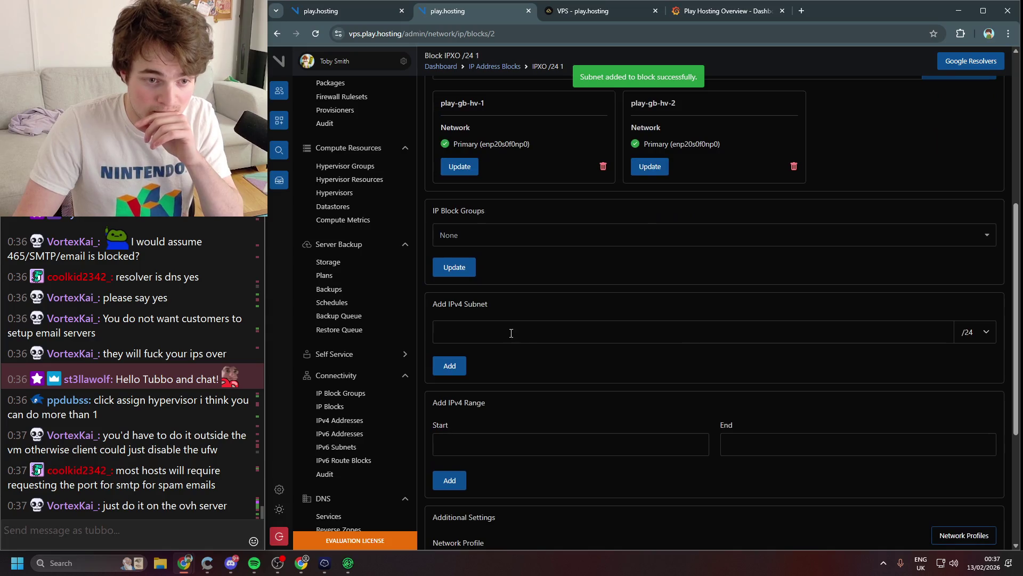
{"action": "scroll", "coordinate": [541, 347], "scroll_direction": "up", "scroll_amount": 10}
- Reserve address 82.38.2.255 from the last page of the block's address list
{"action": "left_click", "coordinate": [491, 98]}
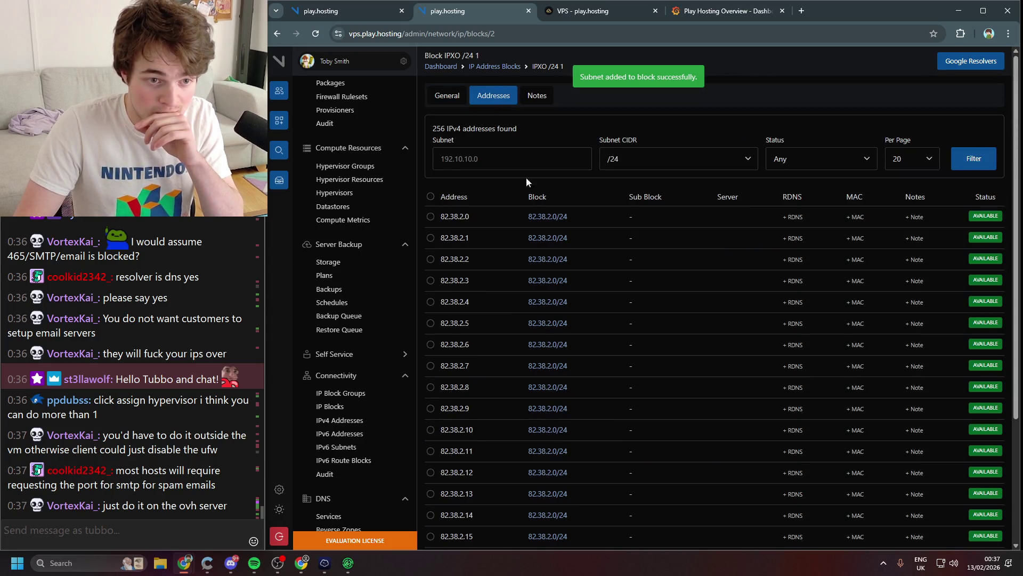
{"action": "scroll", "coordinate": [628, 275], "scroll_direction": "down", "scroll_amount": 2}
{"action": "scroll", "coordinate": [632, 280], "scroll_direction": "down", "scroll_amount": 2}
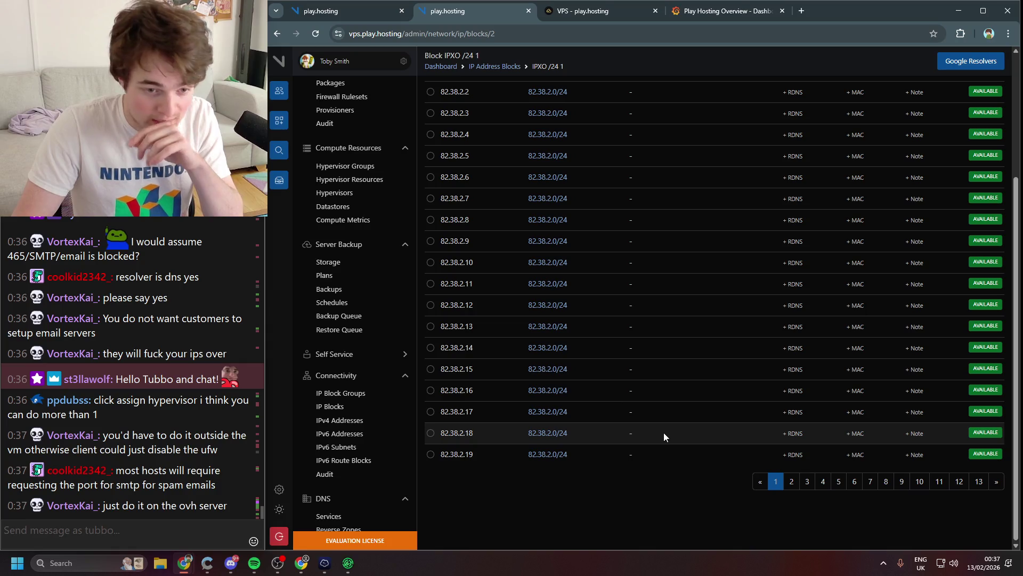
{"action": "scroll", "coordinate": [634, 419], "scroll_direction": "up", "scroll_amount": 3}
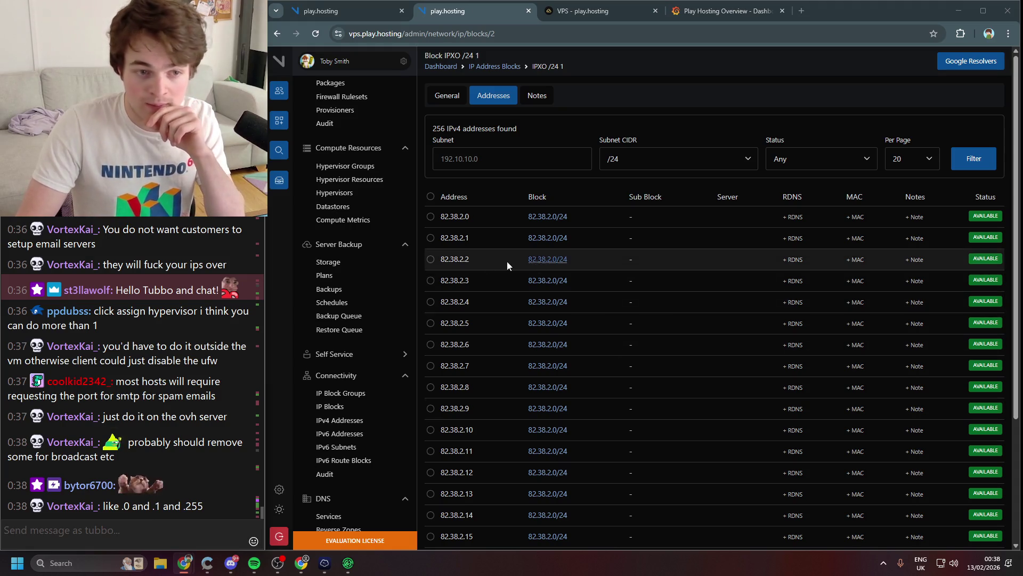
{"action": "left_click", "coordinate": [430, 216]}
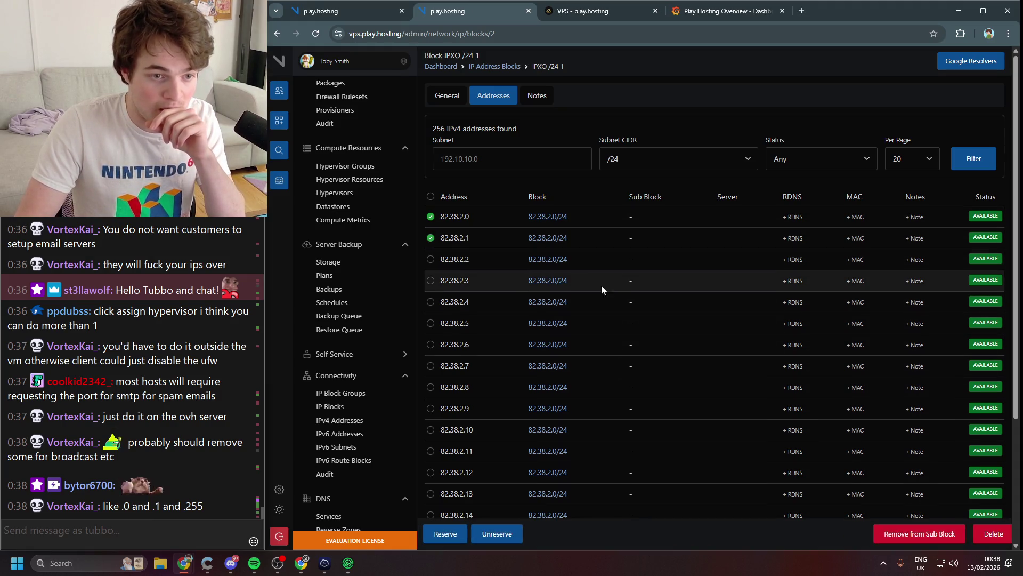
{"action": "scroll", "coordinate": [657, 353], "scroll_direction": "down", "scroll_amount": 3}
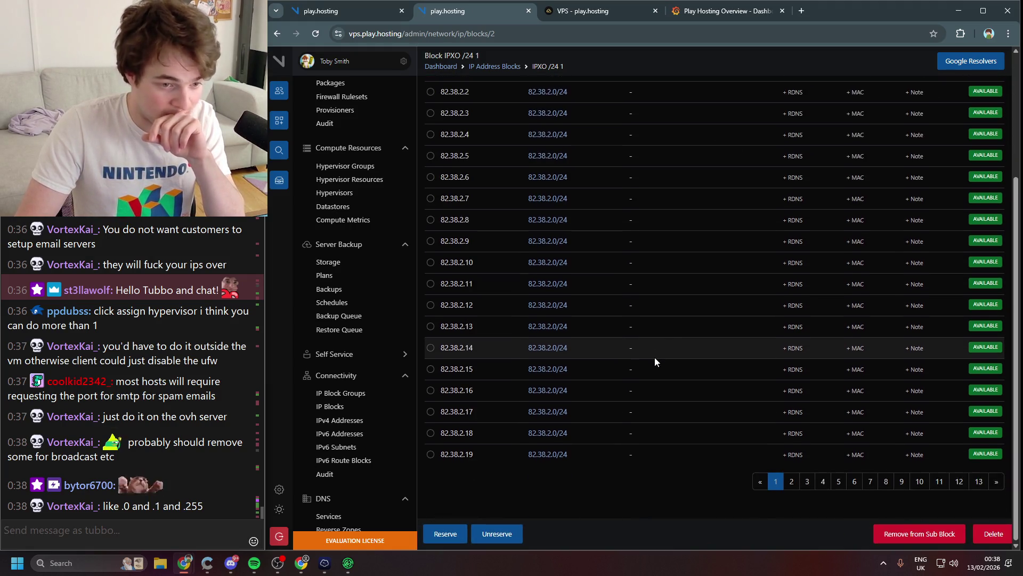
{"action": "left_click", "coordinate": [997, 484]}
{"action": "left_click", "coordinate": [982, 484]}
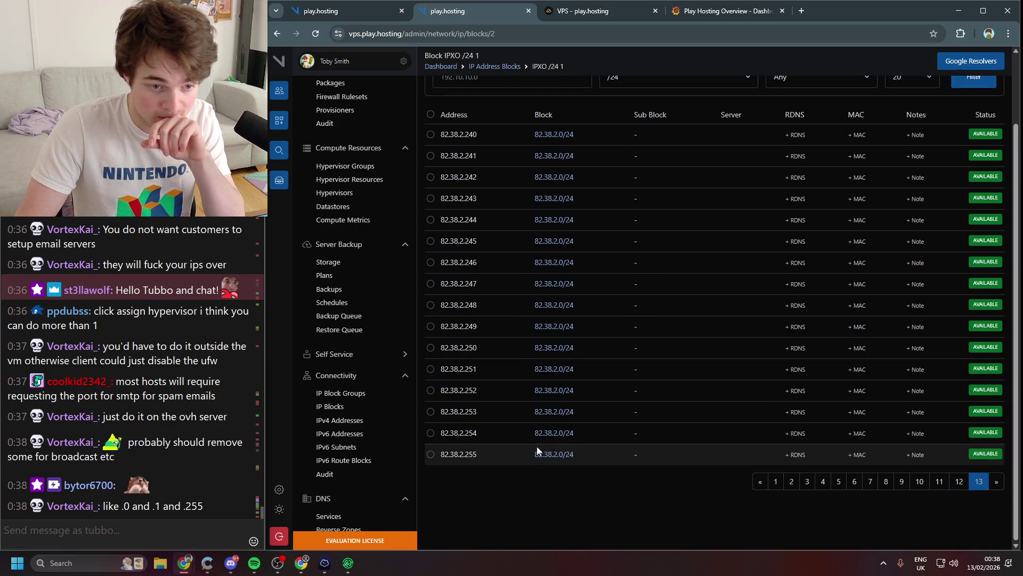
{"action": "left_click", "coordinate": [430, 457]}
{"action": "scroll", "coordinate": [532, 446], "scroll_direction": "up", "scroll_amount": 2}
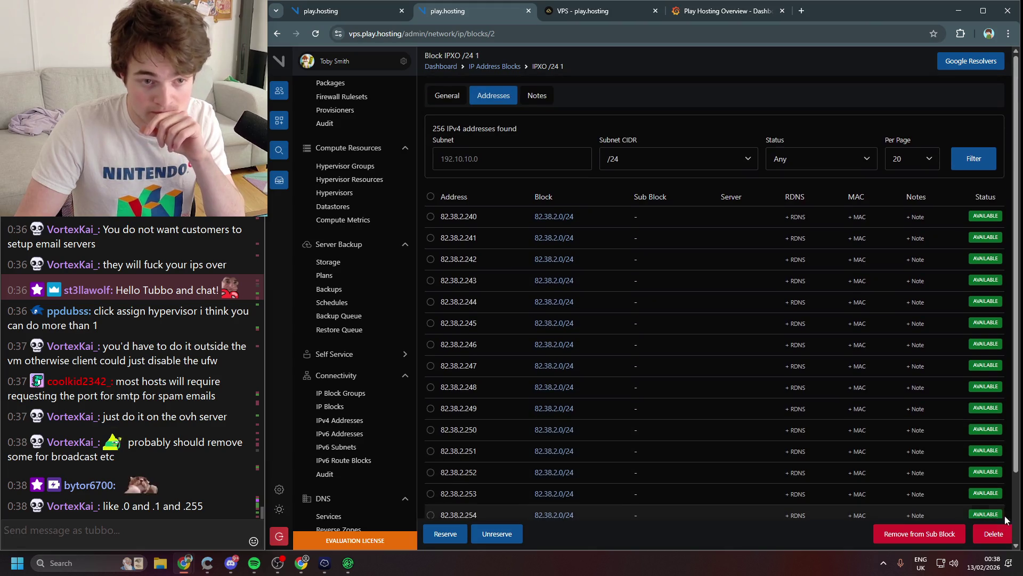
{"action": "scroll", "coordinate": [853, 428], "scroll_direction": "down", "scroll_amount": 2}
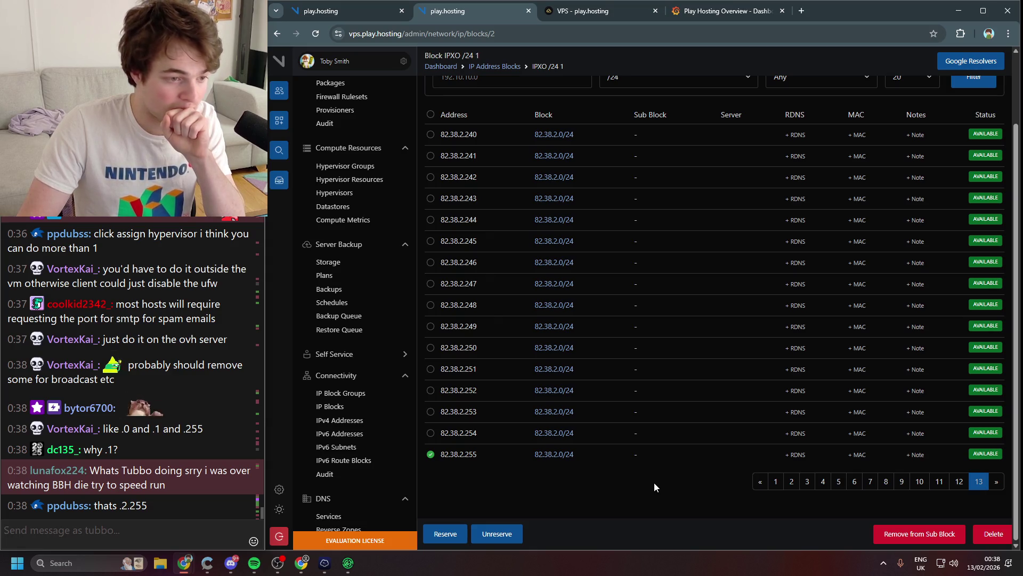
{"action": "left_click", "coordinate": [431, 454]}
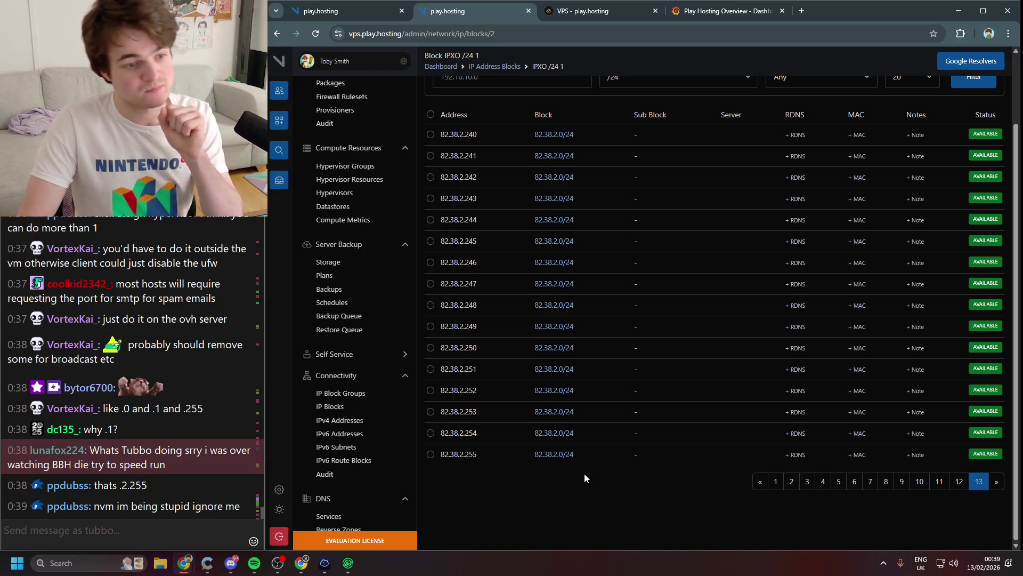
{"action": "left_click", "coordinate": [431, 458]}
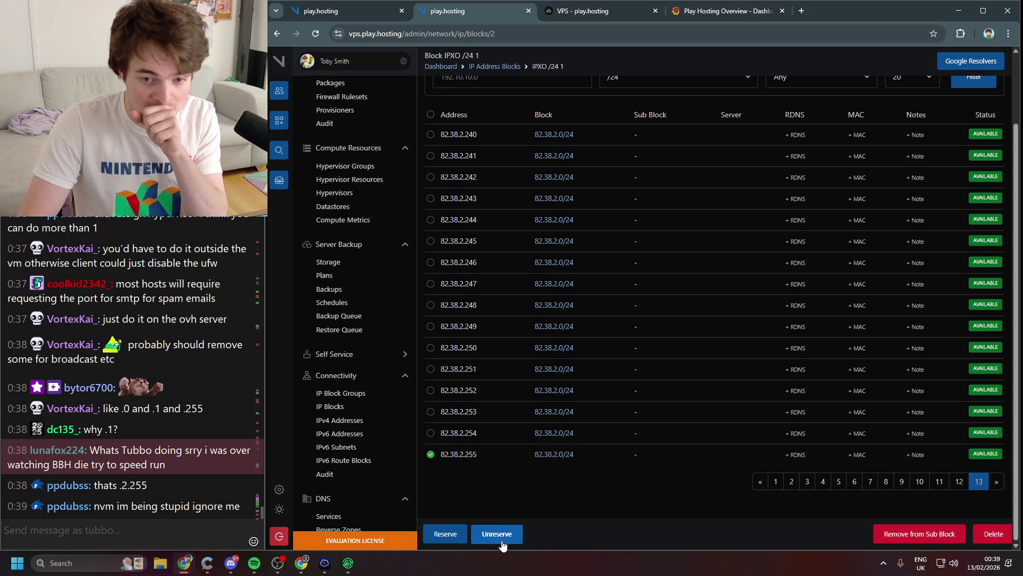
{"action": "left_click", "coordinate": [459, 534]}
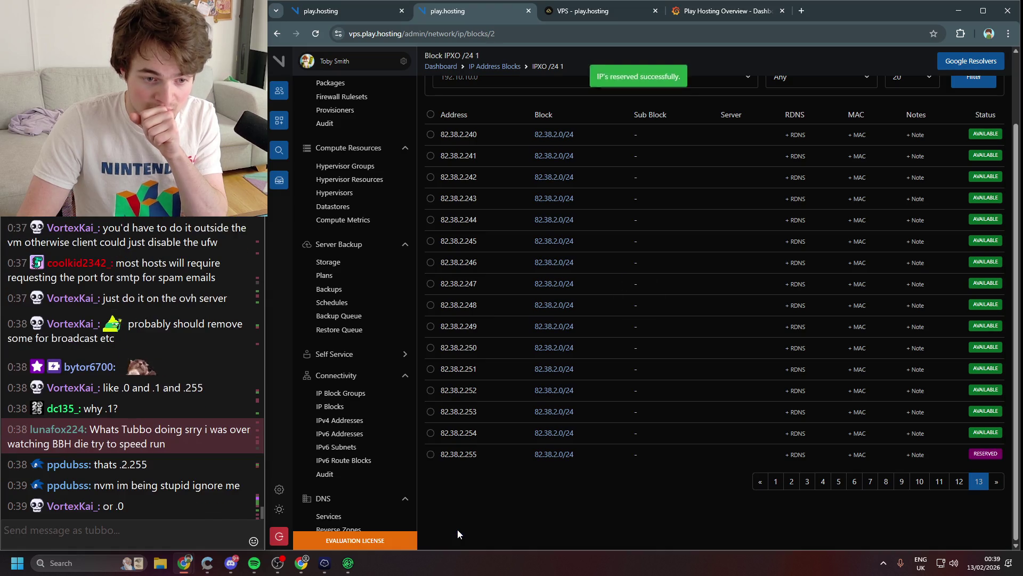
- Reserve addresses 82.38.2.0 and 82.38.2.1 from the first page of addresses
{"action": "scroll", "coordinate": [479, 139], "scroll_direction": "up", "scroll_amount": 2}
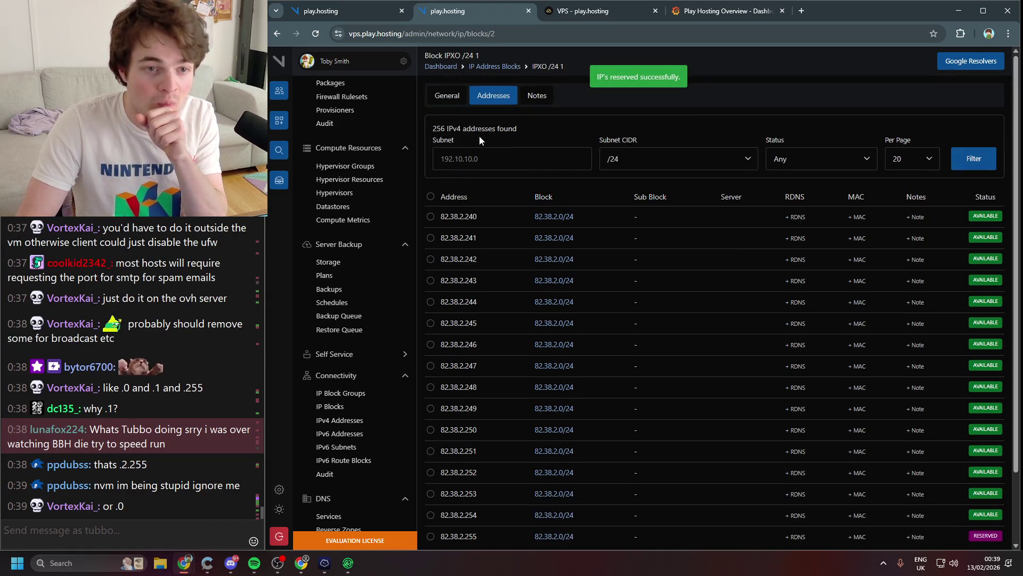
{"action": "left_click", "coordinate": [452, 104]}
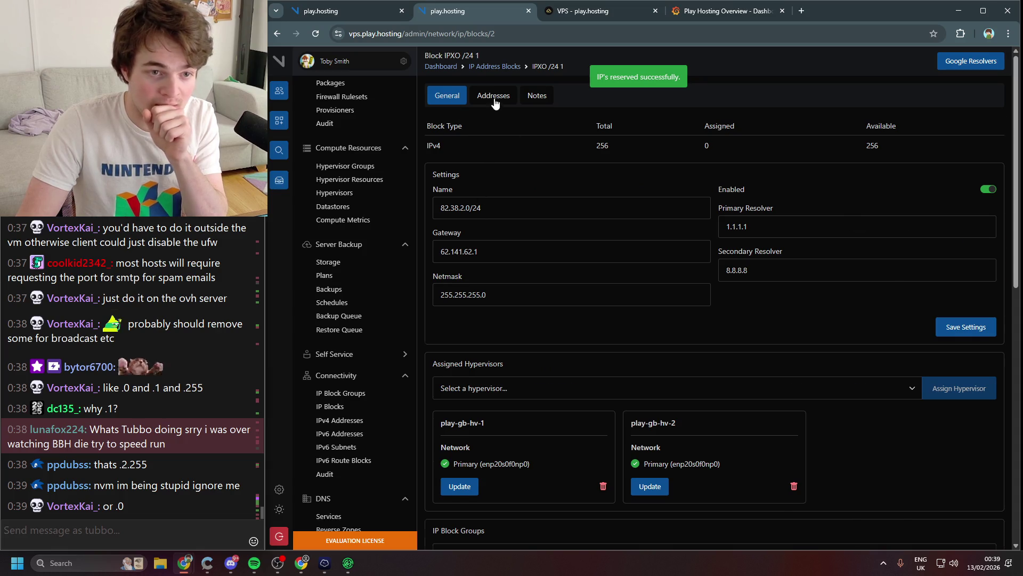
{"action": "left_click", "coordinate": [494, 103]}
{"action": "scroll", "coordinate": [639, 400], "scroll_direction": "down", "scroll_amount": 2}
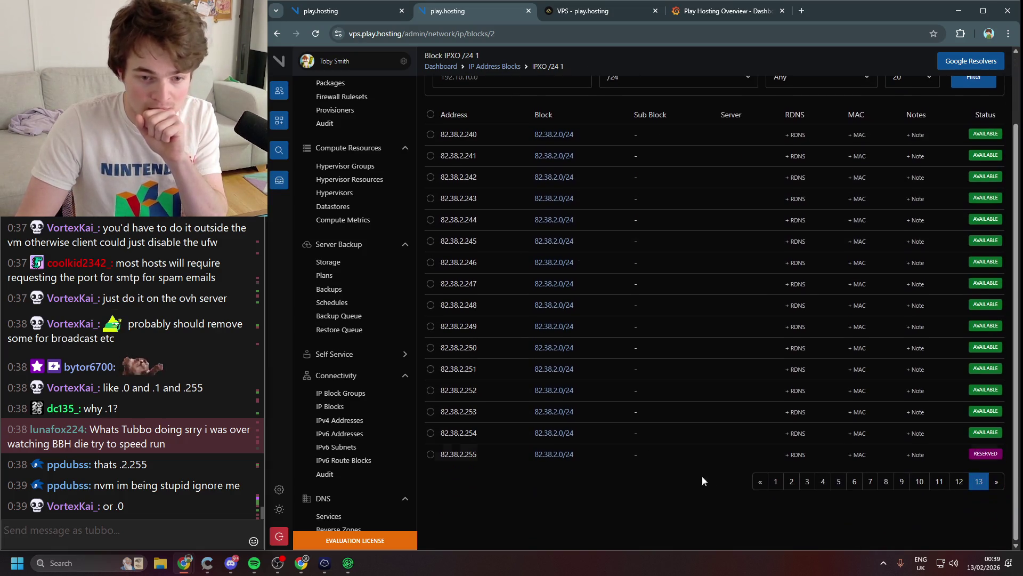
{"action": "left_click", "coordinate": [776, 482]}
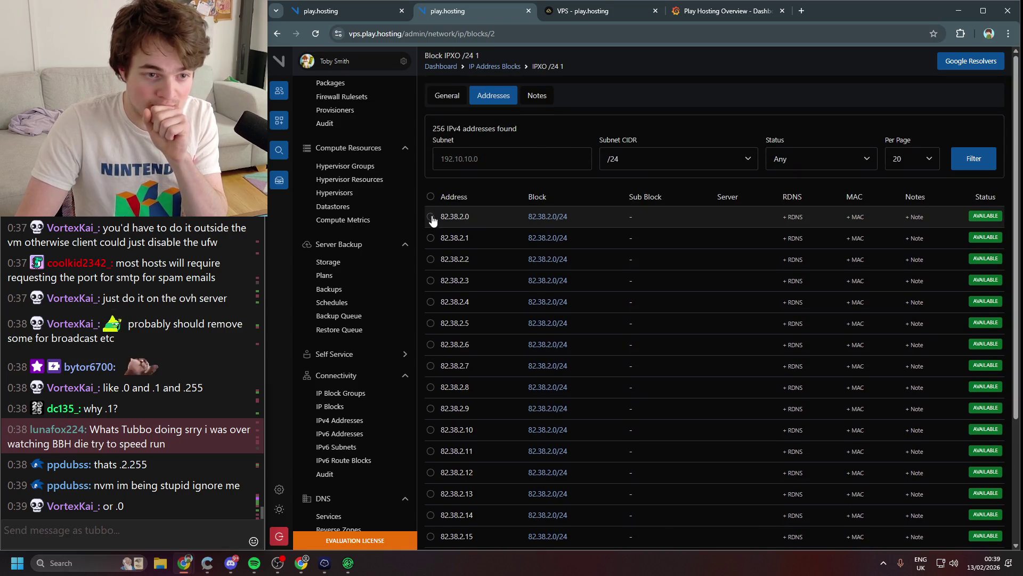
{"action": "left_click", "coordinate": [432, 218]}
{"action": "left_click", "coordinate": [431, 237]}
{"action": "left_click", "coordinate": [455, 525]}
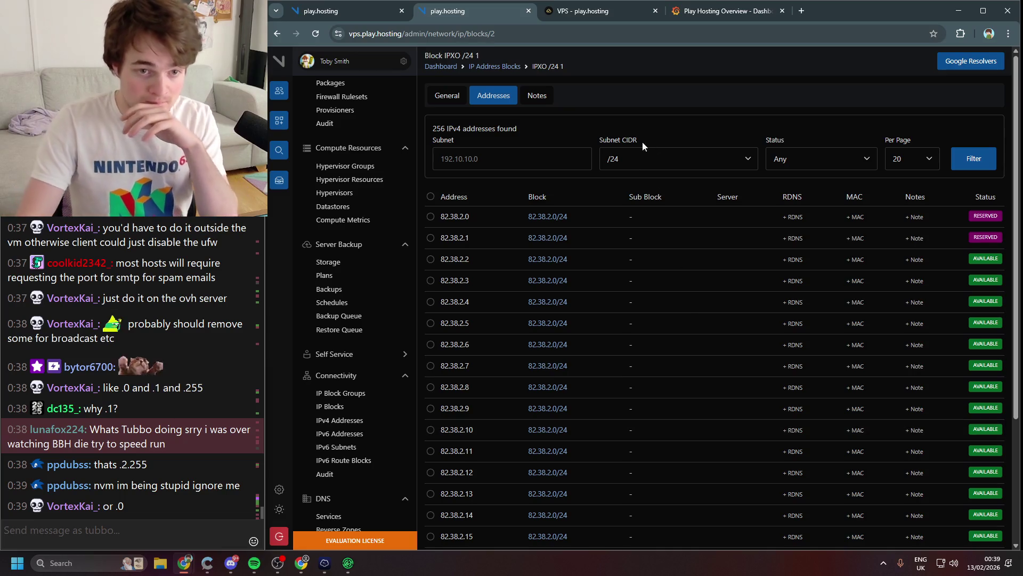
- Filter with status Any and 300 per page, then scroll through all 256 addresses
{"action": "left_click", "coordinate": [807, 162]}
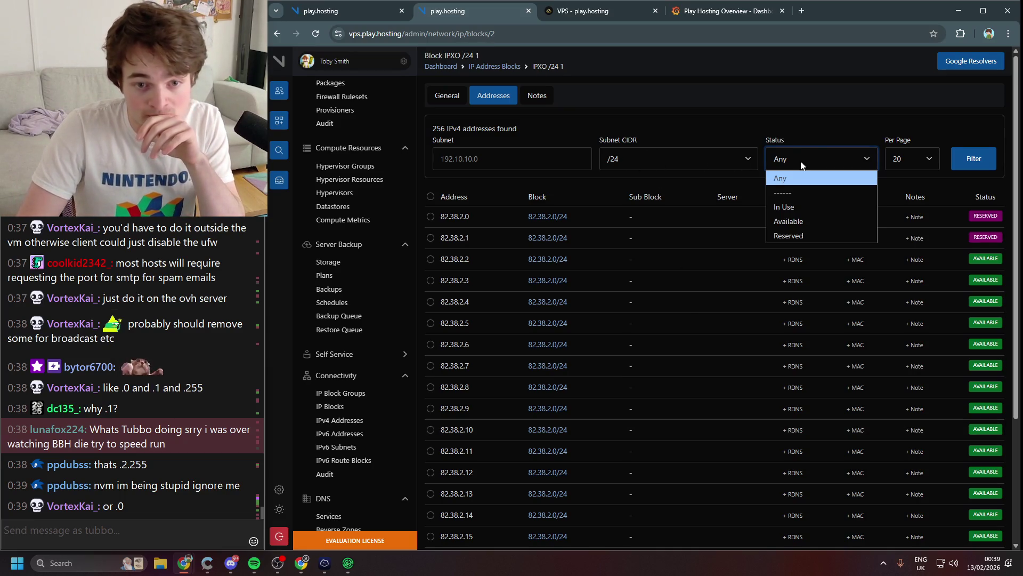
{"action": "left_click", "coordinate": [821, 133]}
{"action": "left_click", "coordinate": [924, 160]}
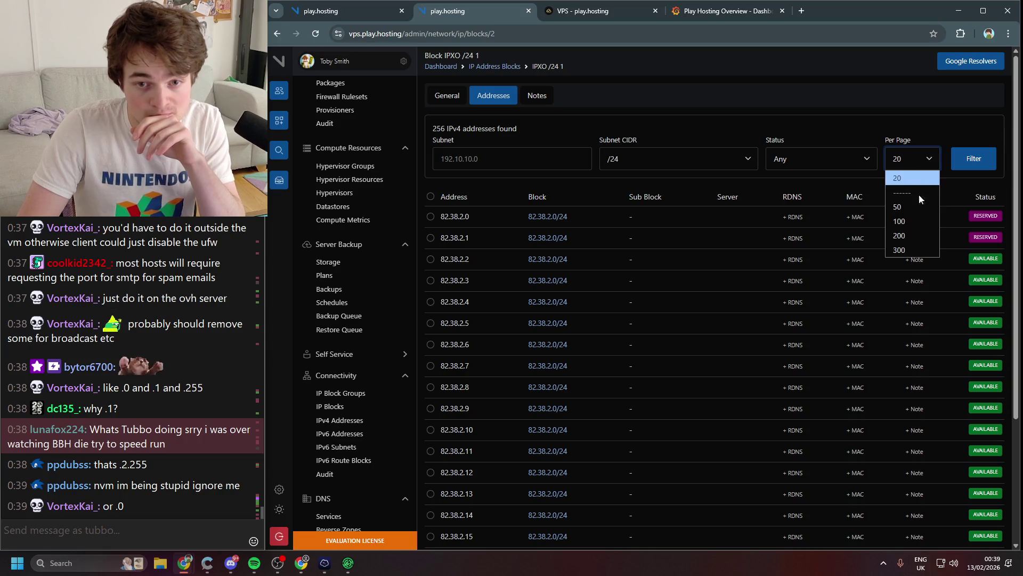
{"action": "left_click", "coordinate": [910, 250]}
{"action": "scroll", "coordinate": [767, 258], "scroll_direction": "down", "scroll_amount": 5}
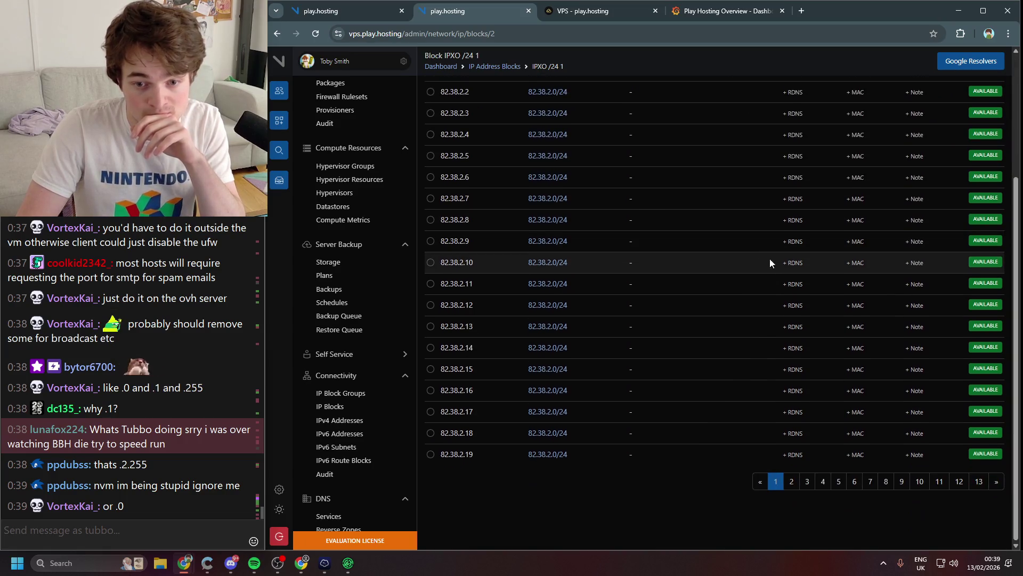
{"action": "scroll", "coordinate": [732, 295], "scroll_direction": "up", "scroll_amount": 5}
{"action": "left_click", "coordinate": [959, 160]}
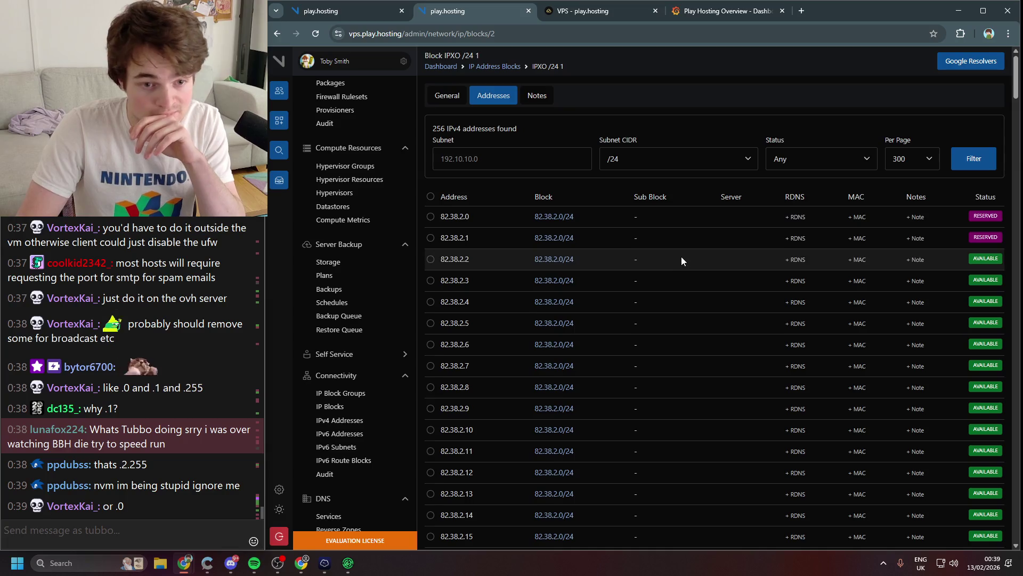
{"action": "scroll", "coordinate": [692, 266], "scroll_direction": "down", "scroll_amount": 20}
{"action": "scroll", "coordinate": [763, 279], "scroll_direction": "down", "scroll_amount": 20}
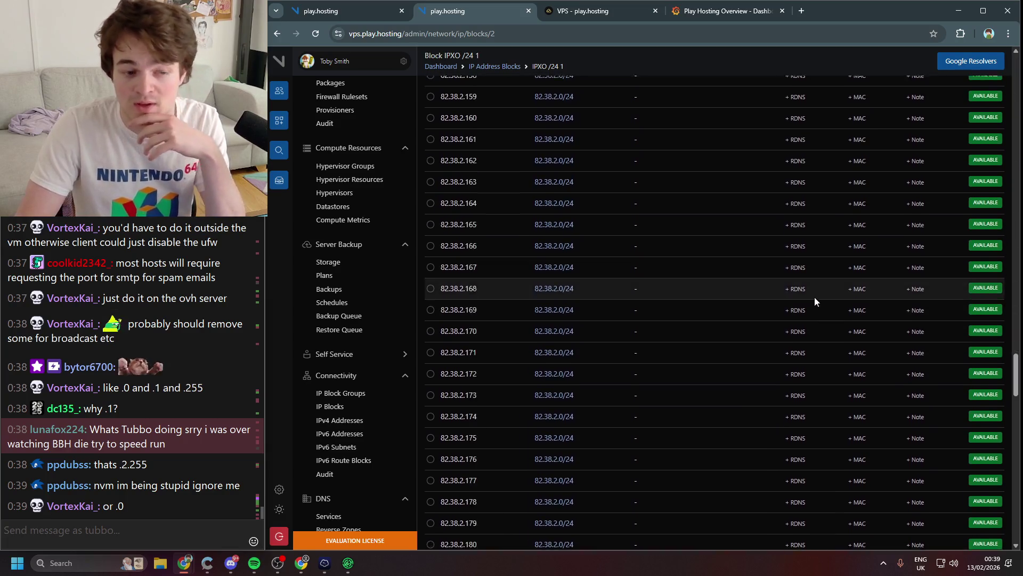
{"action": "scroll", "coordinate": [801, 318], "scroll_direction": "up", "scroll_amount": 17}
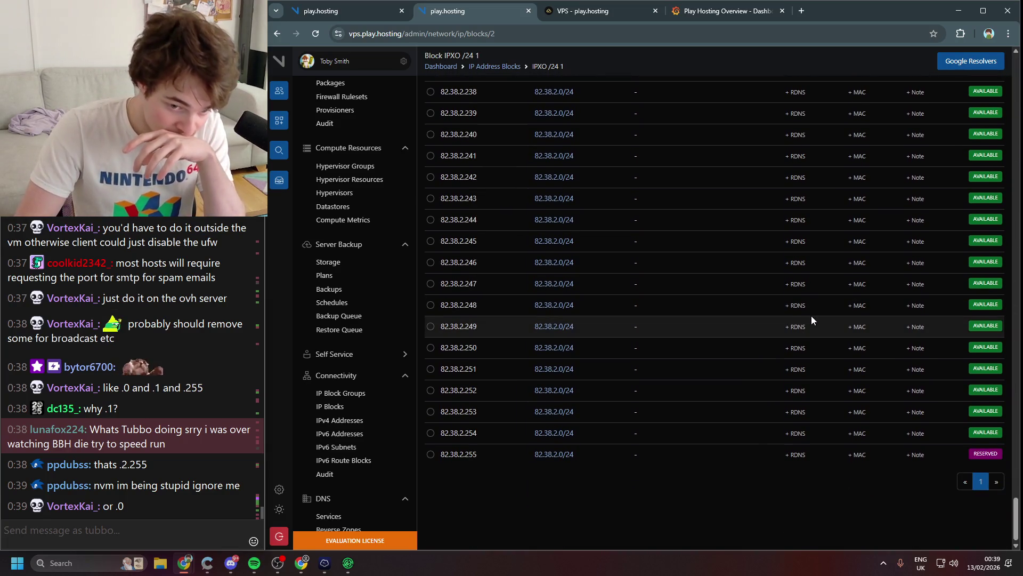
{"action": "scroll", "coordinate": [799, 319], "scroll_direction": "up", "scroll_amount": 20}
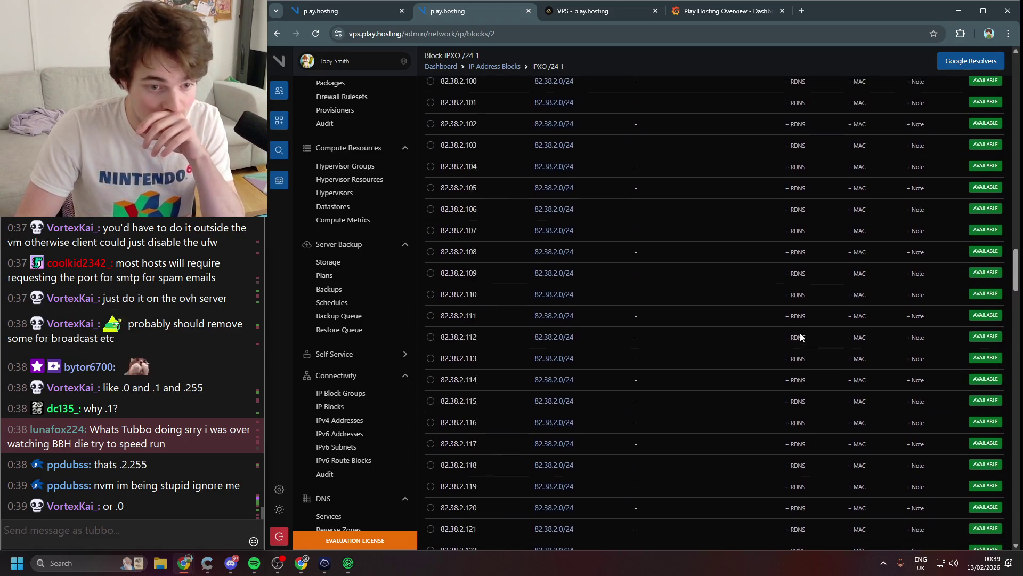
{"action": "scroll", "coordinate": [800, 356], "scroll_direction": "up", "scroll_amount": 10}
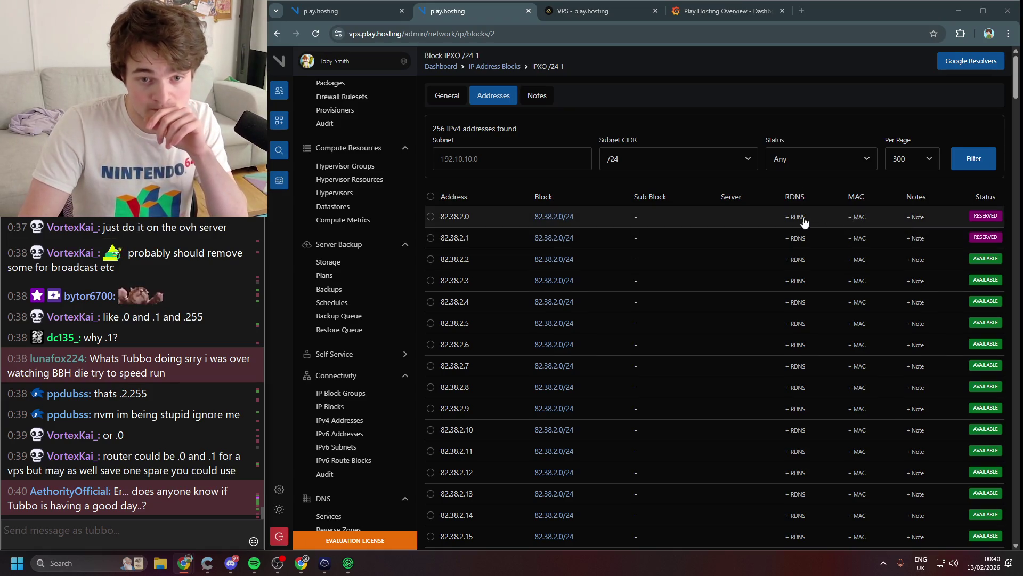
- Set play-gb-ry-1's primary network interface name to 'eenp1s0f0'
{"action": "left_click", "coordinate": [450, 99]}
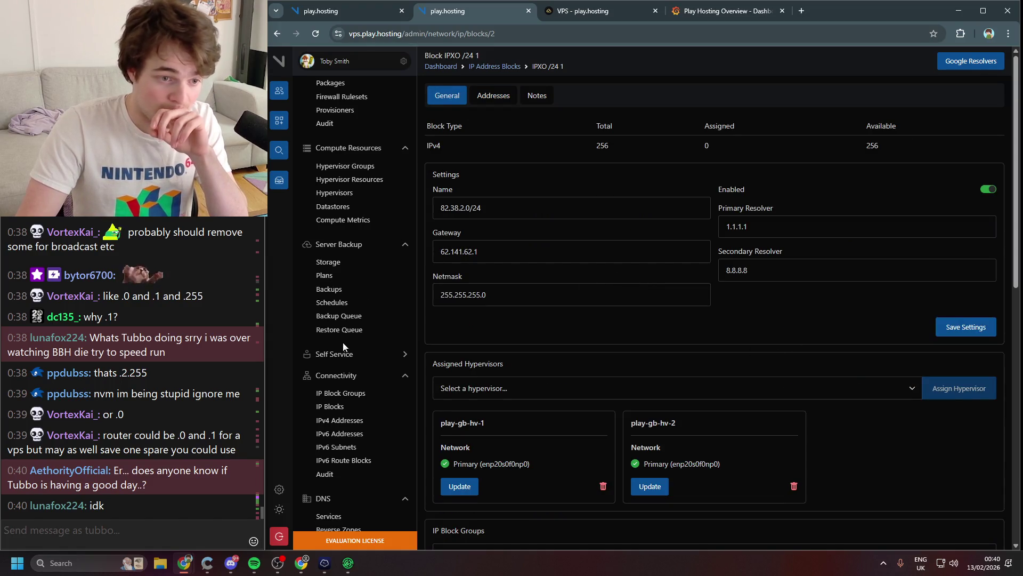
{"action": "left_click", "coordinate": [343, 194]}
{"action": "left_click", "coordinate": [487, 148]}
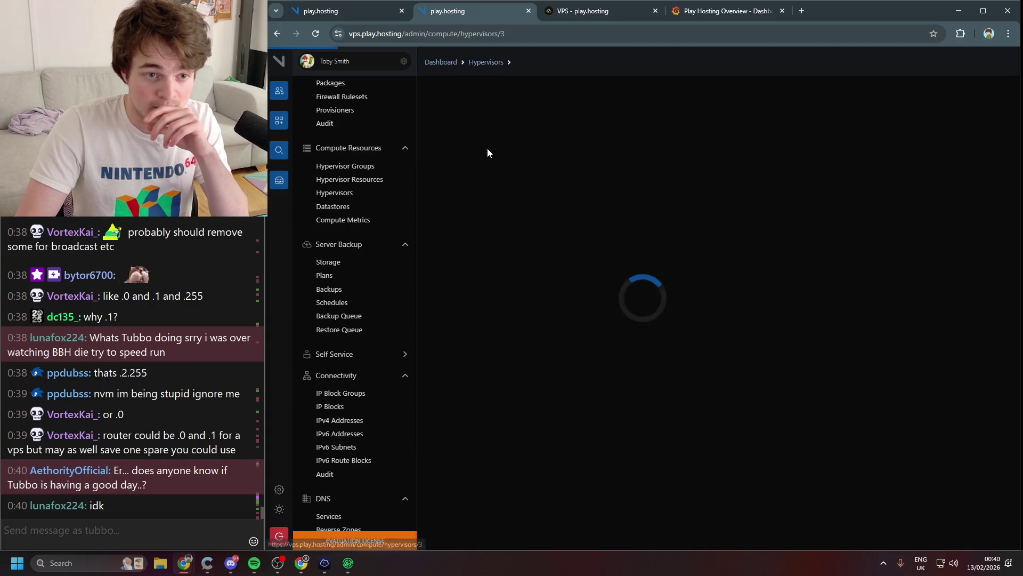
{"action": "left_click", "coordinate": [485, 98]}
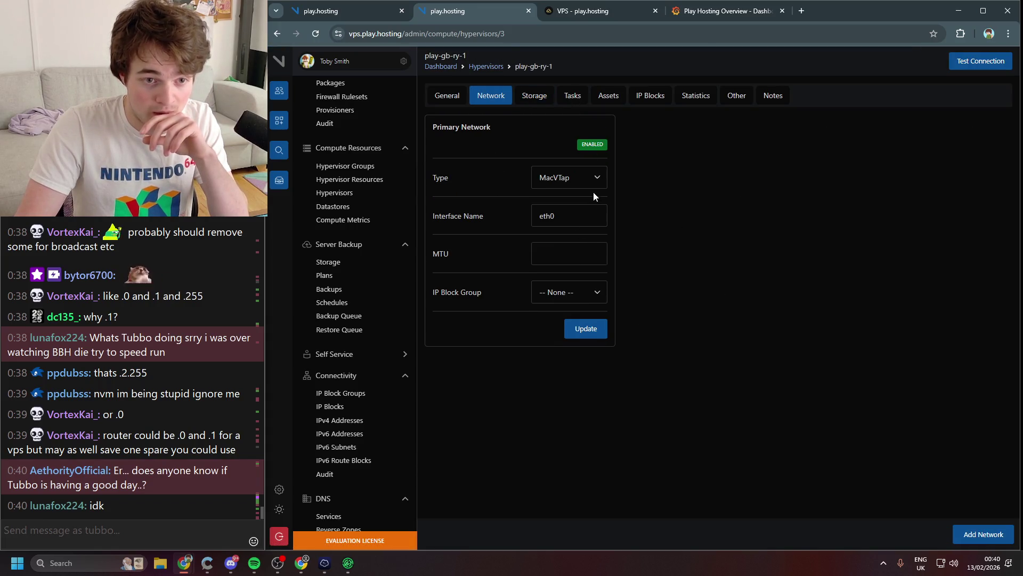
{"action": "left_click", "coordinate": [577, 216]}
{"action": "type", "text": "e"}
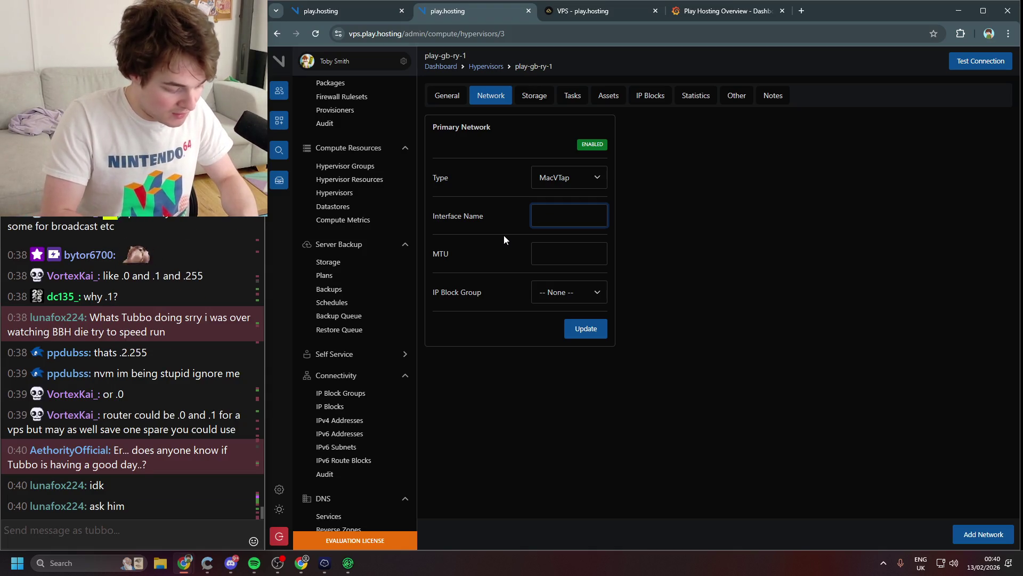
{"action": "type", "text": "enp1s0f0"}
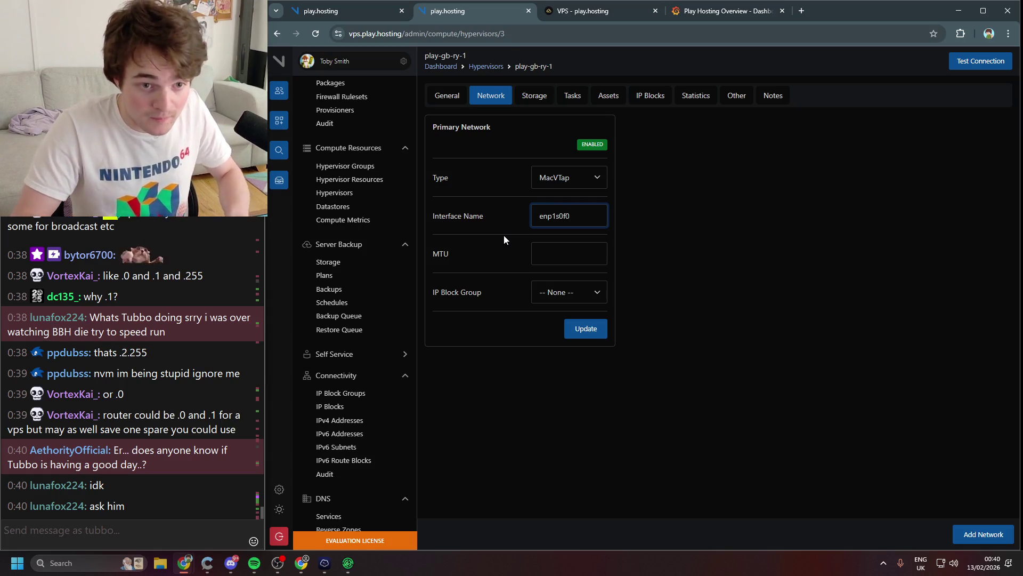
- Choose IP Group 1 as the primary network's IP block group and save it
{"action": "left_click", "coordinate": [577, 291]}
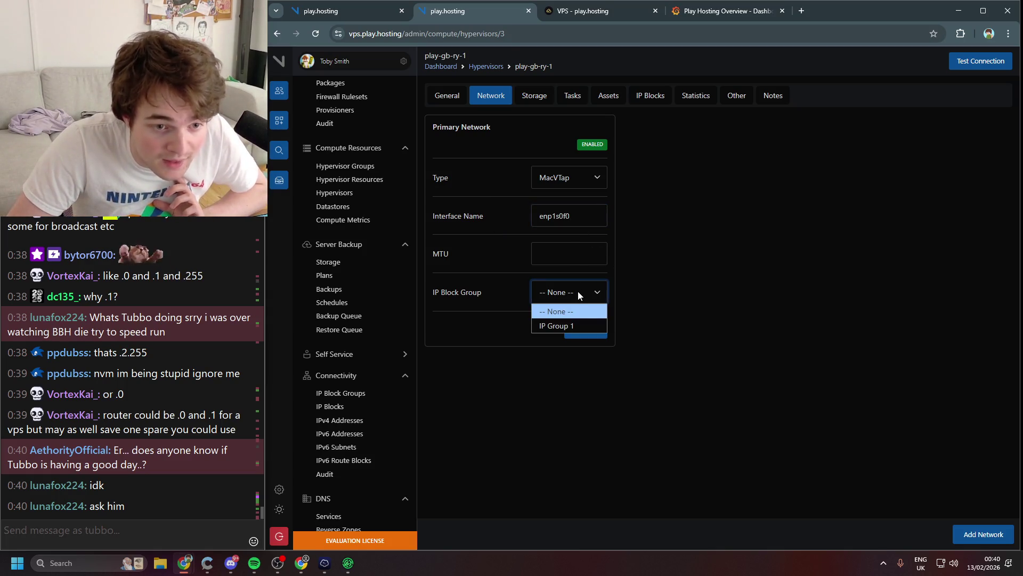
{"action": "left_click", "coordinate": [576, 323]}
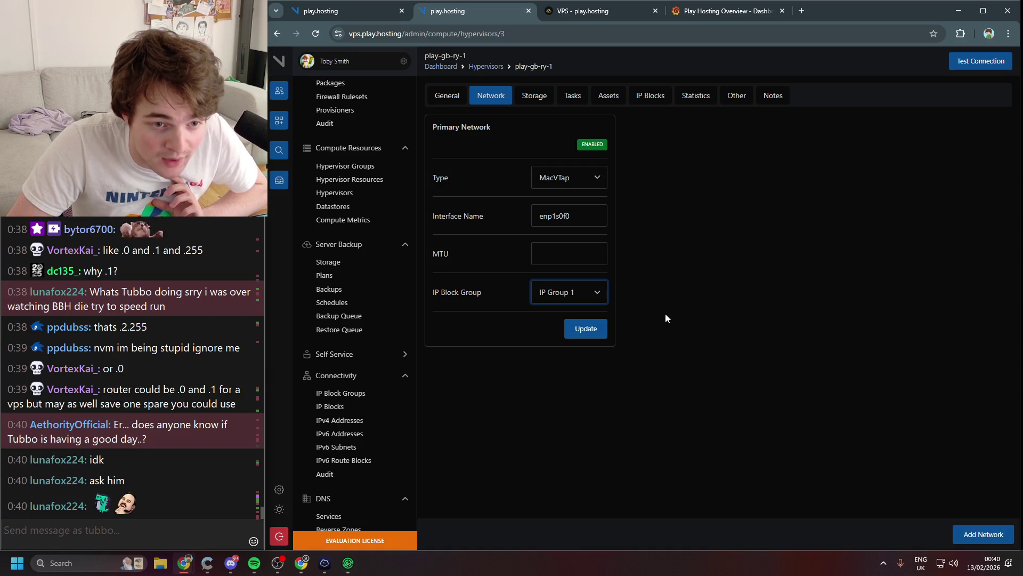
{"action": "left_click", "coordinate": [601, 329]}
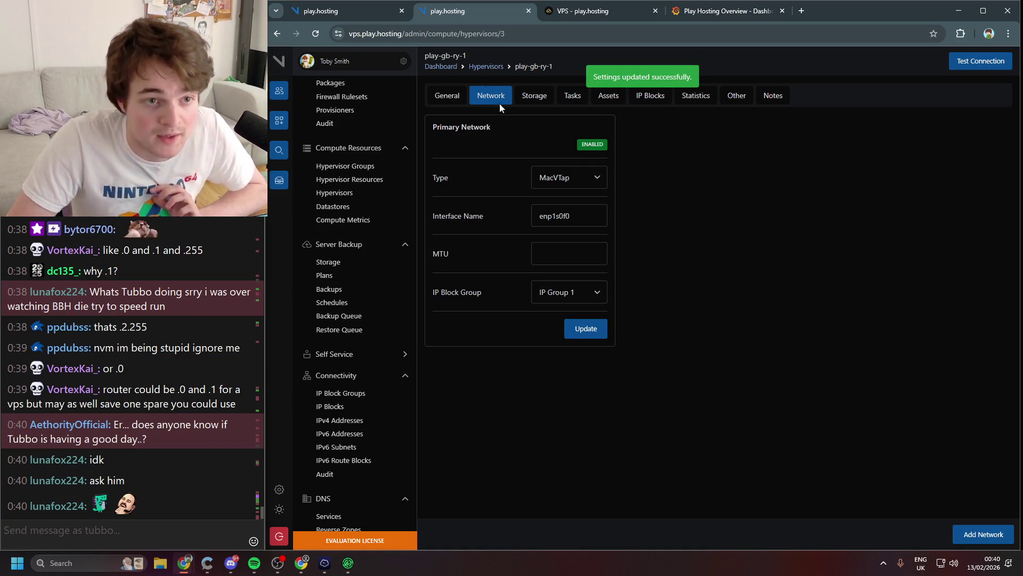
{"action": "left_click", "coordinate": [346, 11]}
{"action": "key", "text": "ctrl+Tab"}
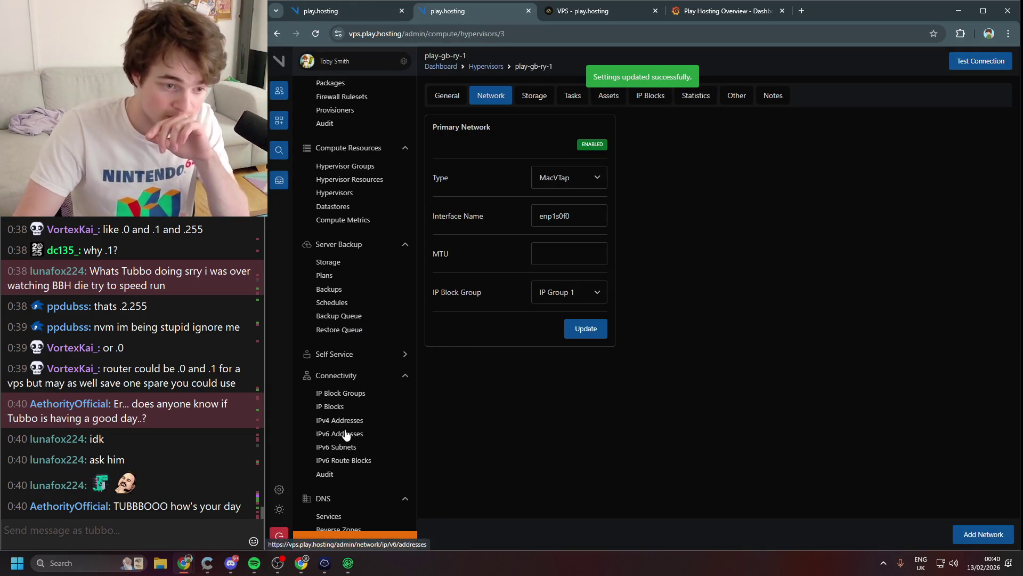
{"action": "left_click", "coordinate": [335, 406]}
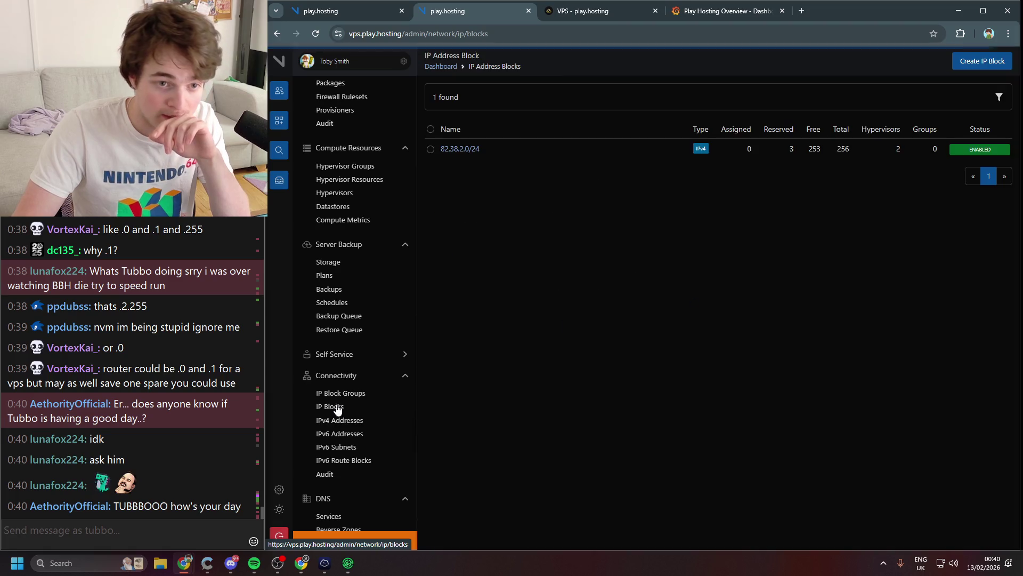
- Assign hypervisor play-gb-ry-1 to the 82.38.2.0/24 block
{"action": "left_click", "coordinate": [471, 153]}
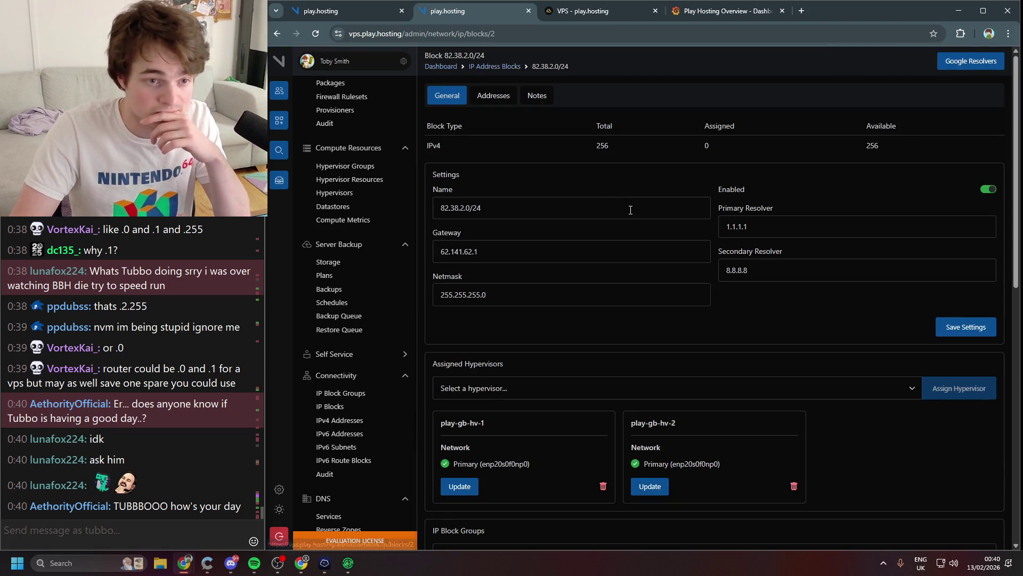
{"action": "scroll", "coordinate": [589, 248], "scroll_direction": "down", "scroll_amount": 2}
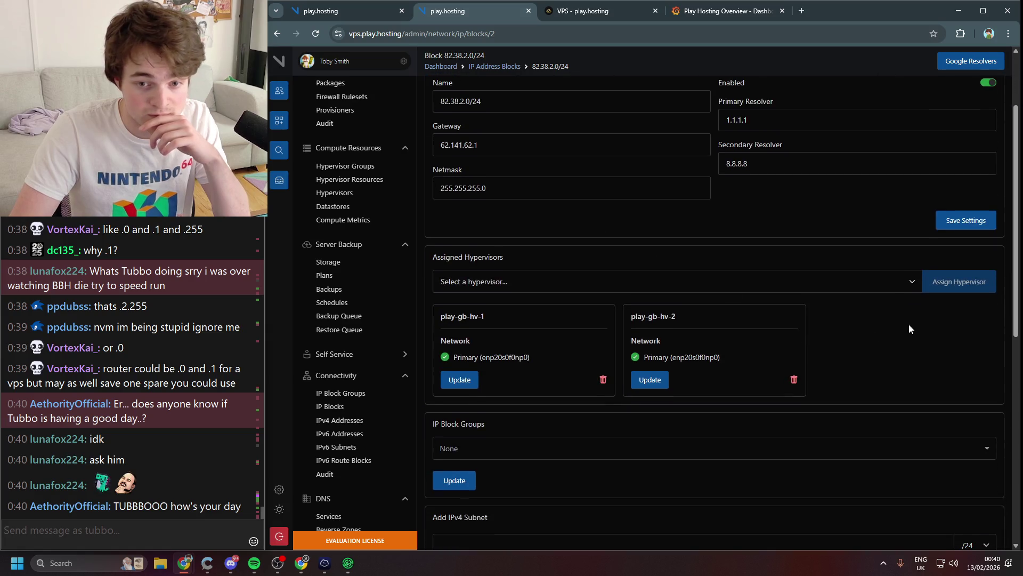
{"action": "left_click", "coordinate": [511, 282]}
{"action": "left_click", "coordinate": [506, 338]}
{"action": "left_click", "coordinate": [954, 283]}
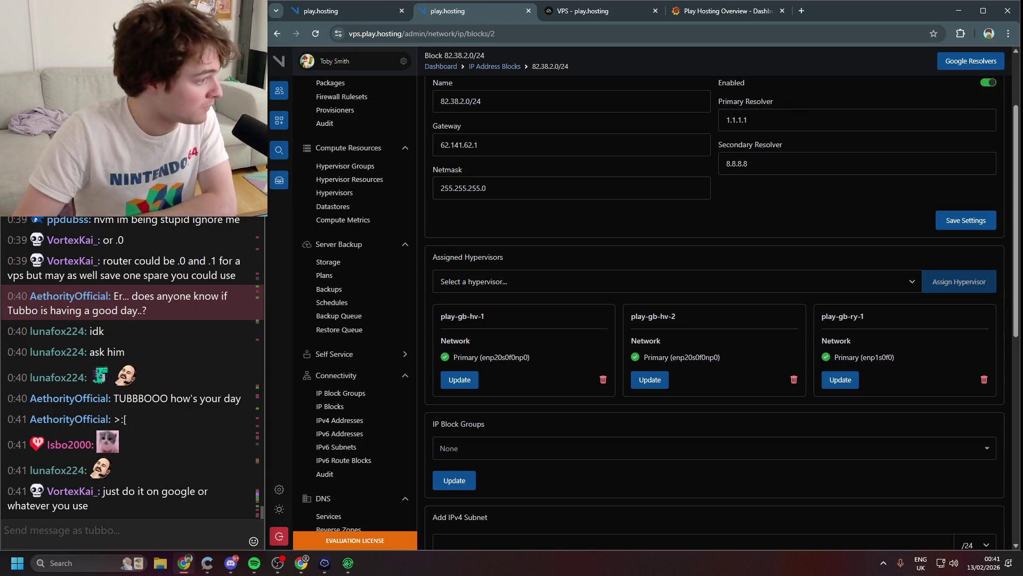
{"action": "key", "text": "alt+Tab"}
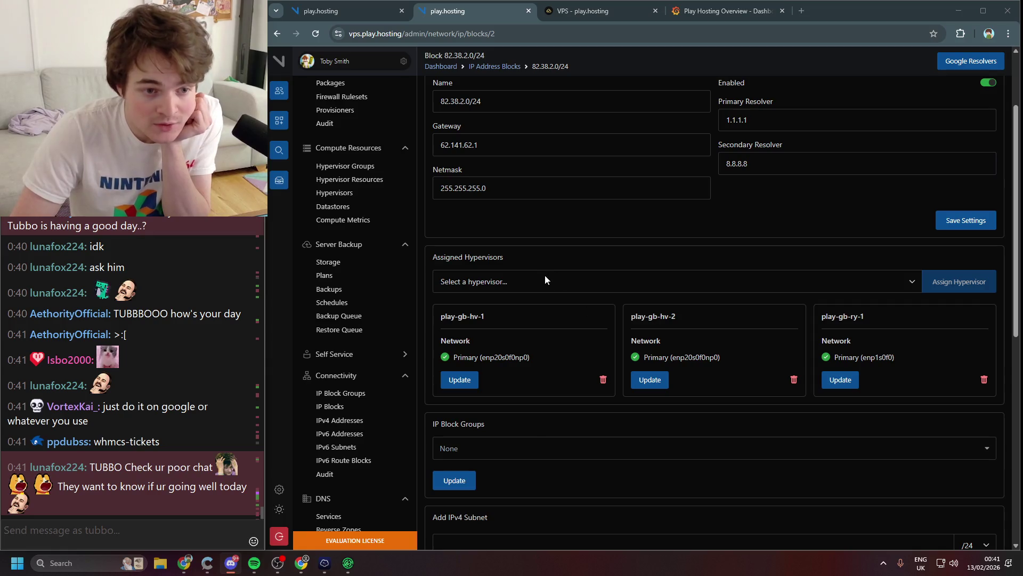
- Add IP Group 1 to the 82.38.2.0/24 block's IP Block Groups and save
{"action": "left_click", "coordinate": [545, 280]}
{"action": "left_click", "coordinate": [532, 244]}
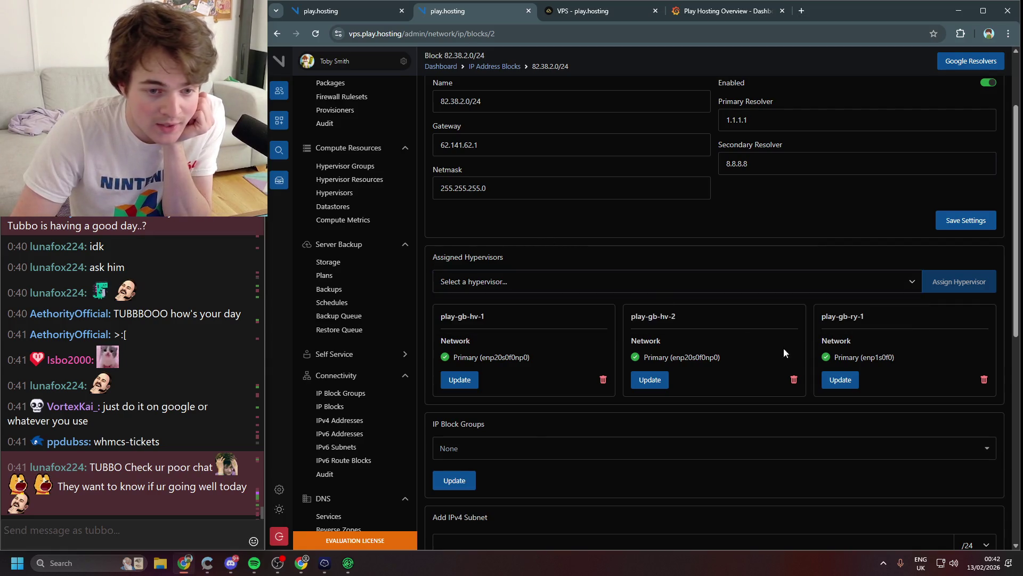
{"action": "scroll", "coordinate": [492, 376], "scroll_direction": "down", "scroll_amount": 1}
{"action": "left_click", "coordinate": [486, 397]}
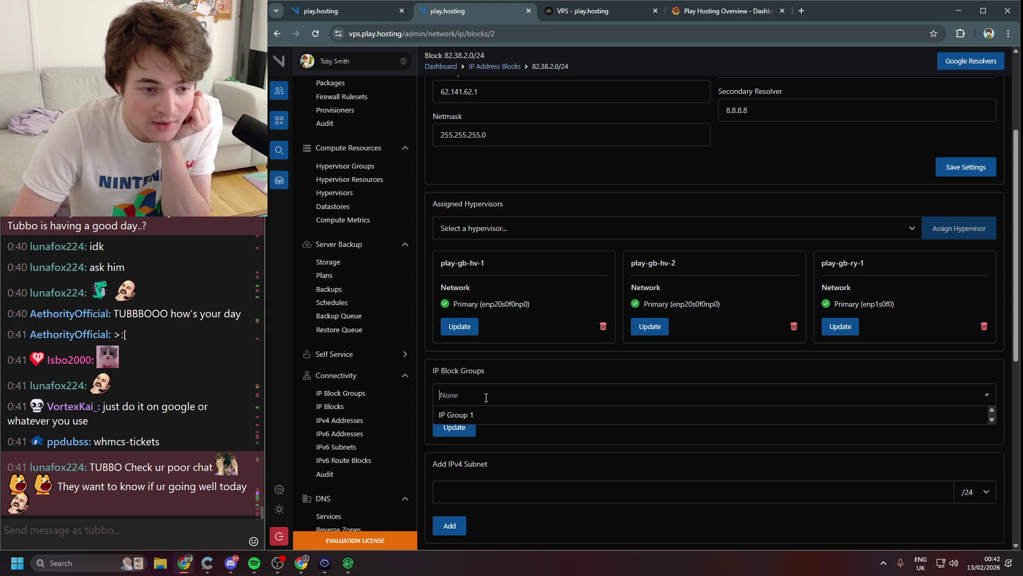
{"action": "left_click", "coordinate": [460, 415]}
{"action": "left_click", "coordinate": [487, 364]}
{"action": "left_click", "coordinate": [454, 428]}
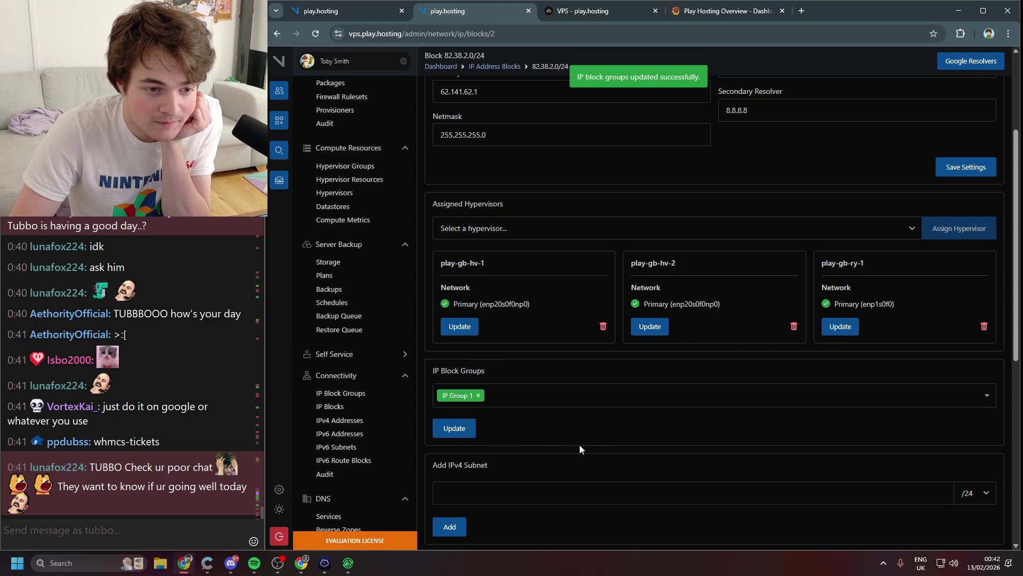
- Show the block's list of 256 IPv4 addresses
{"action": "scroll", "coordinate": [556, 435], "scroll_direction": "down", "scroll_amount": 2}
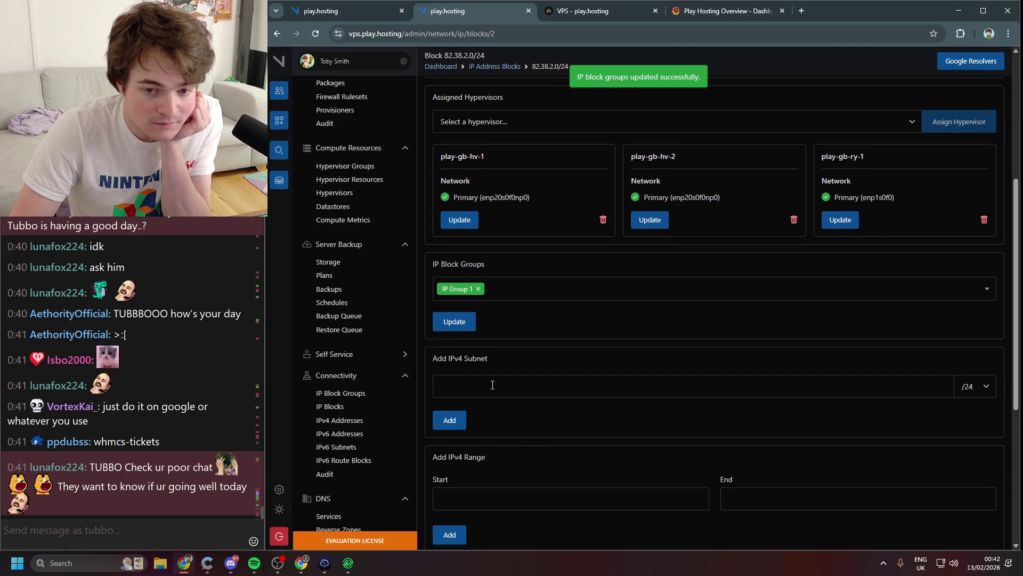
{"action": "scroll", "coordinate": [492, 385], "scroll_direction": "down", "scroll_amount": 3}
{"action": "left_click", "coordinate": [488, 343]}
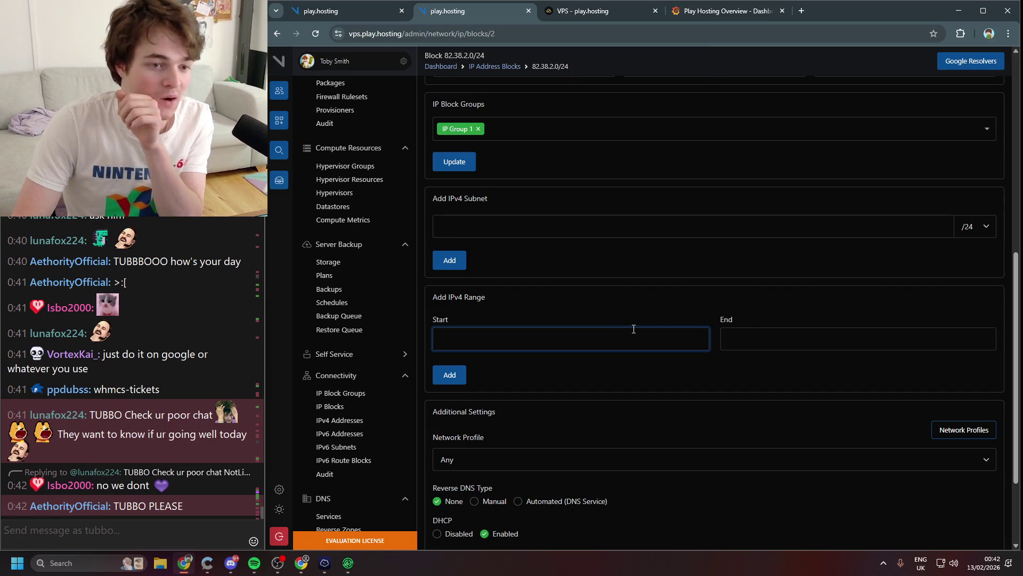
{"action": "scroll", "coordinate": [606, 316], "scroll_direction": "up", "scroll_amount": 10}
{"action": "left_click", "coordinate": [494, 97]}
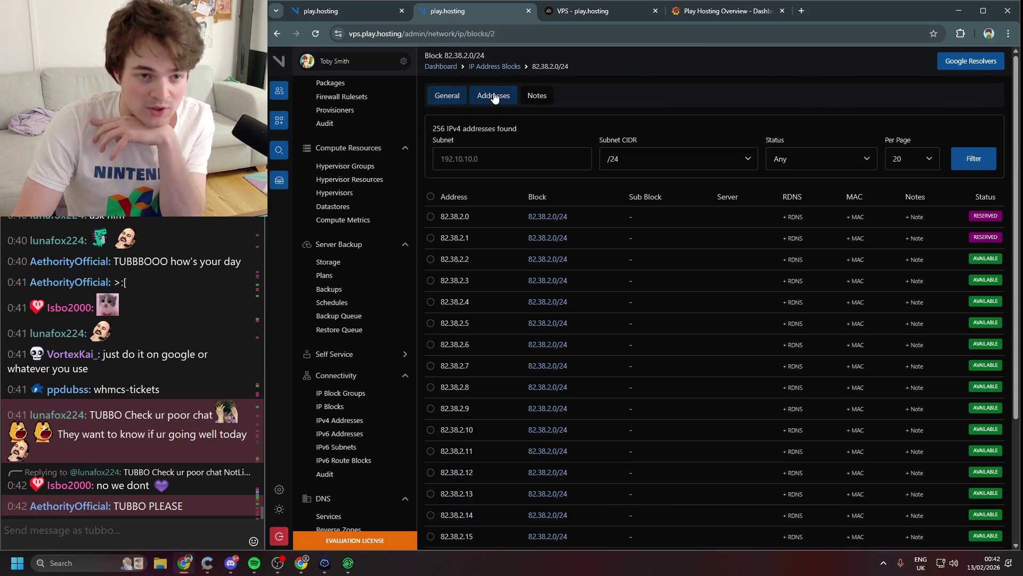
- Review the 82.38.2.0/24 General settings down to Additional Settings and Sub Blocks
{"action": "left_click", "coordinate": [537, 96]}
{"action": "left_click", "coordinate": [494, 95]}
{"action": "left_click", "coordinate": [447, 95]}
{"action": "scroll", "coordinate": [648, 320], "scroll_direction": "down", "scroll_amount": 2}
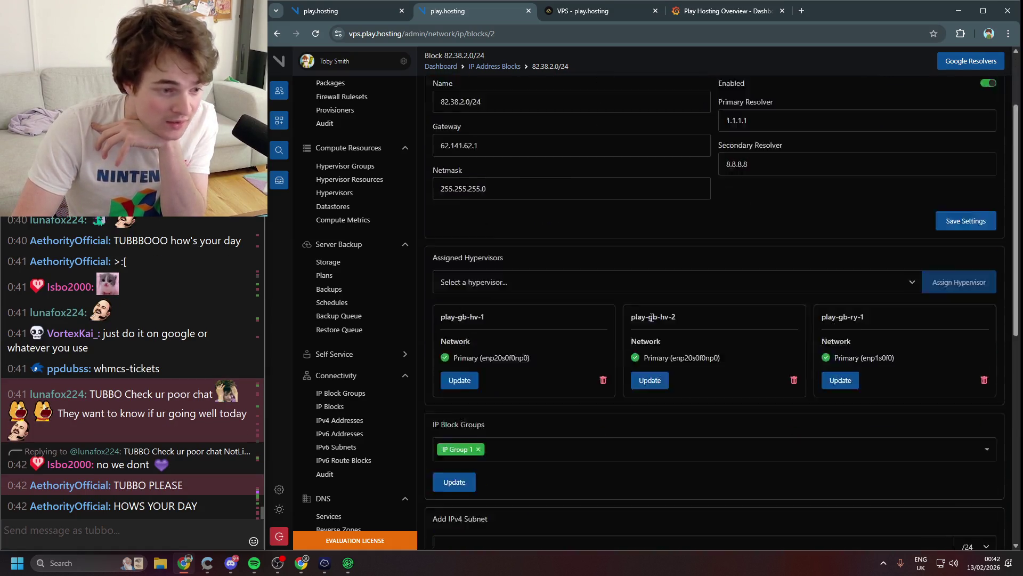
{"action": "scroll", "coordinate": [648, 316], "scroll_direction": "down", "scroll_amount": 5}
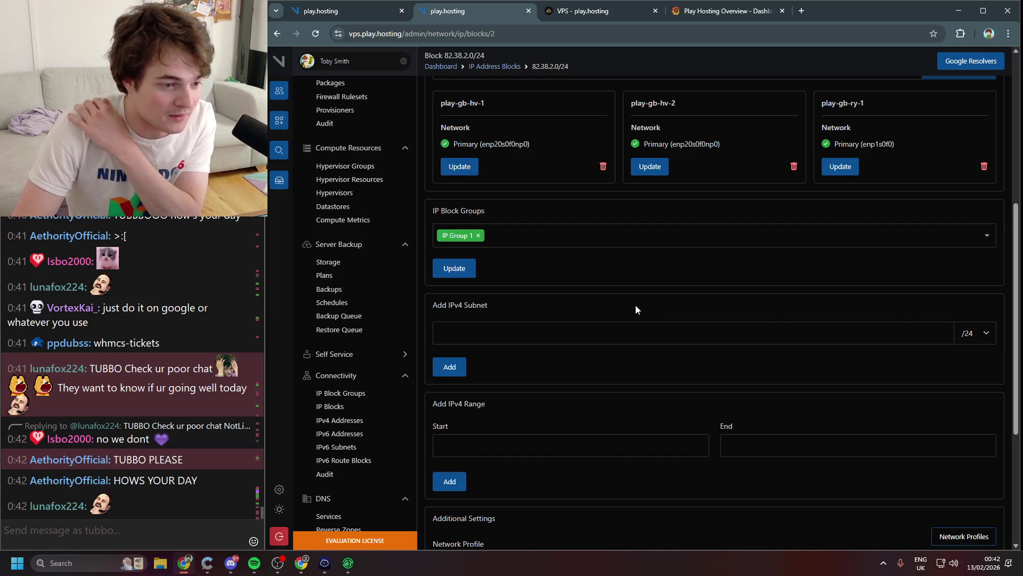
{"action": "scroll", "coordinate": [632, 302], "scroll_direction": "down", "scroll_amount": 4}
{"action": "scroll", "coordinate": [633, 302], "scroll_direction": "down", "scroll_amount": 1}
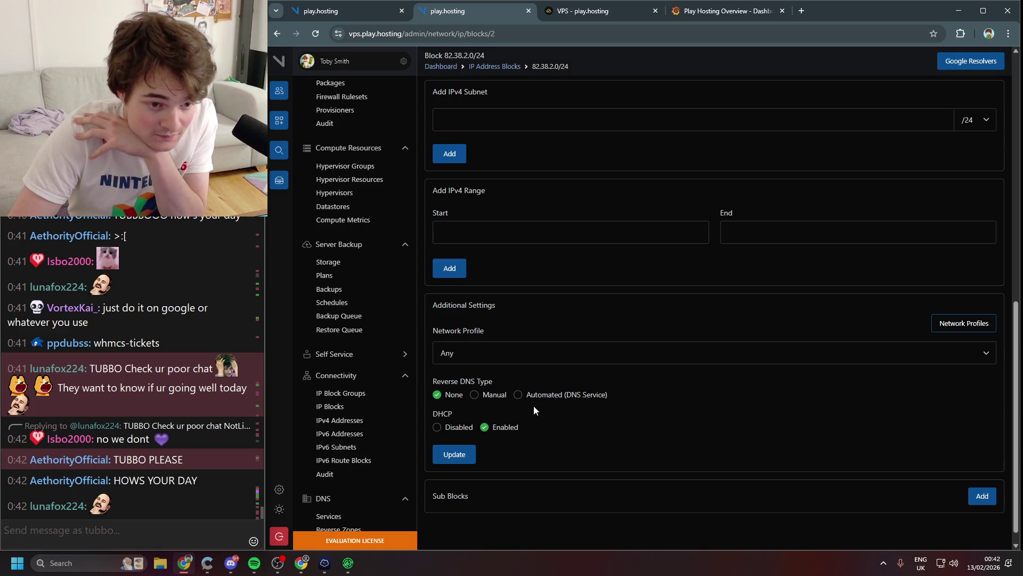
{"action": "scroll", "coordinate": [386, 400], "scroll_direction": "down", "scroll_amount": 3}
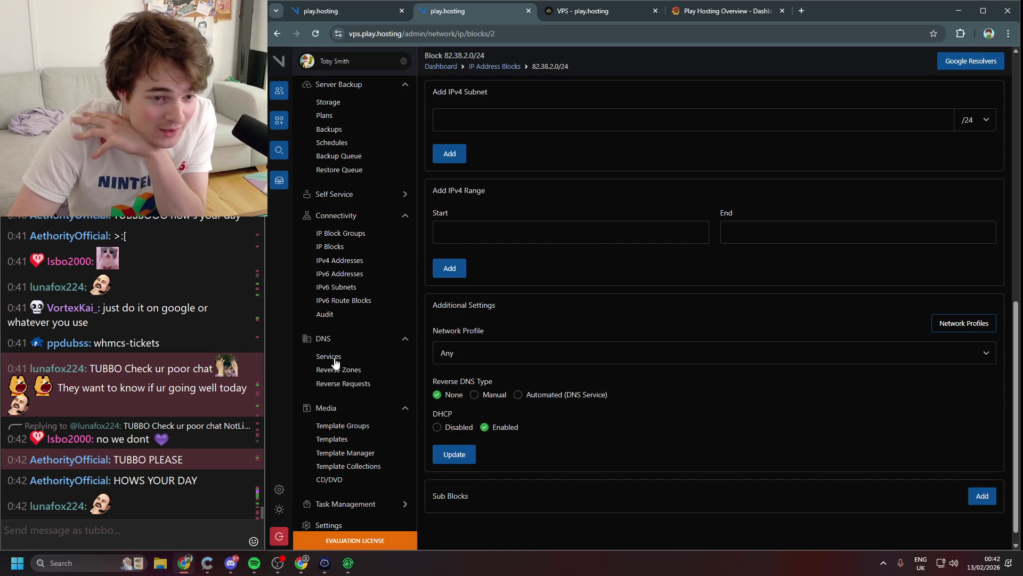
- Inspect the Add DNS Service form in a new tab, cancel it, and return to IP Blocks
{"action": "right_click", "coordinate": [335, 358]}
{"action": "left_click", "coordinate": [373, 365]}
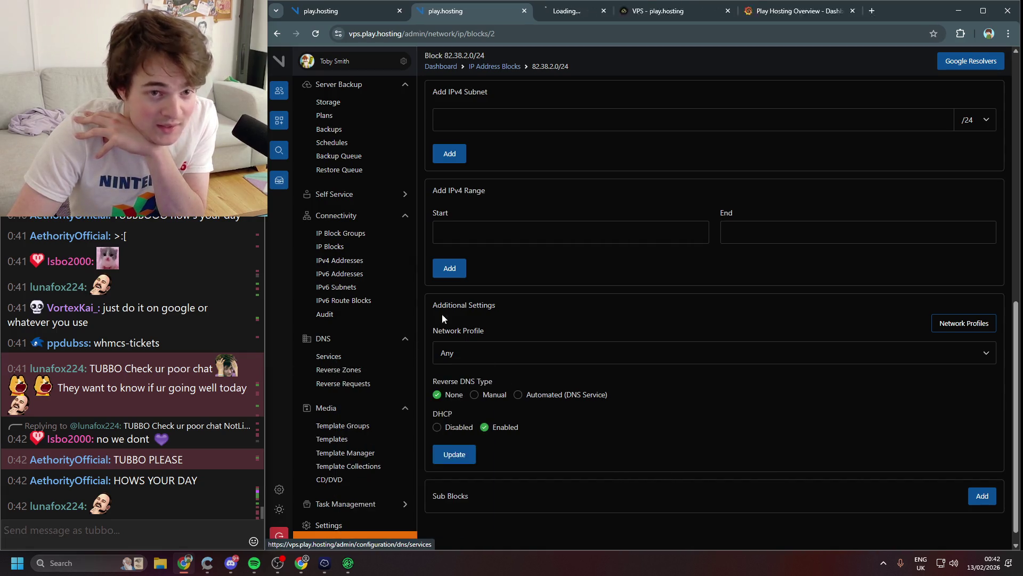
{"action": "left_click", "coordinate": [575, 11]}
{"action": "left_click", "coordinate": [1011, 63]}
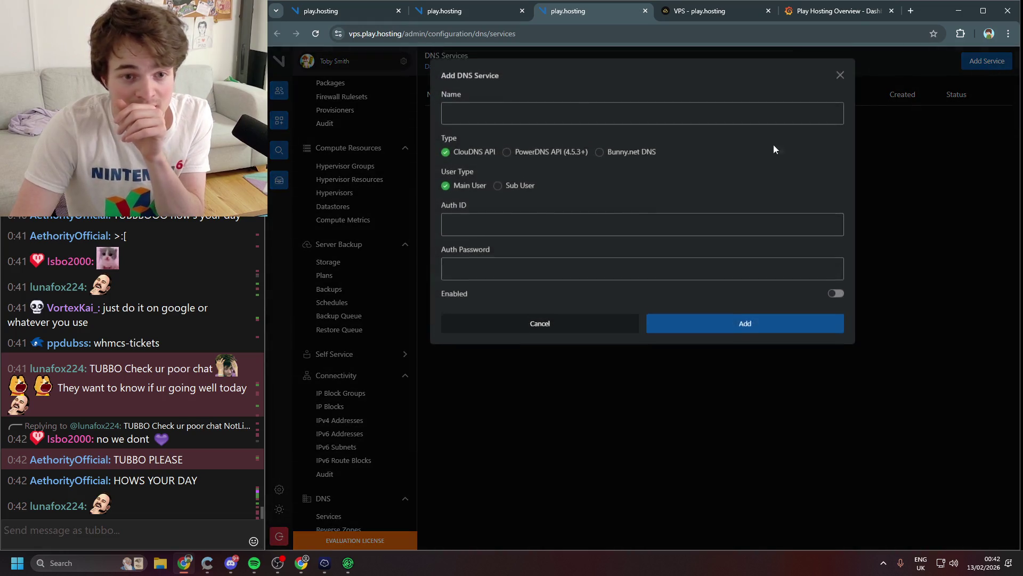
{"action": "left_click", "coordinate": [484, 120]}
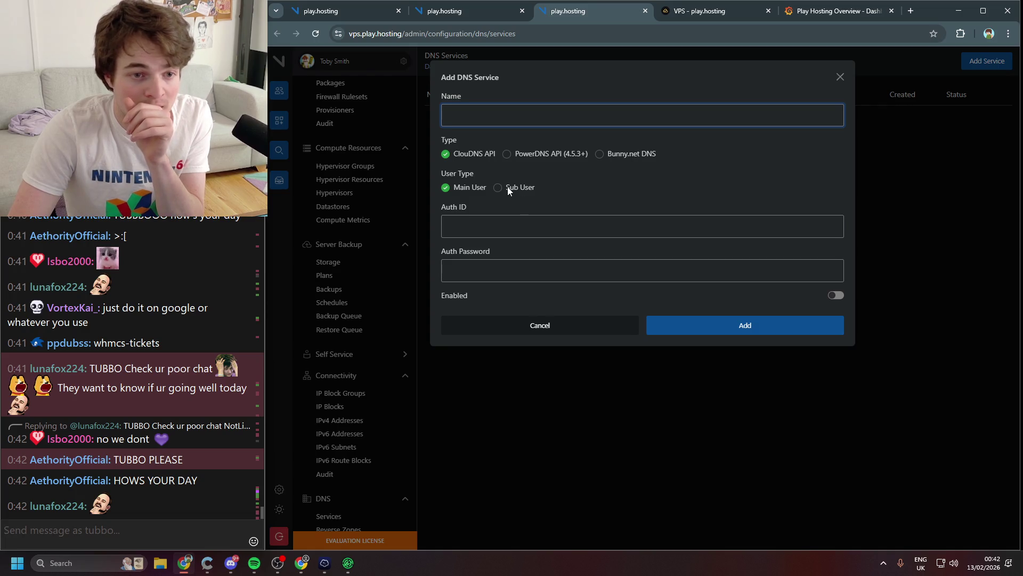
{"action": "left_click", "coordinate": [476, 267]}
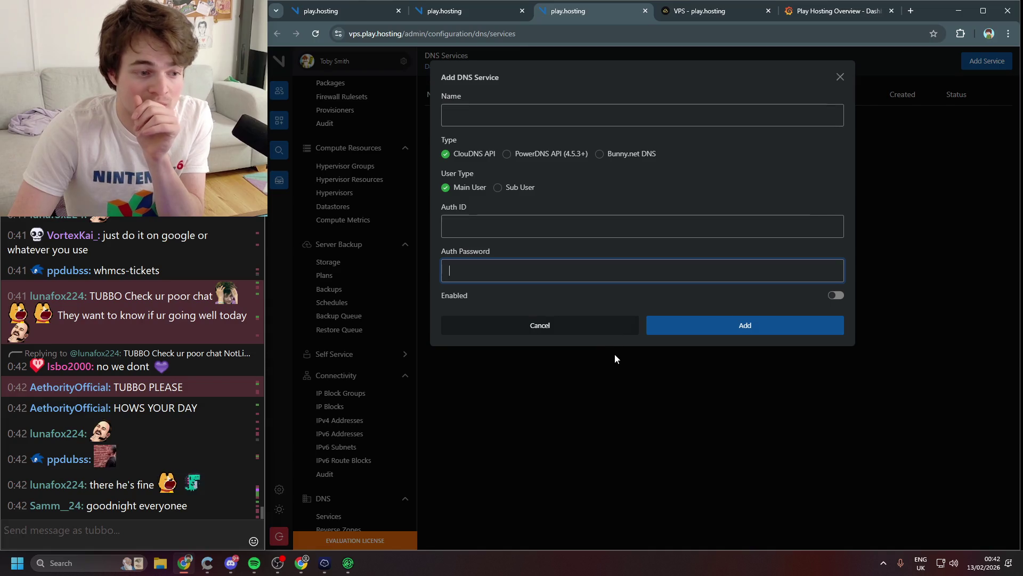
{"action": "left_click", "coordinate": [588, 328]}
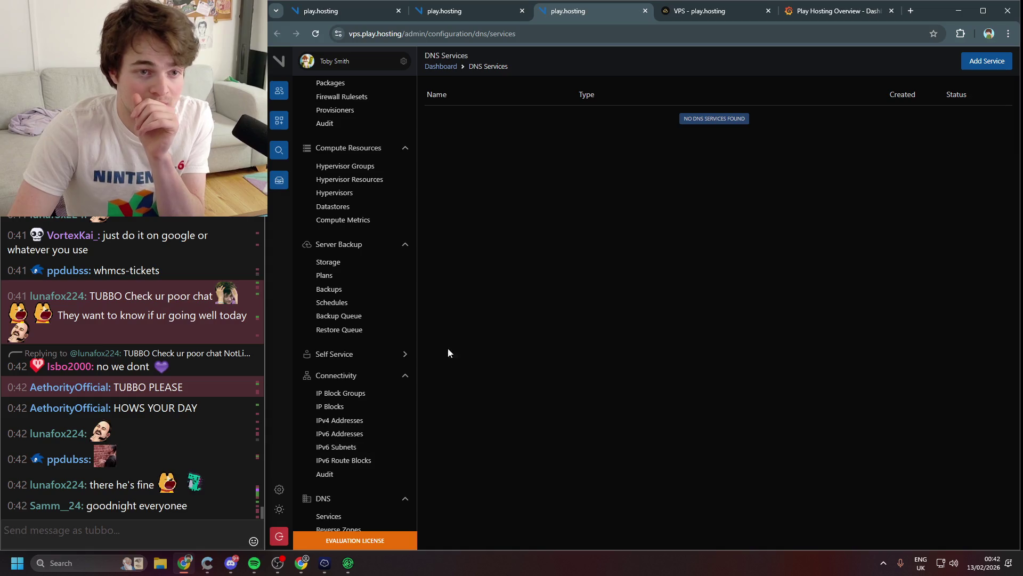
{"action": "left_click", "coordinate": [339, 406]}
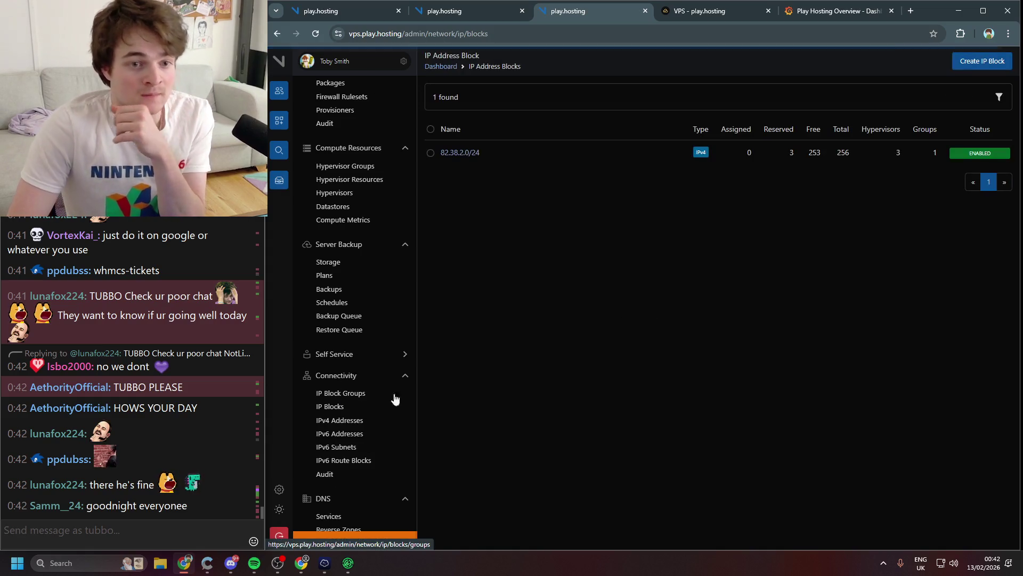
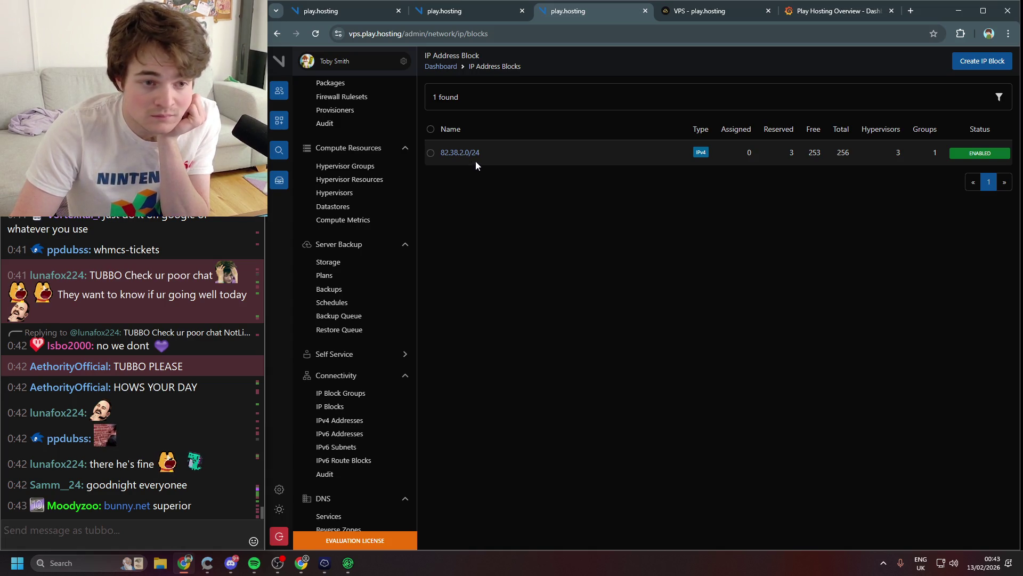
- Open the bunny.net site from the chat link and look over its homepage
{"action": "left_click", "coordinate": [137, 505]}
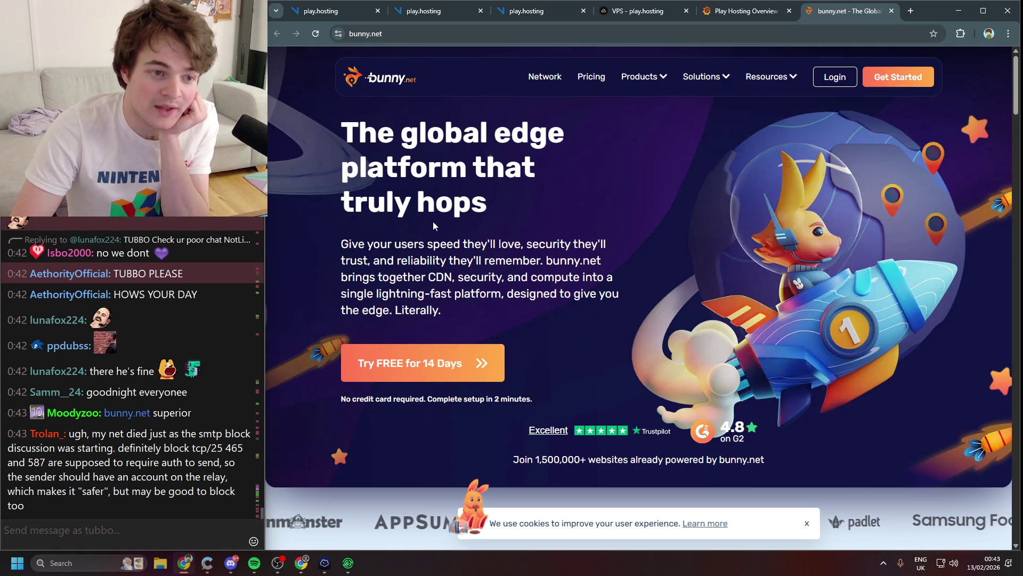
{"action": "scroll", "coordinate": [436, 220], "scroll_direction": "down", "scroll_amount": 6}
{"action": "scroll", "coordinate": [471, 222], "scroll_direction": "down", "scroll_amount": 5}
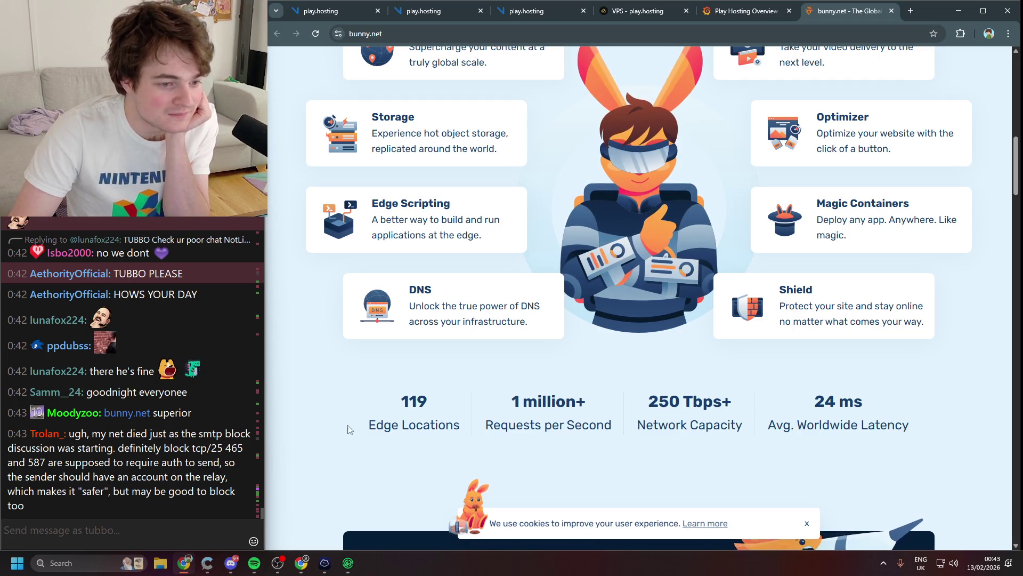
{"action": "scroll", "coordinate": [321, 430], "scroll_direction": "down", "scroll_amount": 15}
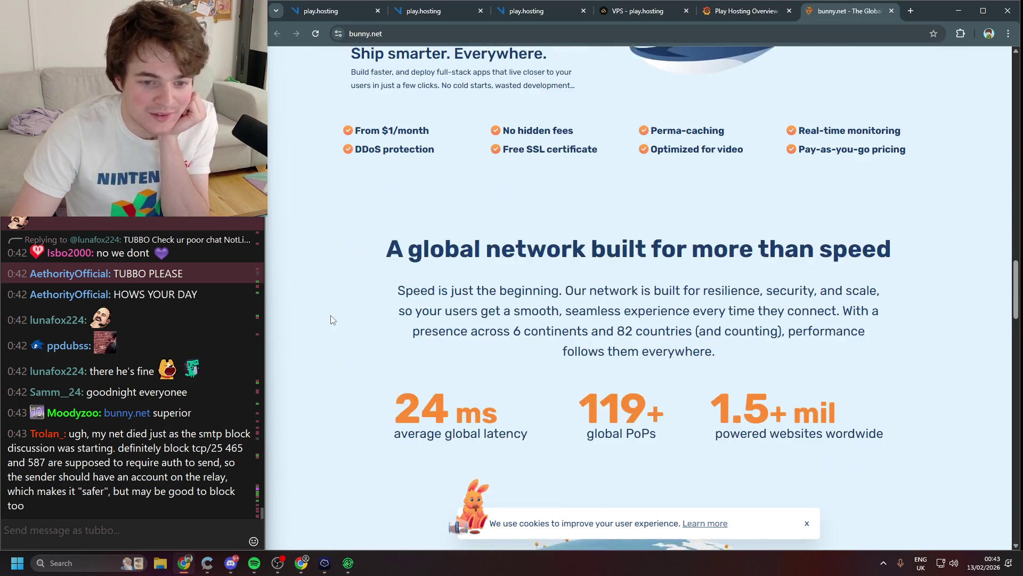
{"action": "scroll", "coordinate": [313, 324], "scroll_direction": "down", "scroll_amount": 7}
{"action": "scroll", "coordinate": [299, 306], "scroll_direction": "up", "scroll_amount": 7}
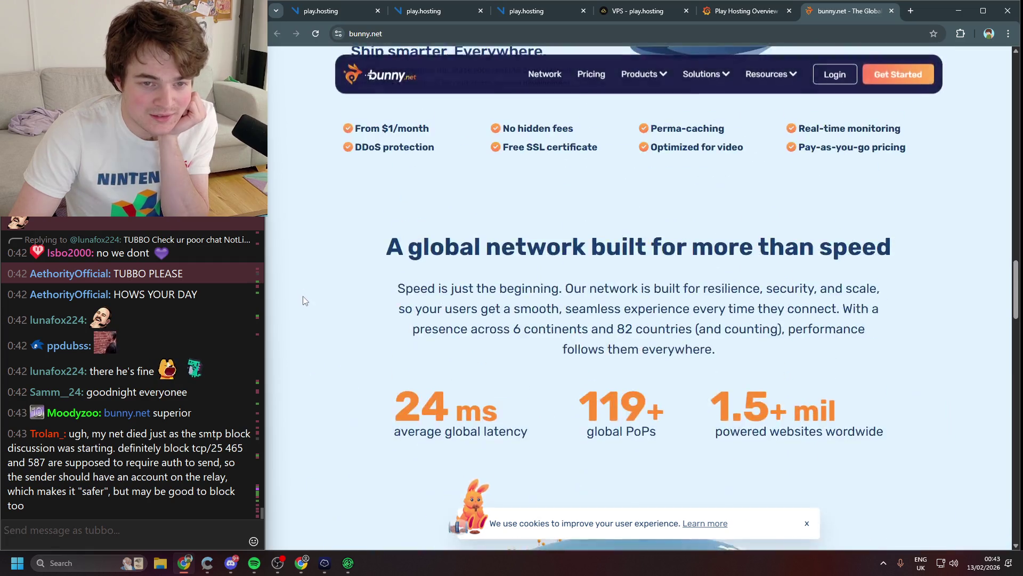
{"action": "scroll", "coordinate": [307, 293], "scroll_direction": "up", "scroll_amount": 15}
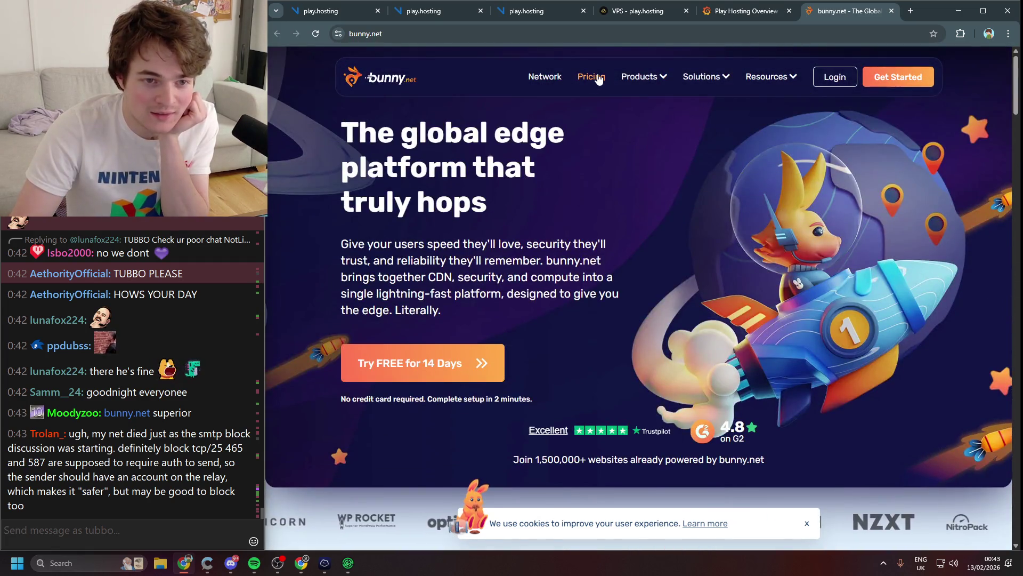
- View bunny.net's Pricing page, then choose the Video Delivery solution from Solutions
{"action": "left_click", "coordinate": [592, 76]}
{"action": "mouse_move", "coordinate": [629, 93]}
{"action": "mouse_move", "coordinate": [701, 77]}
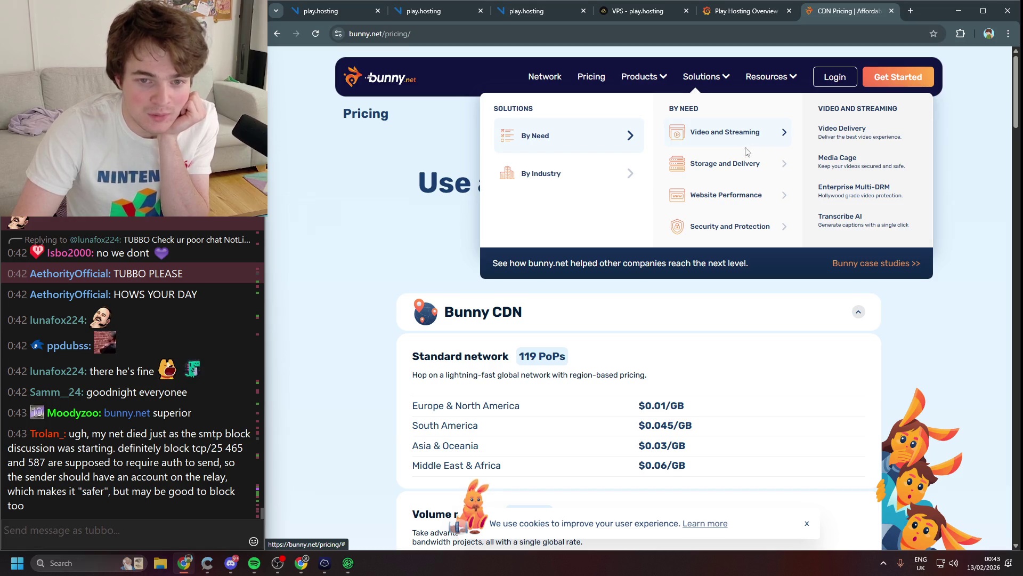
{"action": "left_click", "coordinate": [869, 144]}
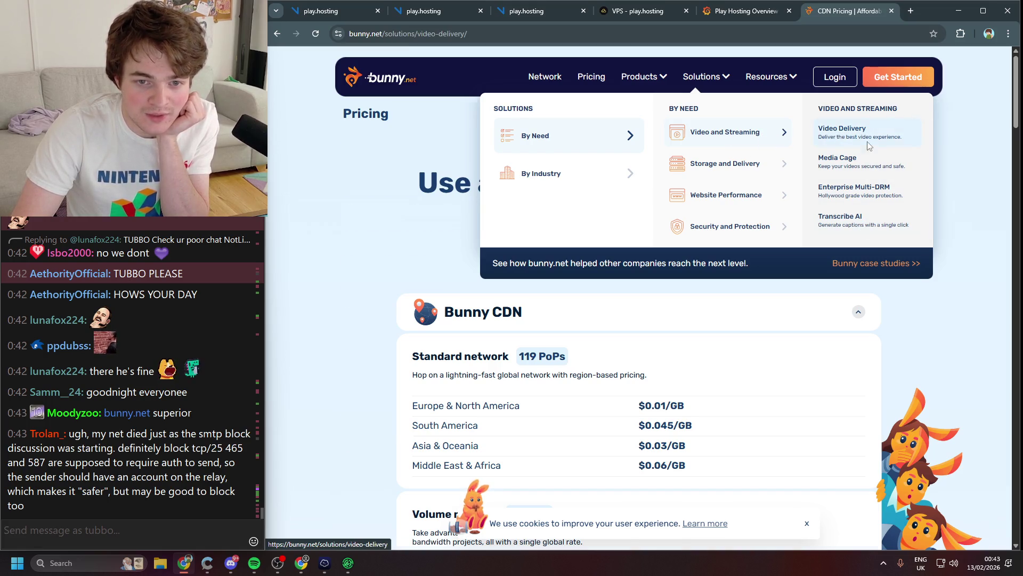
- Find the monthly bill calculator, raise video size to 1000 GB and switch to terabytes
{"action": "scroll", "coordinate": [626, 293], "scroll_direction": "down", "scroll_amount": 7}
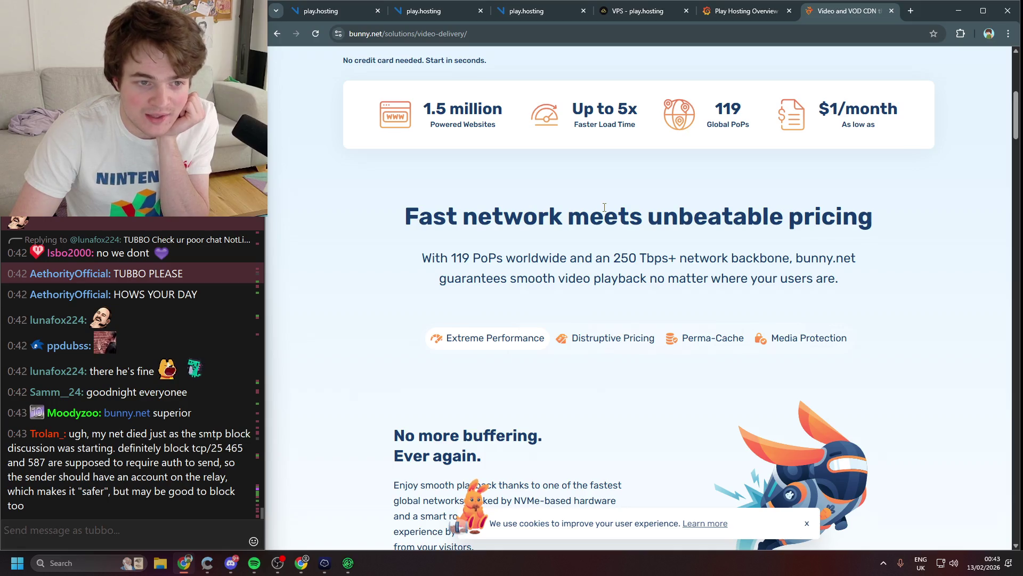
{"action": "scroll", "coordinate": [566, 202], "scroll_direction": "down", "scroll_amount": 20}
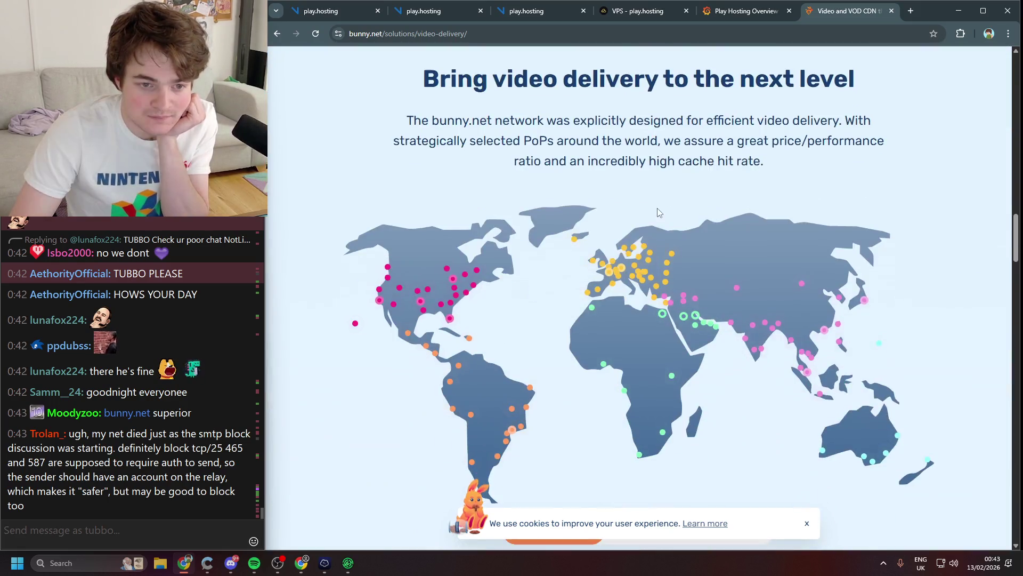
{"action": "scroll", "coordinate": [680, 245], "scroll_direction": "up", "scroll_amount": 5}
{"action": "scroll", "coordinate": [736, 297], "scroll_direction": "down", "scroll_amount": 18}
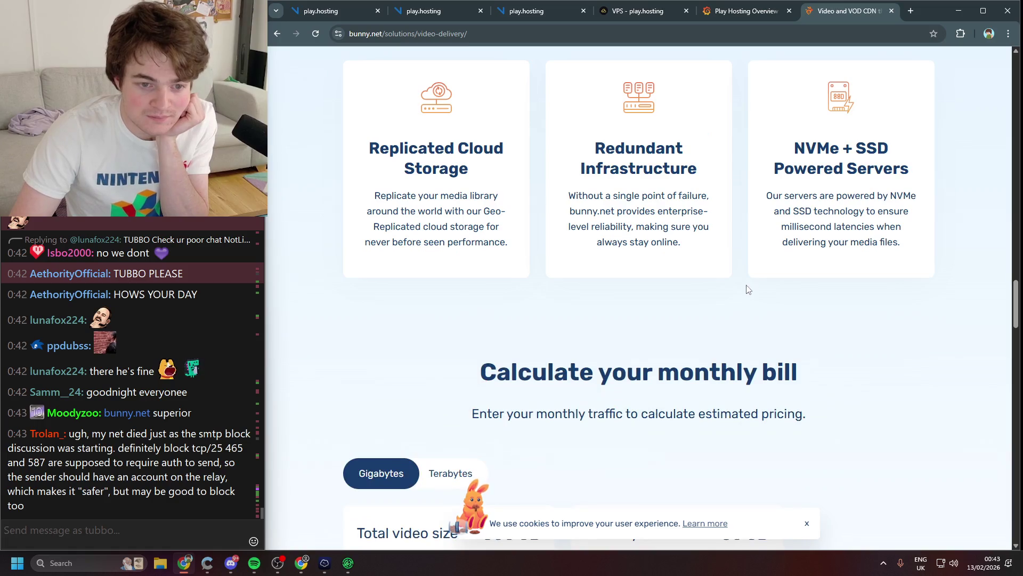
{"action": "scroll", "coordinate": [754, 307], "scroll_direction": "down", "scroll_amount": 6}
{"action": "scroll", "coordinate": [727, 315], "scroll_direction": "up", "scroll_amount": 5}
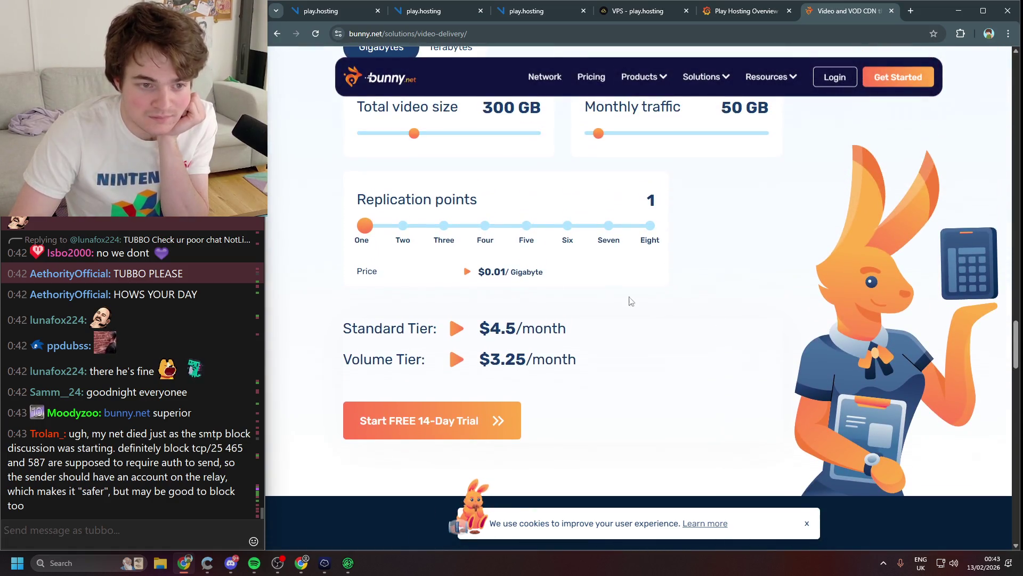
{"action": "mouse_move", "coordinate": [364, 330]}
{"action": "left_mouse_down"}
{"action": "mouse_move", "coordinate": [402, 330]}
{"action": "mouse_move", "coordinate": [341, 325]}
{"action": "mouse_move", "coordinate": [473, 324]}
{"action": "mouse_move", "coordinate": [364, 326]}
{"action": "left_mouse_up"}
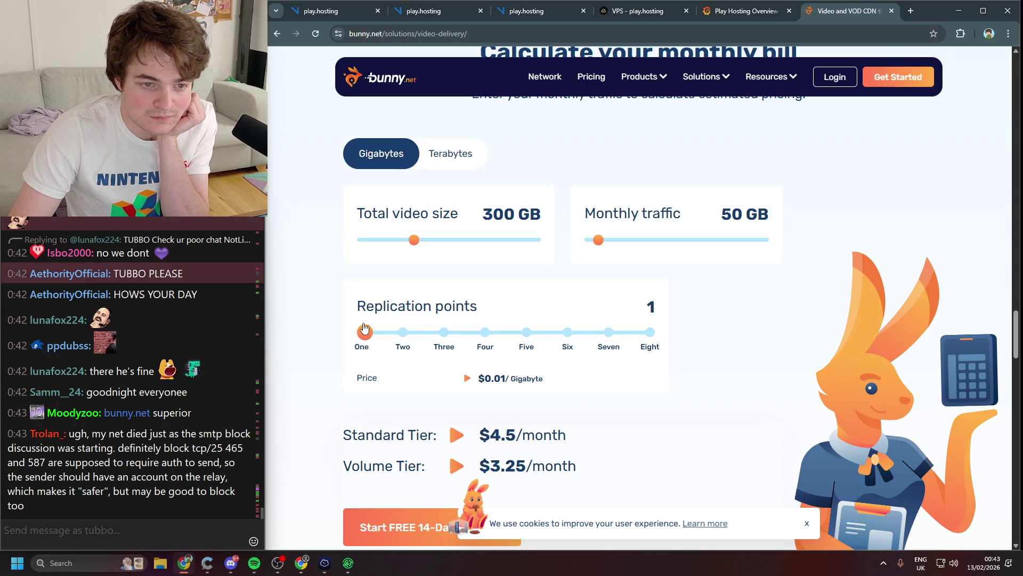
{"action": "left_click_drag", "start_coordinate": [415, 240], "coordinate": [616, 253]}
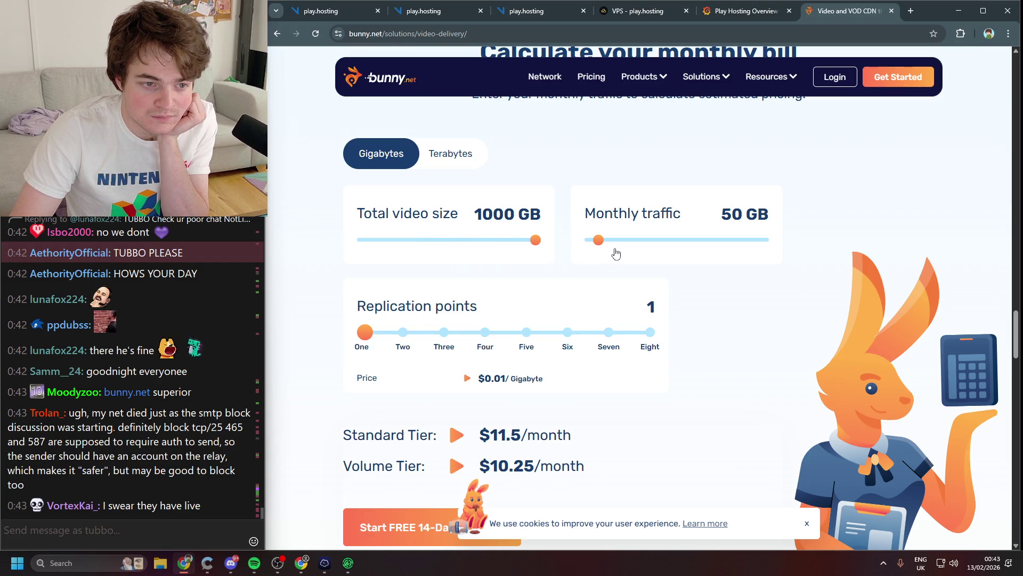
{"action": "left_click", "coordinate": [450, 154]}
- Adjust the estimate to 12 TB of video, a few TB traffic and three replication points
{"action": "mouse_move", "coordinate": [533, 244]}
{"action": "left_mouse_down"}
{"action": "mouse_move", "coordinate": [361, 246]}
{"action": "mouse_move", "coordinate": [426, 242]}
{"action": "mouse_move", "coordinate": [411, 243]}
{"action": "left_mouse_up"}
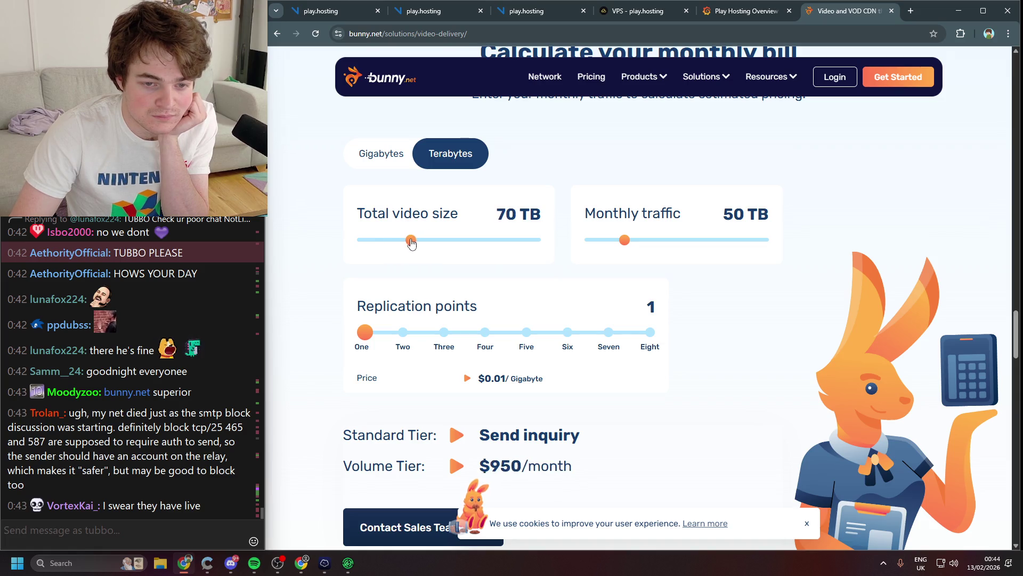
{"action": "mouse_move", "coordinate": [625, 240]}
{"action": "left_mouse_down"}
{"action": "mouse_move", "coordinate": [686, 240]}
{"action": "mouse_move", "coordinate": [570, 246]}
{"action": "left_mouse_up"}
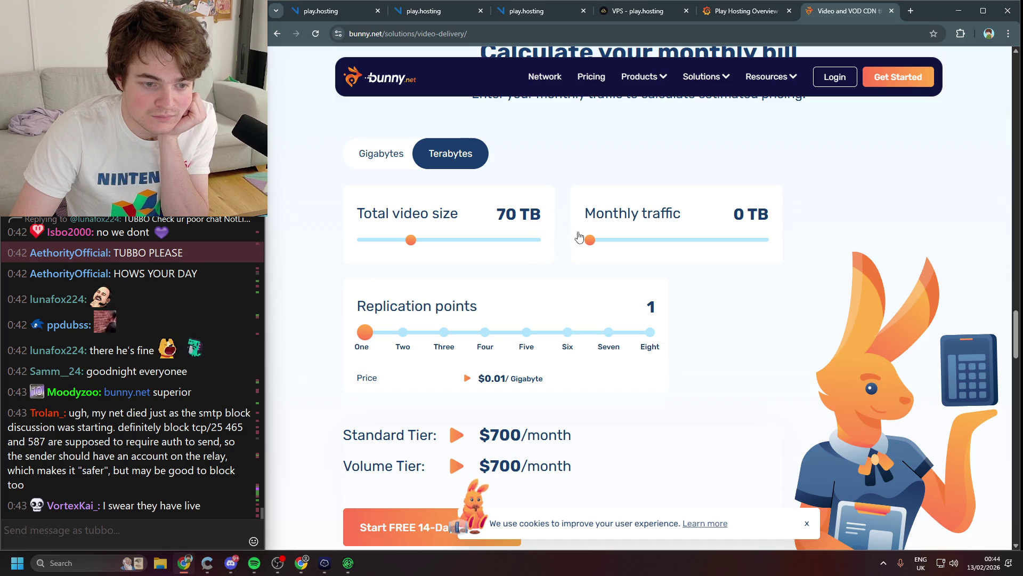
{"action": "left_click_drag", "start_coordinate": [589, 236], "coordinate": [596, 240]}
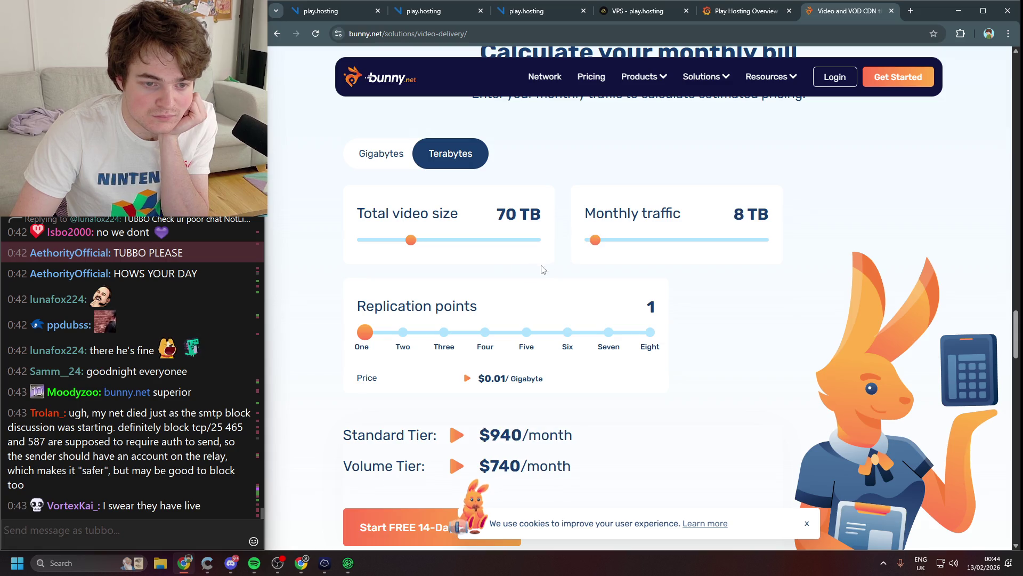
{"action": "mouse_move", "coordinate": [409, 244]}
{"action": "left_mouse_down"}
{"action": "mouse_move", "coordinate": [372, 247]}
{"action": "mouse_move", "coordinate": [432, 249]}
{"action": "mouse_move", "coordinate": [379, 250]}
{"action": "left_mouse_up"}
{"action": "mouse_move", "coordinate": [389, 330]}
{"action": "left_mouse_down"}
{"action": "mouse_move", "coordinate": [648, 331]}
{"action": "mouse_move", "coordinate": [649, 345]}
{"action": "mouse_move", "coordinate": [402, 337]}
{"action": "mouse_move", "coordinate": [568, 352]}
{"action": "mouse_move", "coordinate": [276, 356]}
{"action": "mouse_move", "coordinate": [649, 342]}
{"action": "mouse_move", "coordinate": [264, 355]}
{"action": "left_mouse_up"}
{"action": "scroll", "coordinate": [429, 295], "scroll_direction": "up", "scroll_amount": 5}
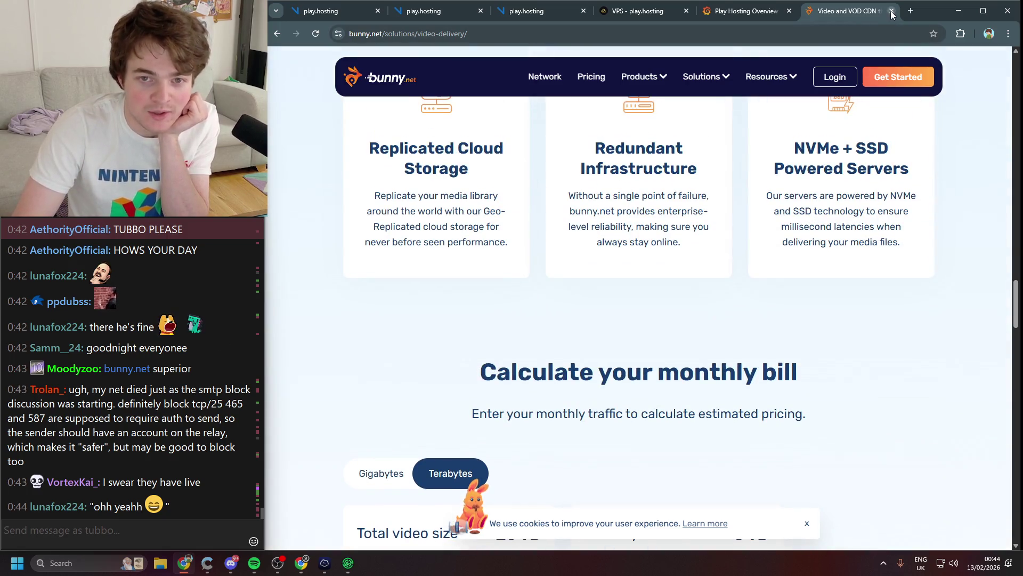
- Close the bunny.net page and review the server CPU gauges on the Grafana dashboard
{"action": "left_click", "coordinate": [890, 11]}
{"action": "scroll", "coordinate": [644, 277], "scroll_direction": "down", "scroll_amount": 2}
{"action": "scroll", "coordinate": [644, 276], "scroll_direction": "down", "scroll_amount": 10}
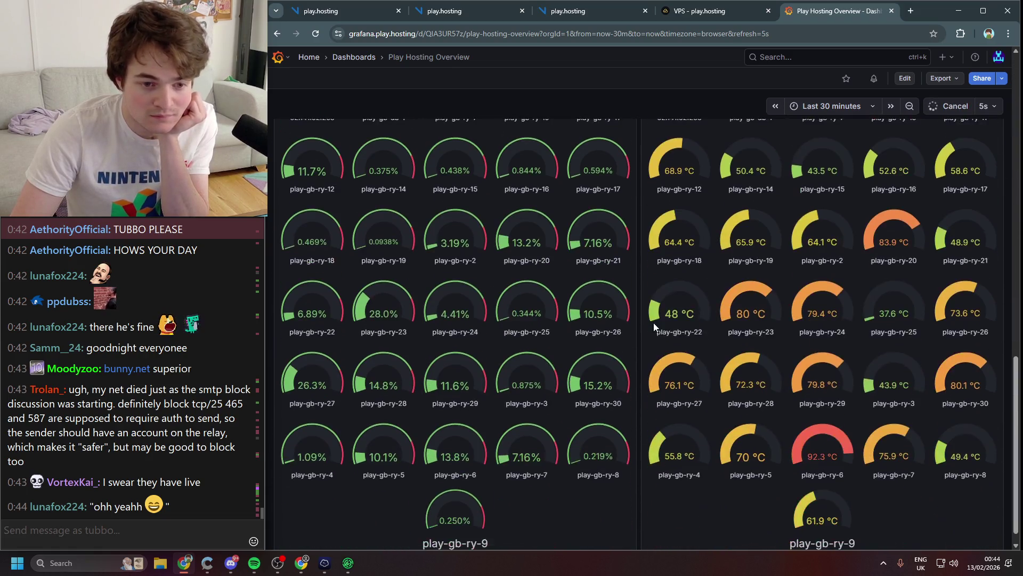
{"action": "scroll", "coordinate": [643, 385], "scroll_direction": "up", "scroll_amount": 3}
{"action": "scroll", "coordinate": [644, 382], "scroll_direction": "down", "scroll_amount": 2}
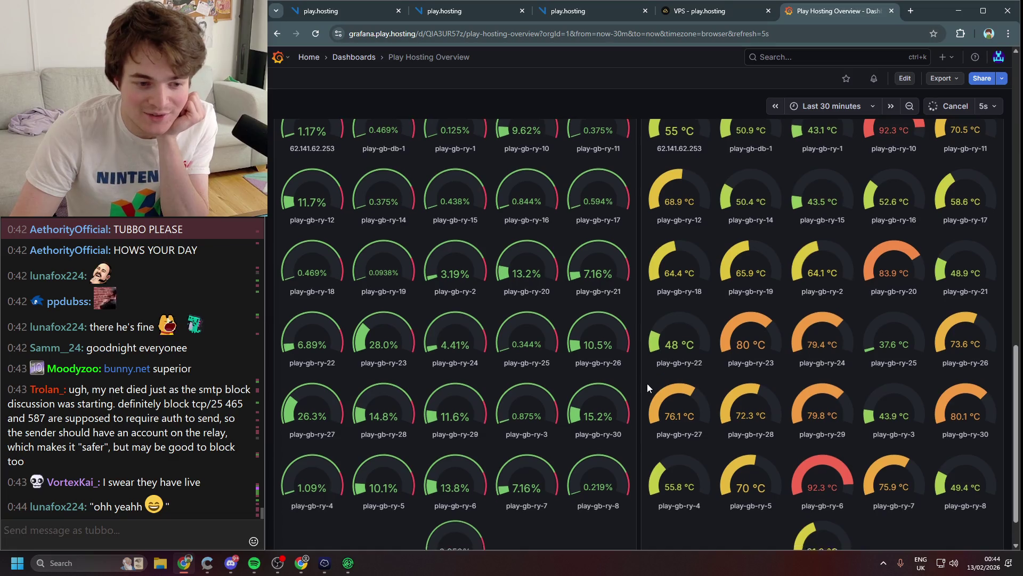
{"action": "scroll", "coordinate": [647, 379], "scroll_direction": "down", "scroll_amount": 1}
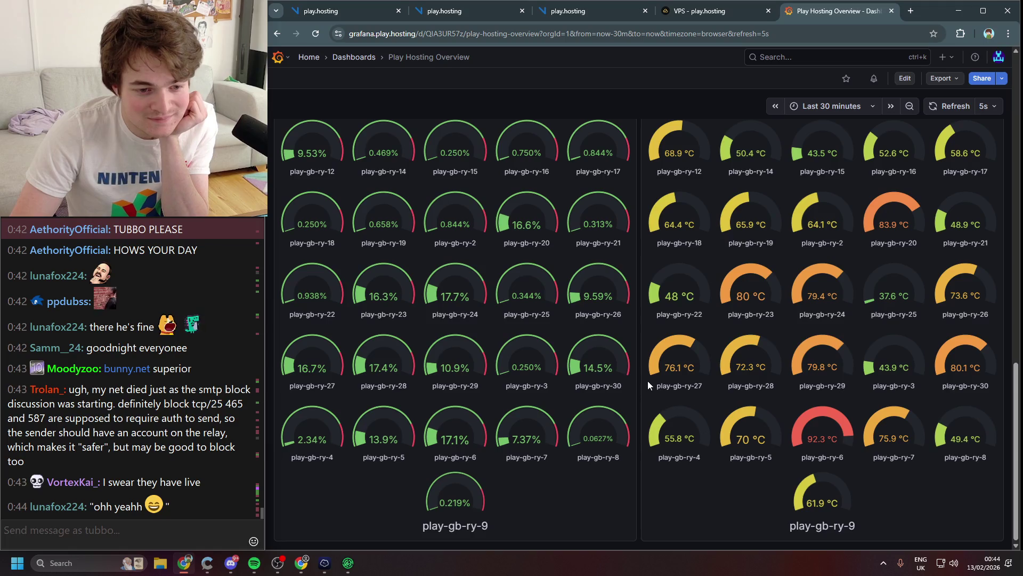
{"action": "scroll", "coordinate": [647, 384], "scroll_direction": "up", "scroll_amount": 3}
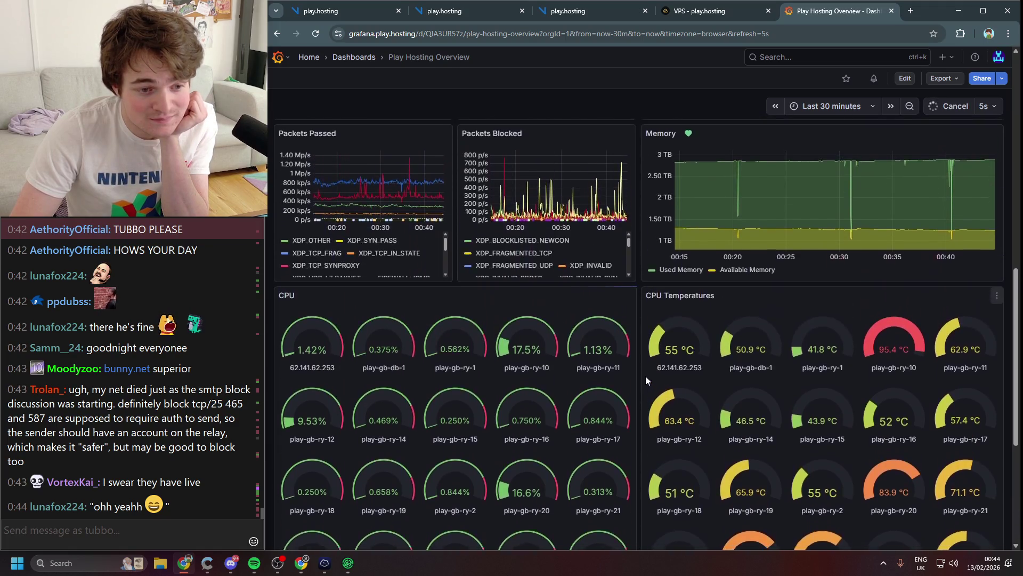
{"action": "scroll", "coordinate": [647, 384], "scroll_direction": "down", "scroll_amount": 1}
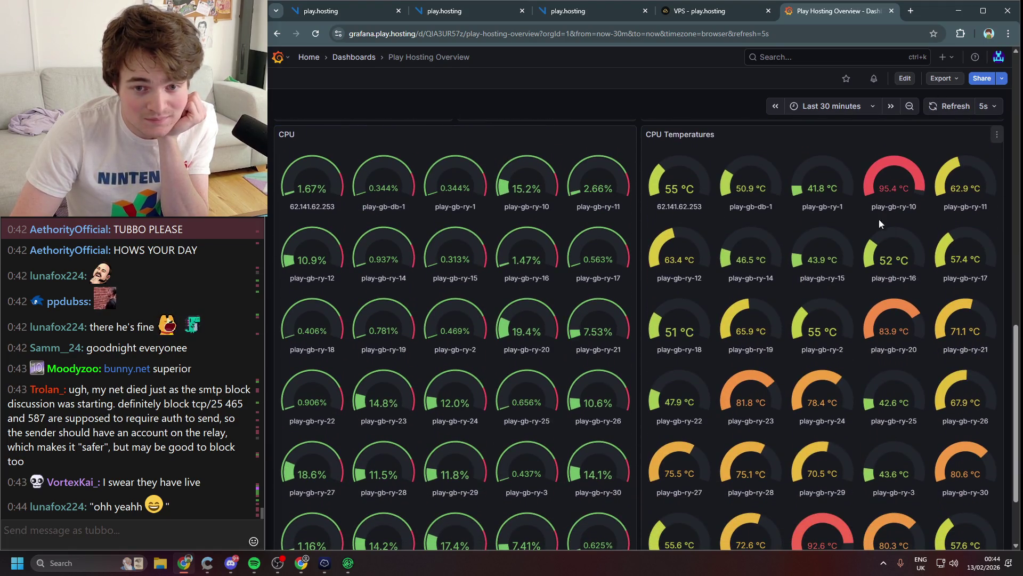
{"action": "scroll", "coordinate": [907, 208], "scroll_direction": "down", "scroll_amount": 2}
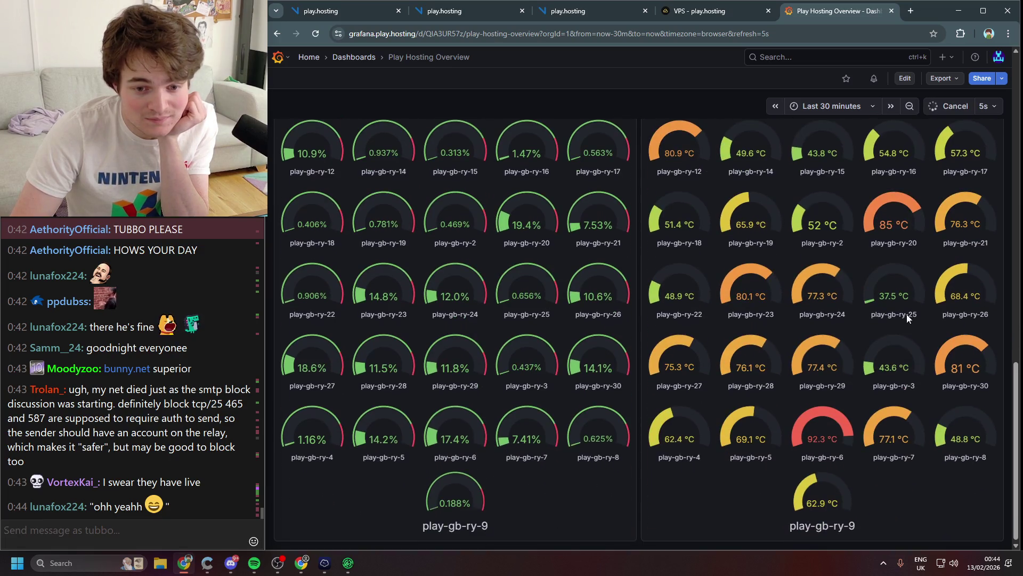
{"action": "scroll", "coordinate": [897, 293], "scroll_direction": "up", "scroll_amount": 5}
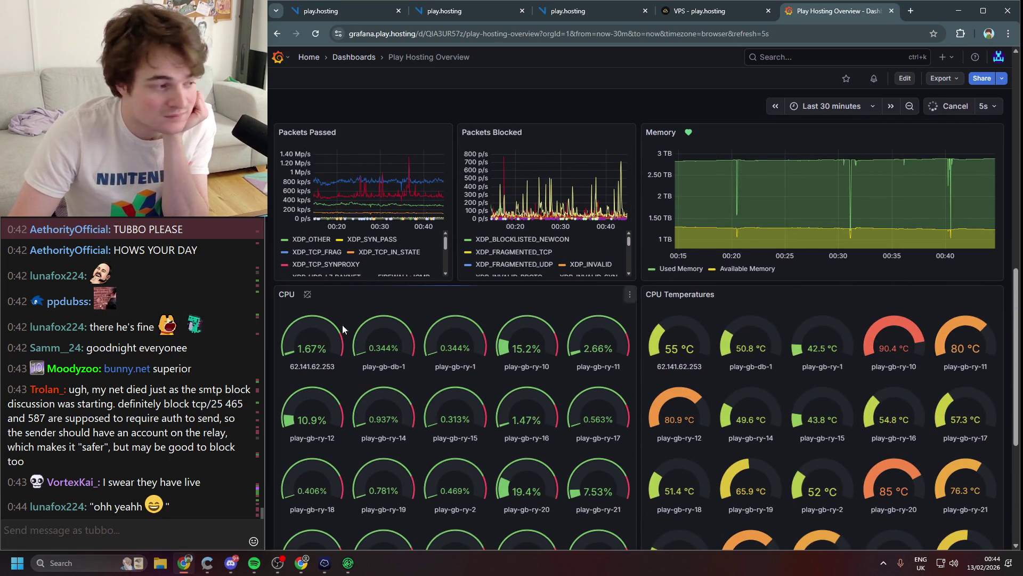
{"action": "scroll", "coordinate": [980, 367], "scroll_direction": "down", "scroll_amount": 5}
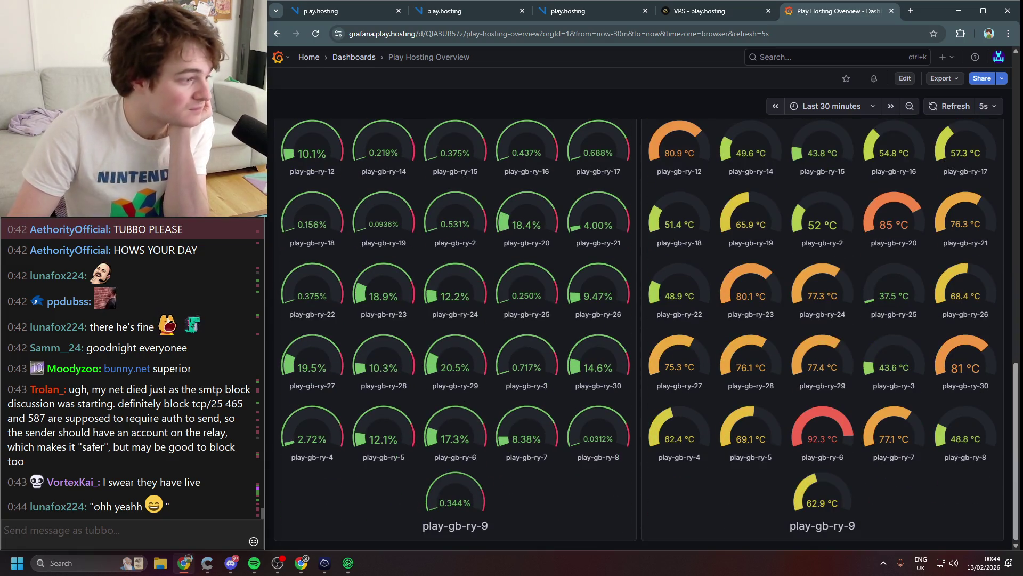
{"action": "left_click", "coordinate": [71, 271]}
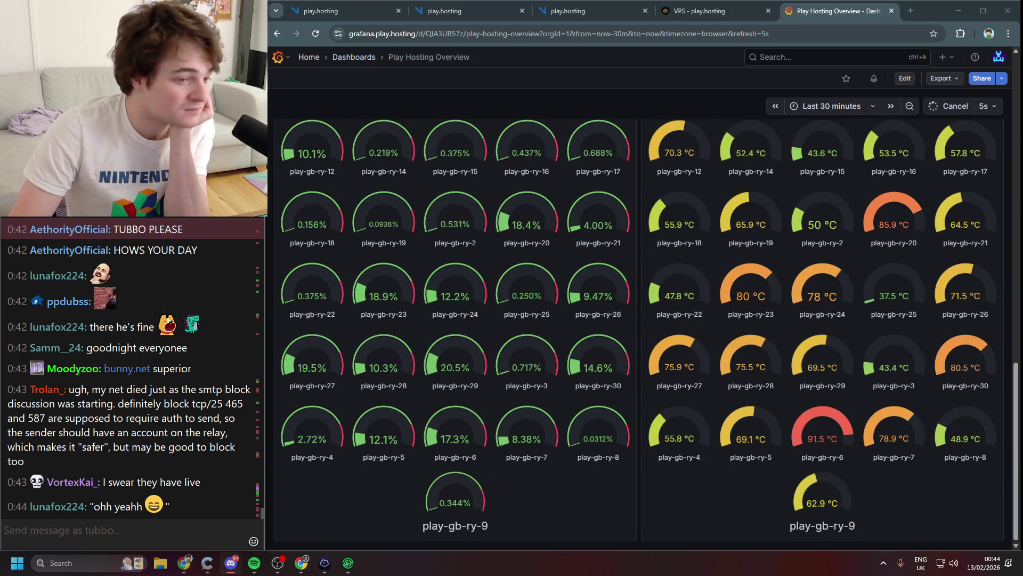
- Return via the VPS play.hosting page to the IP address blocks list
{"action": "left_click", "coordinate": [693, 11]}
{"action": "scroll", "coordinate": [692, 200], "scroll_direction": "down", "scroll_amount": 5}
{"action": "scroll", "coordinate": [373, 58], "scroll_direction": "up", "scroll_amount": 5}
{"action": "left_click", "coordinate": [576, 10]}
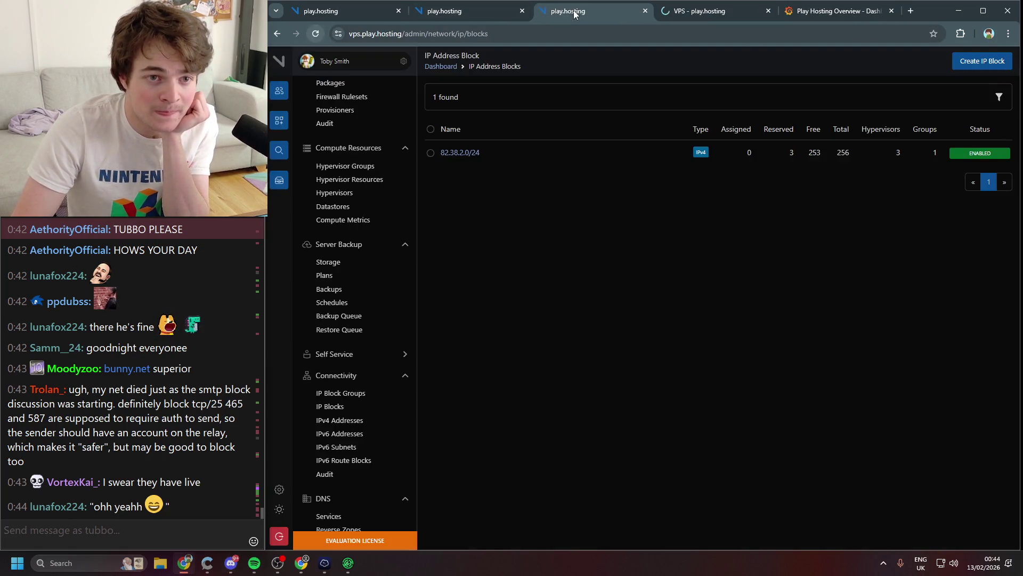
- Glance at the 82.38.2.0/24 block page, the server overview and the account dashboard
{"action": "left_click", "coordinate": [479, 11]}
{"action": "left_click", "coordinate": [405, 14]}
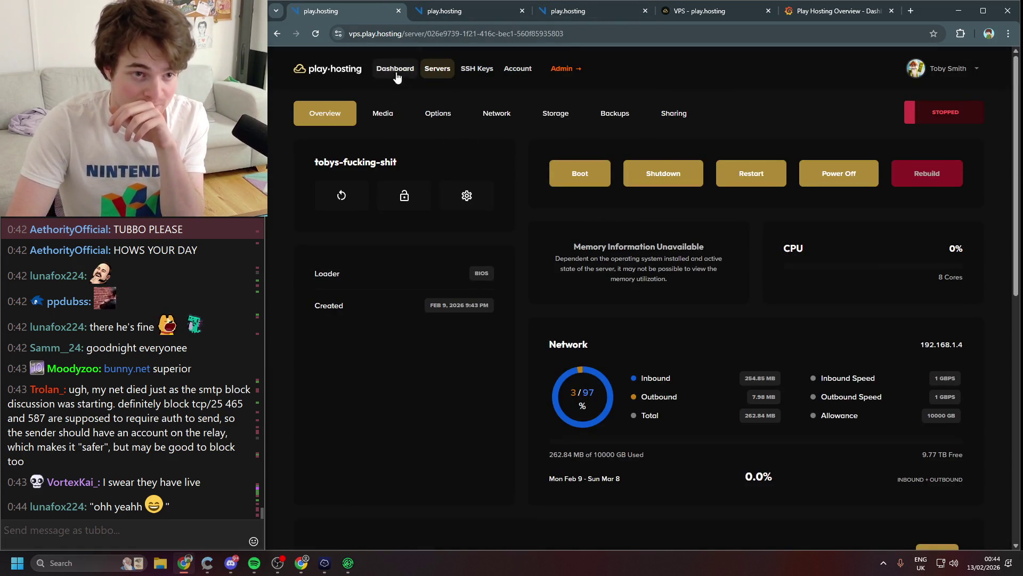
{"action": "left_click", "coordinate": [437, 72]}
{"action": "scroll", "coordinate": [724, 264], "scroll_direction": "down", "scroll_amount": 2}
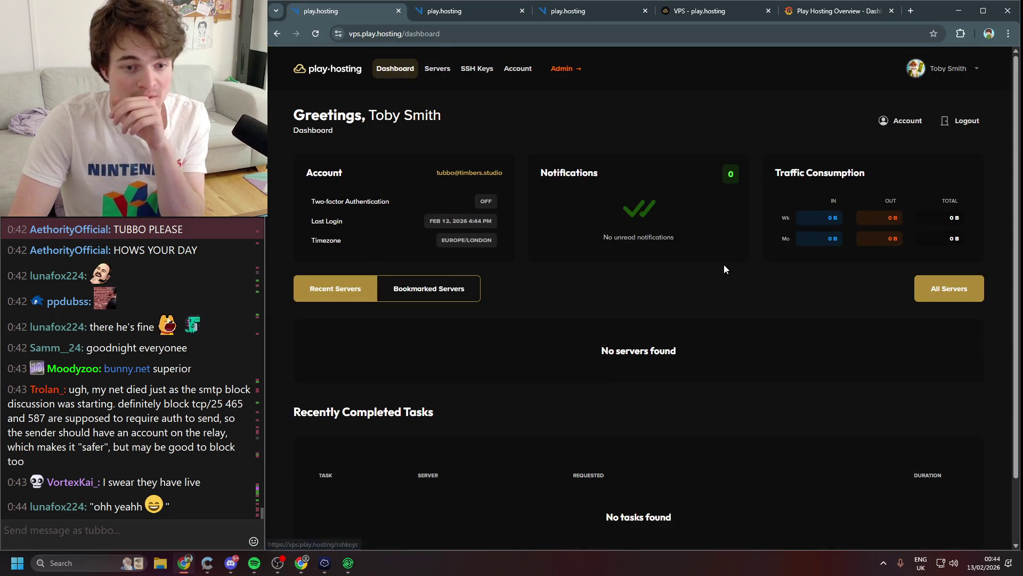
{"action": "scroll", "coordinate": [731, 364], "scroll_direction": "up", "scroll_amount": 2}
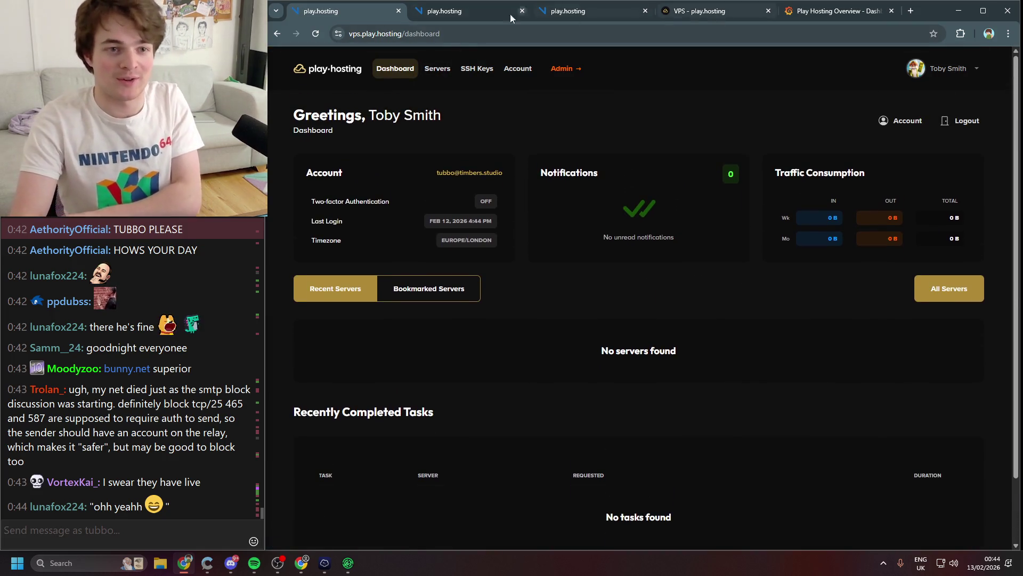
- Check Server Backups from the 82.38.2.0/24 block admin page, then view the VPS store pricing
{"action": "left_click", "coordinate": [506, 11]}
{"action": "scroll", "coordinate": [342, 349], "scroll_direction": "up", "scroll_amount": 3}
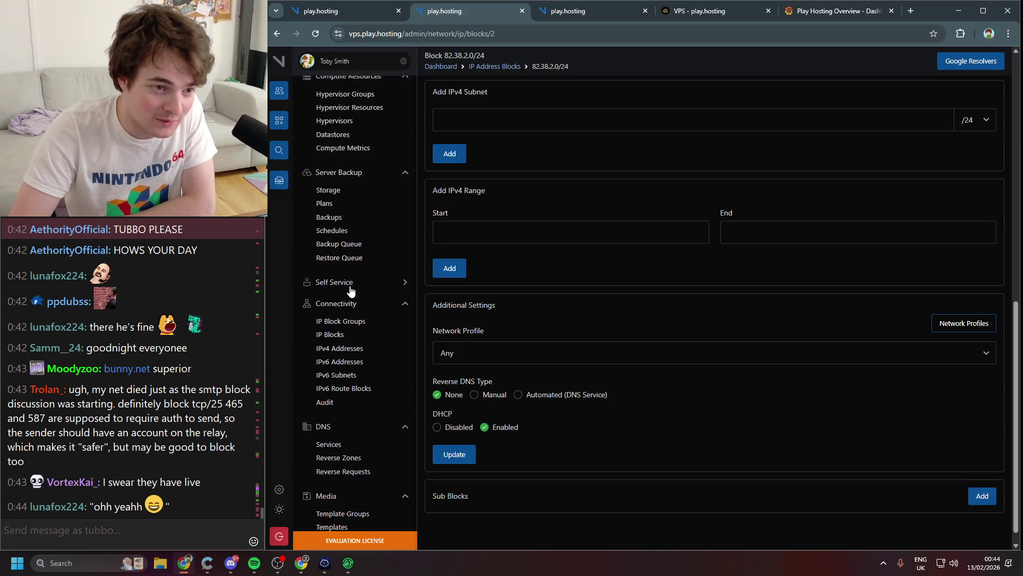
{"action": "left_click", "coordinate": [331, 236]}
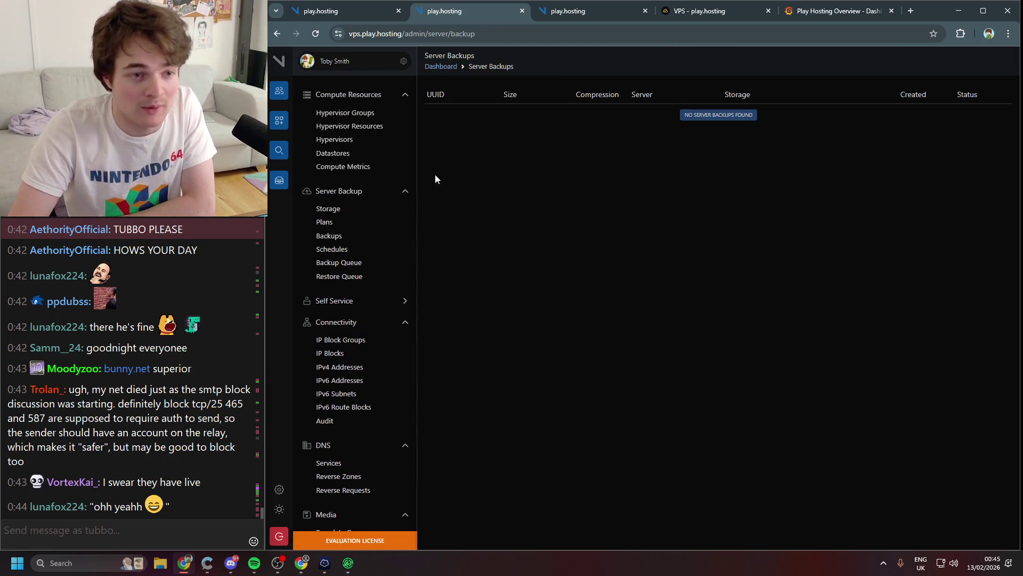
{"action": "key", "text": "alt+Left"}
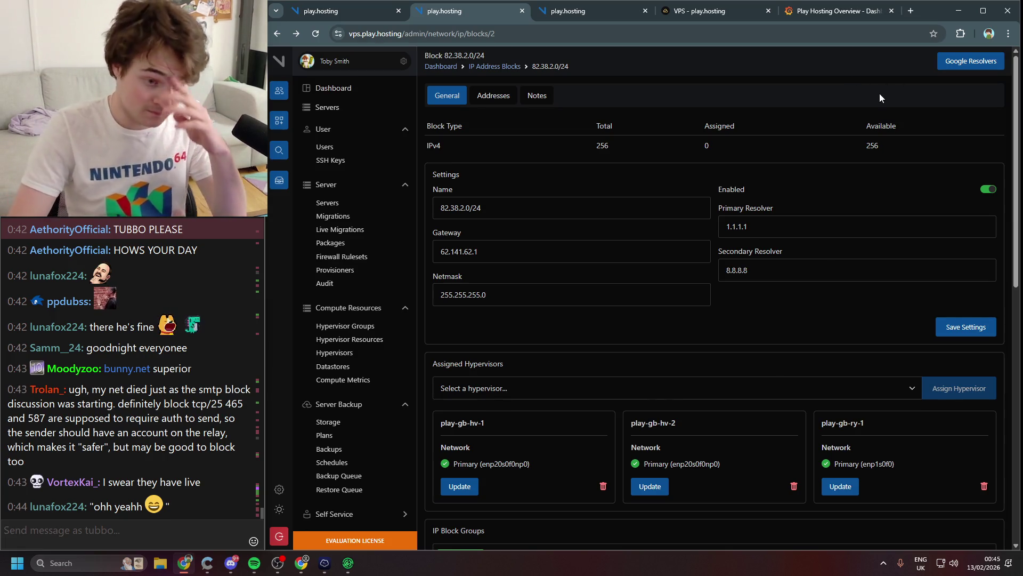
{"action": "left_click", "coordinate": [581, 11]}
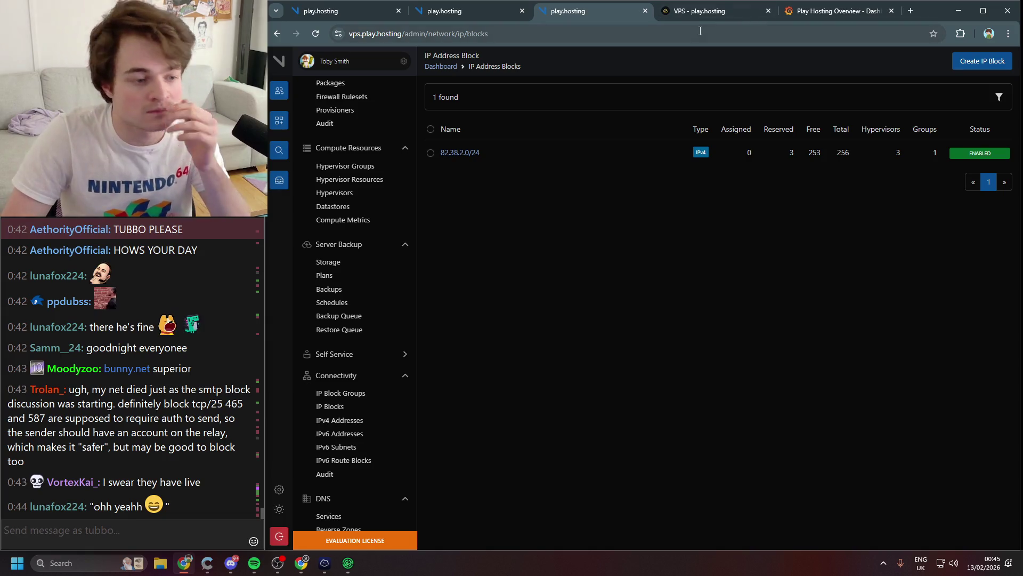
{"action": "left_click", "coordinate": [719, 10]}
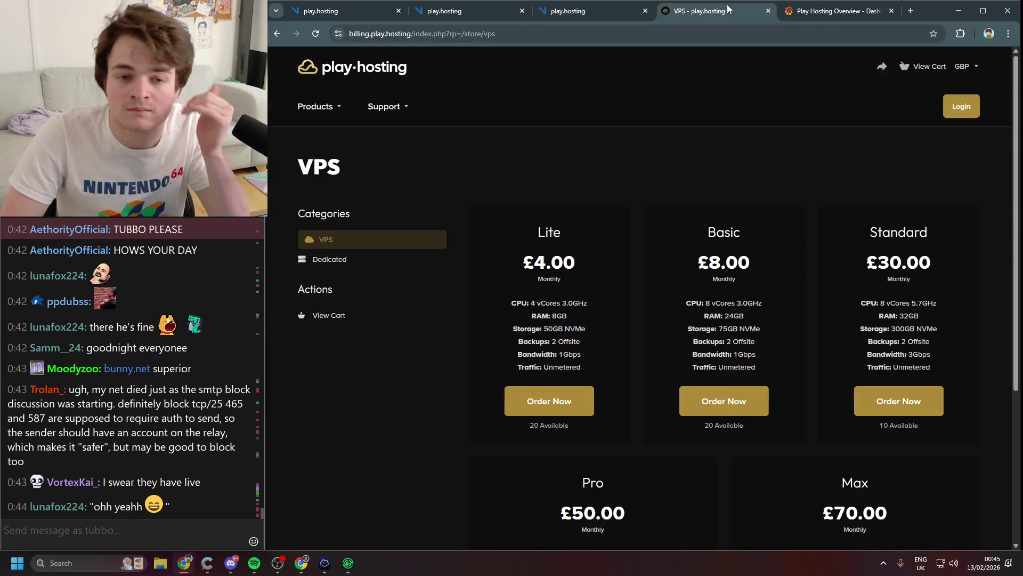
- Review the Play Hosting Overview panels, including RealmSMP's 23.3 TB bandwidth and 214 players online
{"action": "left_click", "coordinate": [823, 13]}
{"action": "scroll", "coordinate": [709, 158], "scroll_direction": "up", "scroll_amount": 10}
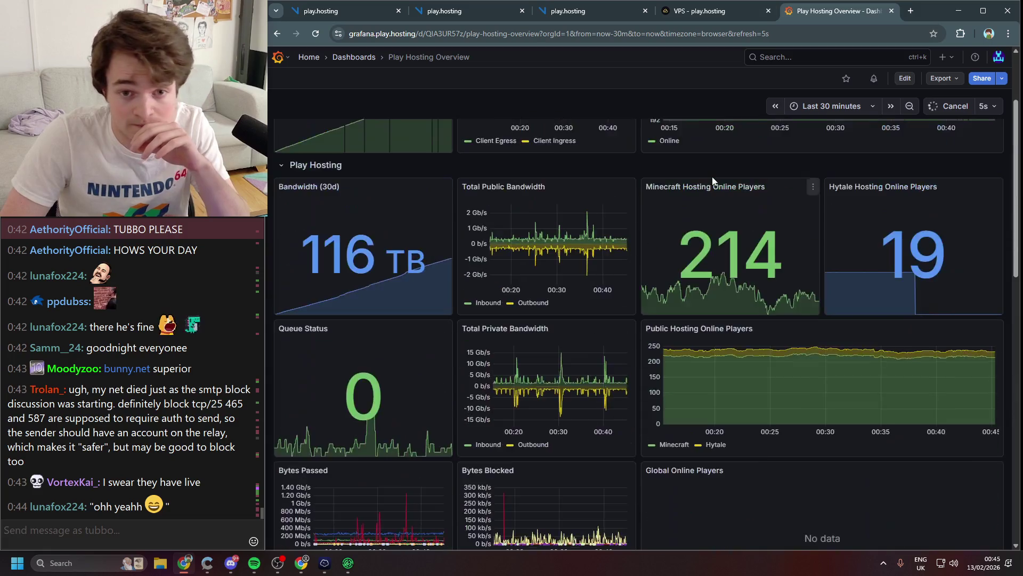
{"action": "scroll", "coordinate": [717, 178], "scroll_direction": "down", "scroll_amount": 4}
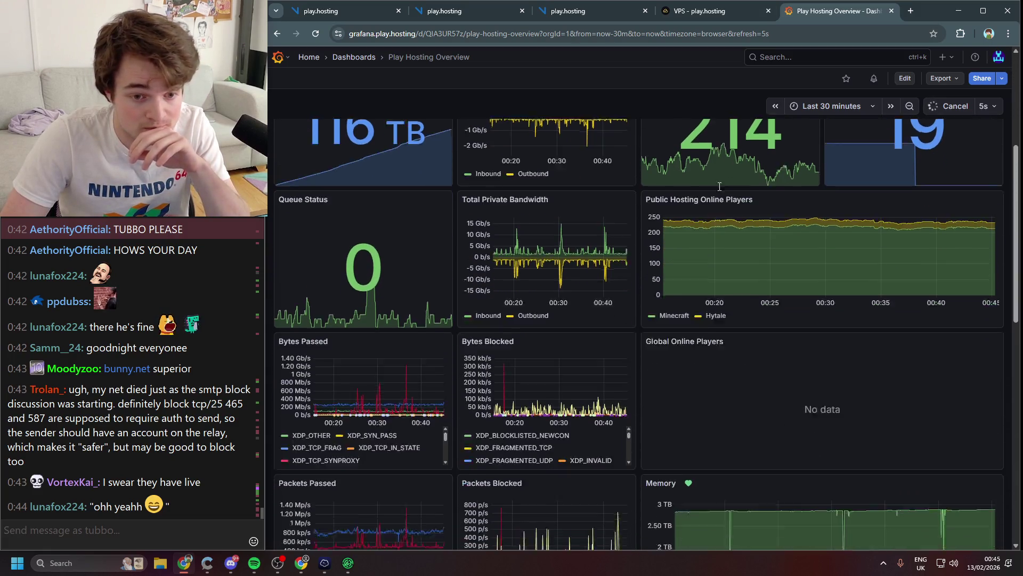
{"action": "scroll", "coordinate": [726, 197], "scroll_direction": "down", "scroll_amount": 3}
{"action": "scroll", "coordinate": [729, 193], "scroll_direction": "up", "scroll_amount": 1}
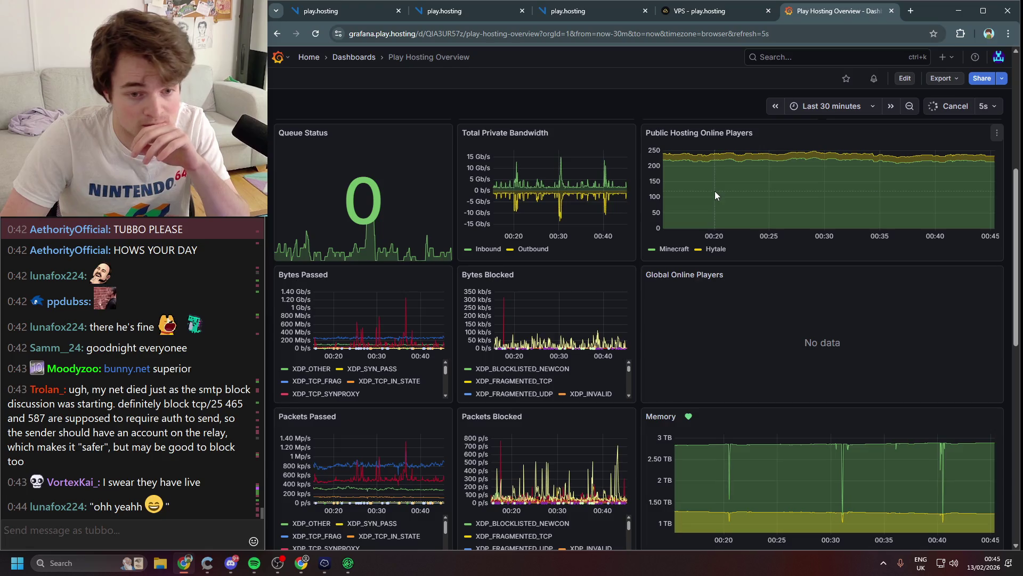
{"action": "scroll", "coordinate": [719, 195], "scroll_direction": "up", "scroll_amount": 4}
{"action": "scroll", "coordinate": [740, 197], "scroll_direction": "up", "scroll_amount": 2}
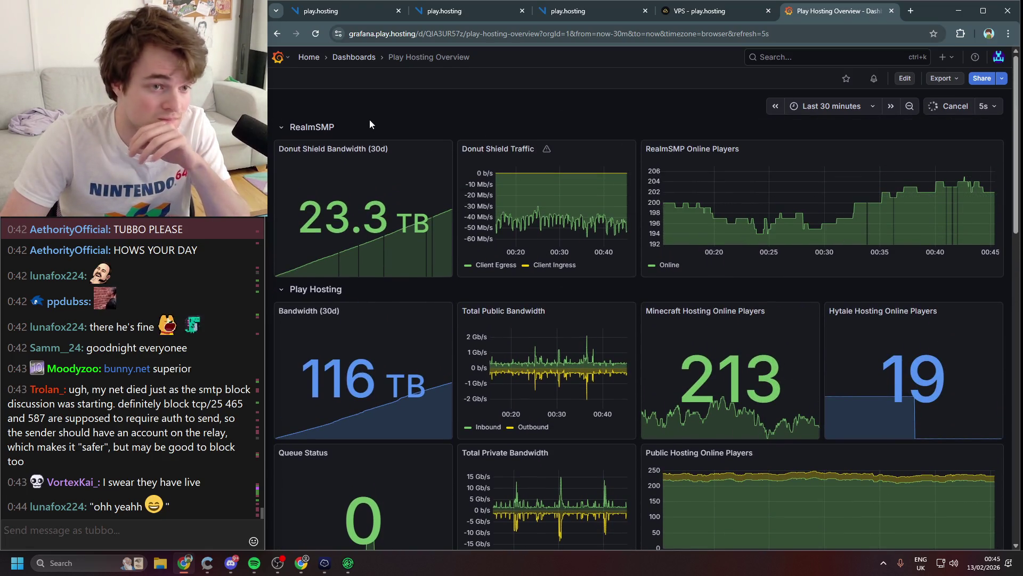
{"action": "scroll", "coordinate": [588, 227], "scroll_direction": "down", "scroll_amount": 1}
{"action": "scroll", "coordinate": [588, 228], "scroll_direction": "down", "scroll_amount": 12}
{"action": "scroll", "coordinate": [580, 232], "scroll_direction": "up", "scroll_amount": 9}
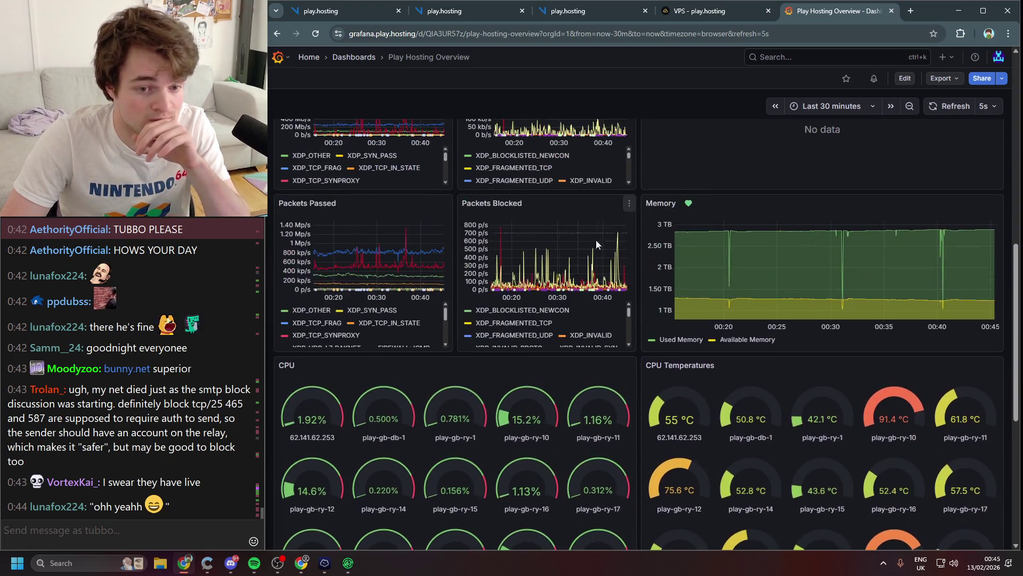
{"action": "scroll", "coordinate": [647, 255], "scroll_direction": "up", "scroll_amount": 4}
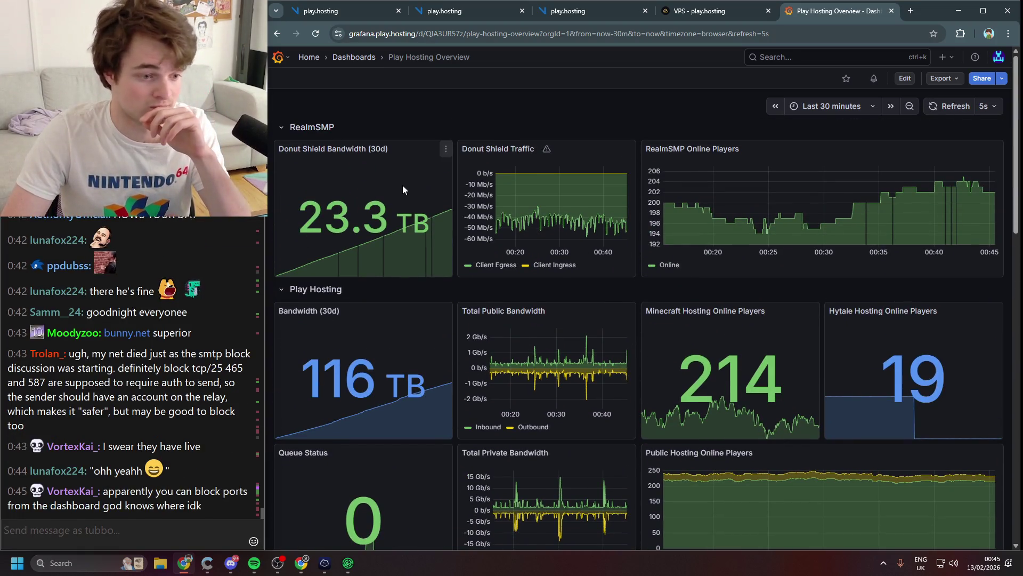
{"action": "mouse_move", "coordinate": [600, 224]}
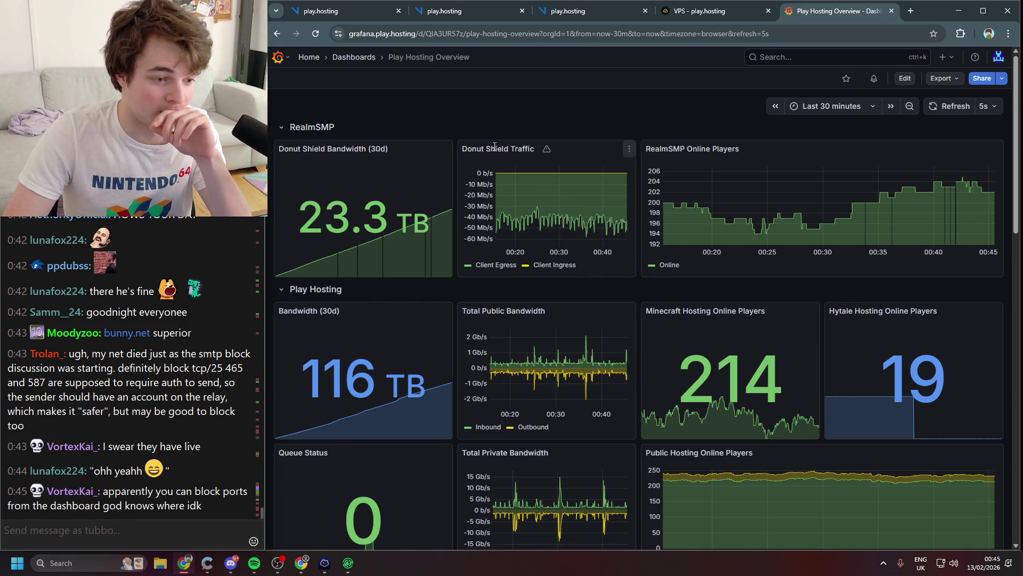
- From the 82.38.2.0/24 block, check the IPv4 addresses list and IP Group 1's details
{"action": "left_click", "coordinate": [556, 11]}
{"action": "left_click", "coordinate": [485, 11]}
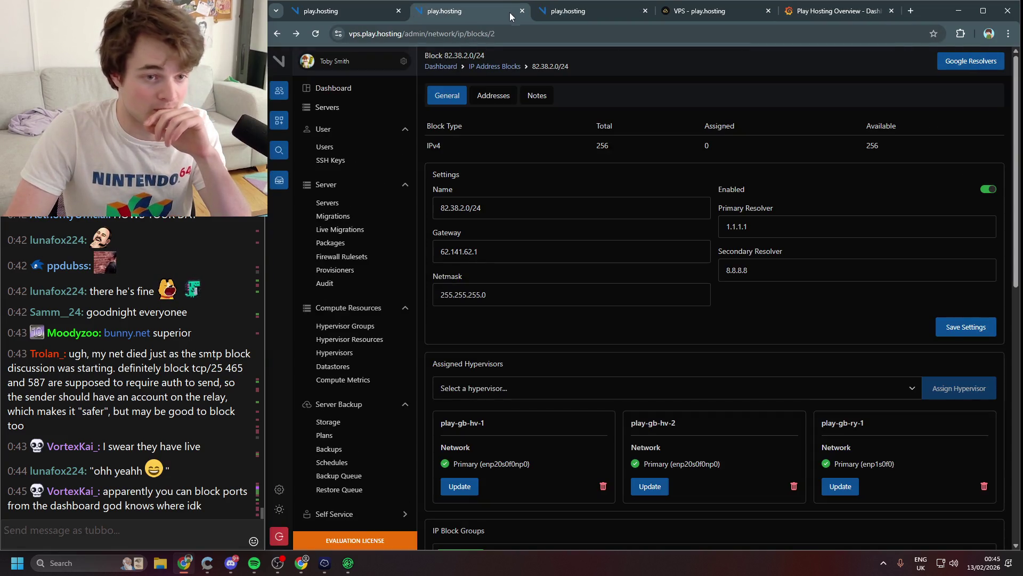
{"action": "scroll", "coordinate": [360, 318], "scroll_direction": "down", "scroll_amount": 6}
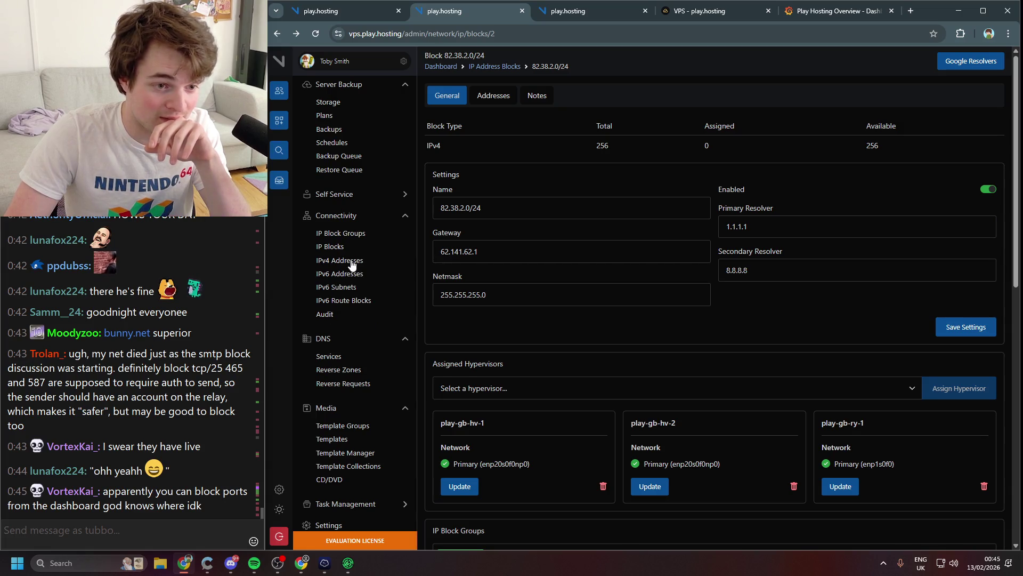
{"action": "left_click", "coordinate": [351, 264]}
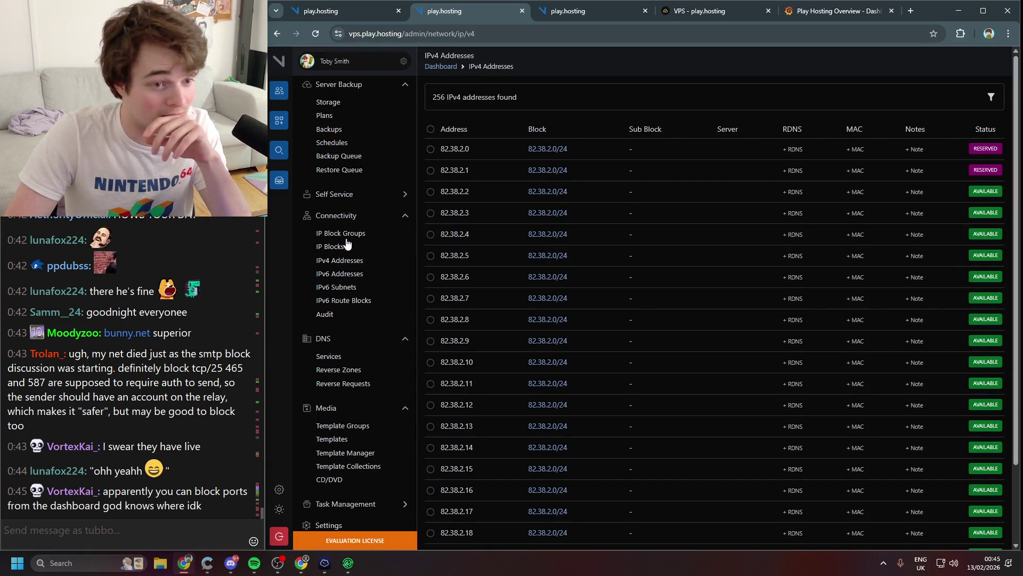
{"action": "left_click", "coordinate": [352, 233]}
{"action": "left_click", "coordinate": [481, 114]}
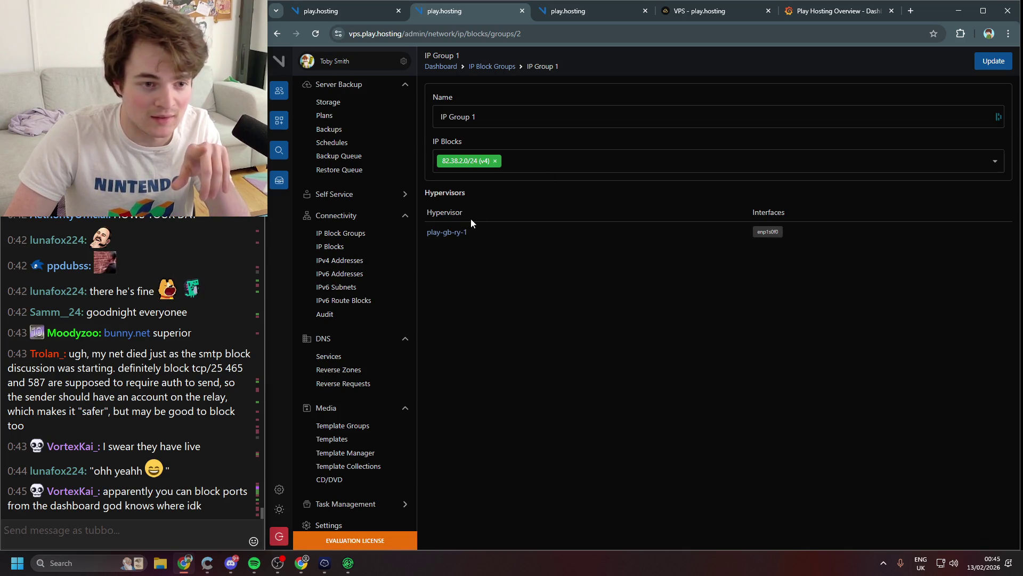
- Review the 82.38.2.0/24 block's addresses, notes and general settings
{"action": "left_click", "coordinate": [334, 248]}
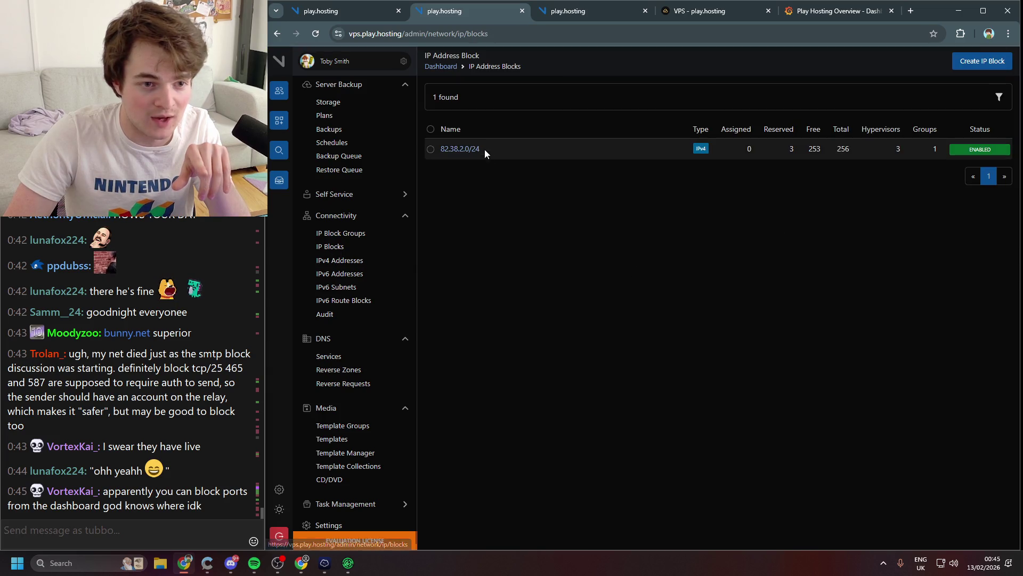
{"action": "left_click", "coordinate": [469, 148]}
{"action": "left_click", "coordinate": [489, 97]}
{"action": "left_click", "coordinate": [537, 96]}
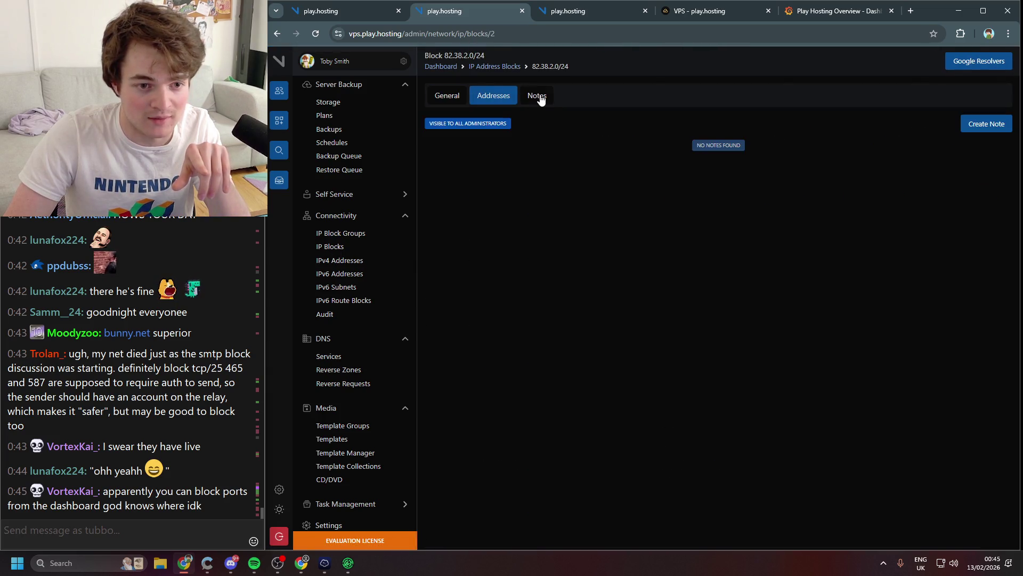
{"action": "left_click", "coordinate": [446, 95]}
{"action": "scroll", "coordinate": [723, 293], "scroll_direction": "down", "scroll_amount": 7}
{"action": "scroll", "coordinate": [715, 297], "scroll_direction": "up", "scroll_amount": 3}
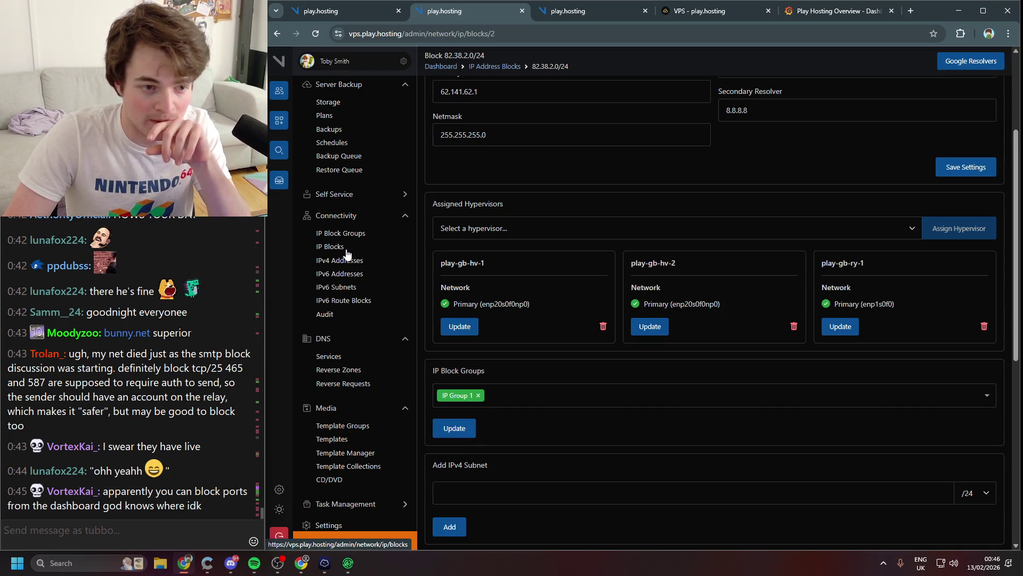
{"action": "scroll", "coordinate": [333, 251], "scroll_direction": "up", "scroll_amount": 1}
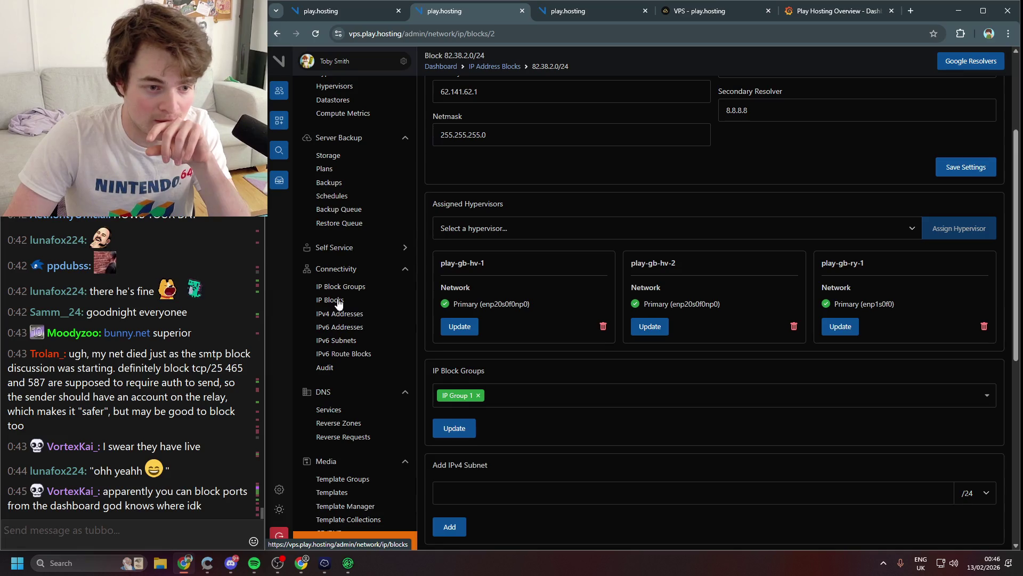
- Return to IP Group 1, which links the block only to hypervisor play-gb-ry-1
{"action": "left_click", "coordinate": [339, 287]}
{"action": "left_click", "coordinate": [469, 110]}
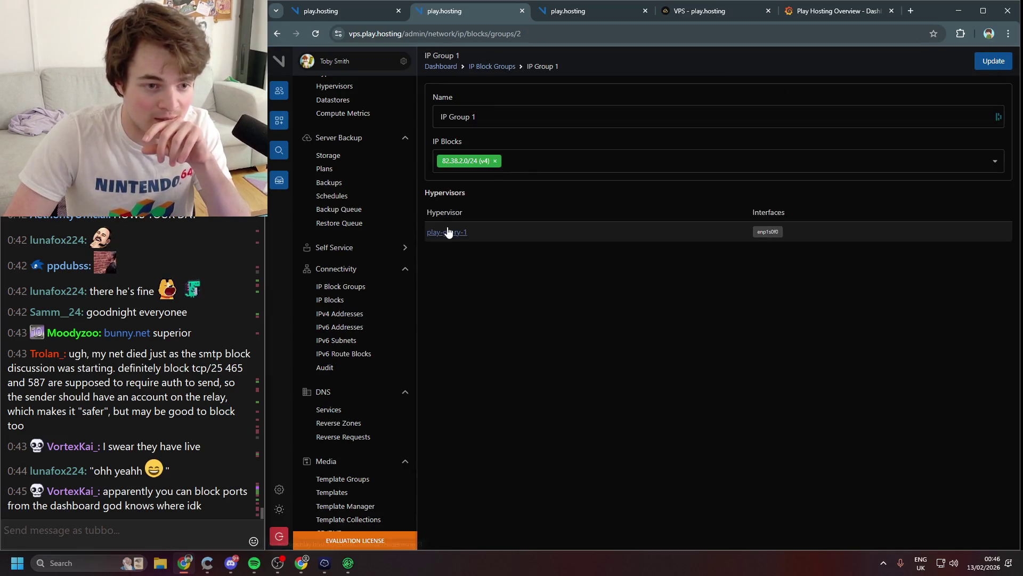
{"action": "scroll", "coordinate": [347, 244], "scroll_direction": "up", "scroll_amount": 3}
{"action": "scroll", "coordinate": [351, 240], "scroll_direction": "up", "scroll_amount": 2}
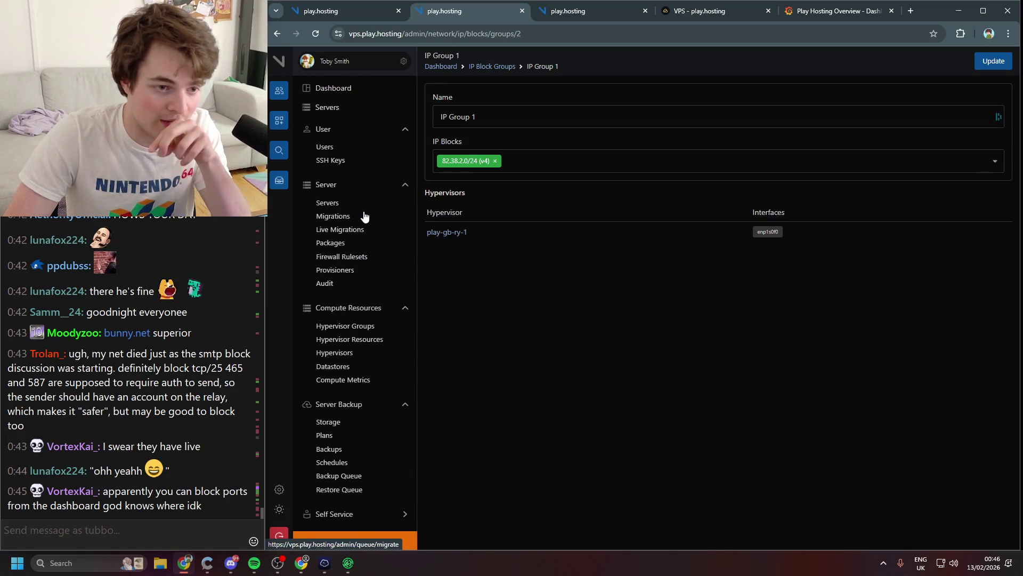
- Look over the BTN - RYZEN hypervisor group
{"action": "left_click", "coordinate": [342, 324]}
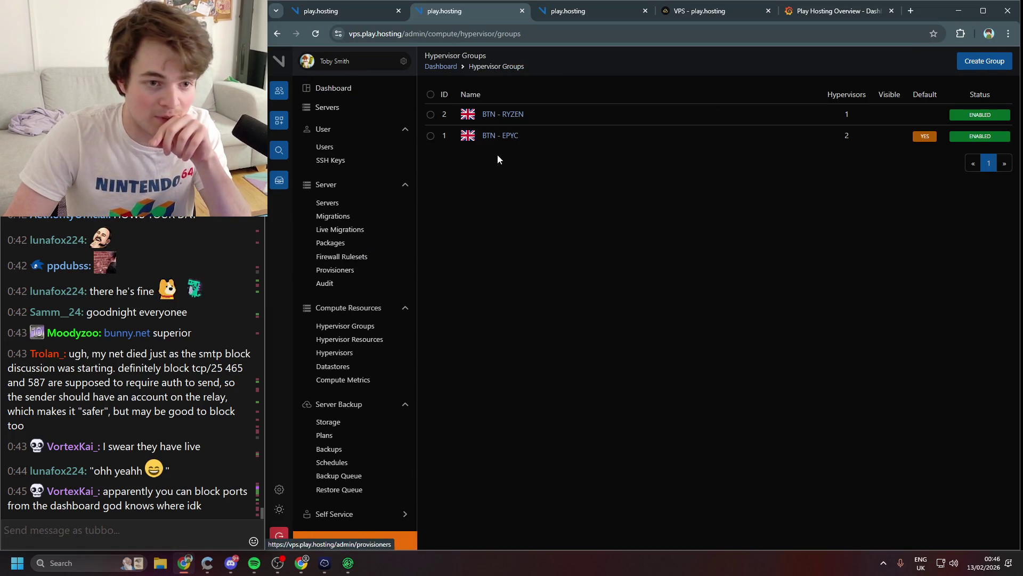
{"action": "left_click", "coordinate": [509, 113]}
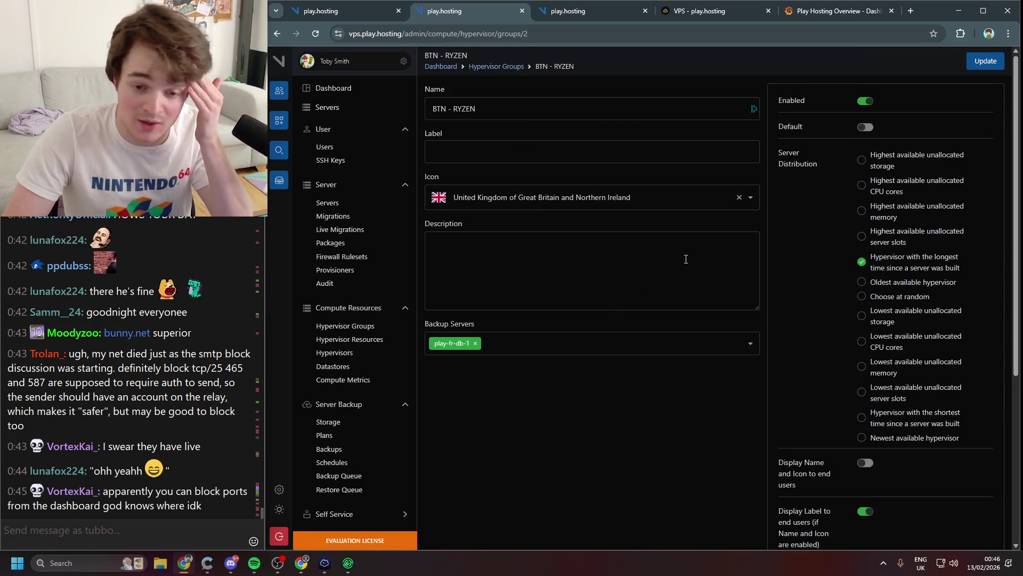
{"action": "key", "text": "alt+Left"}
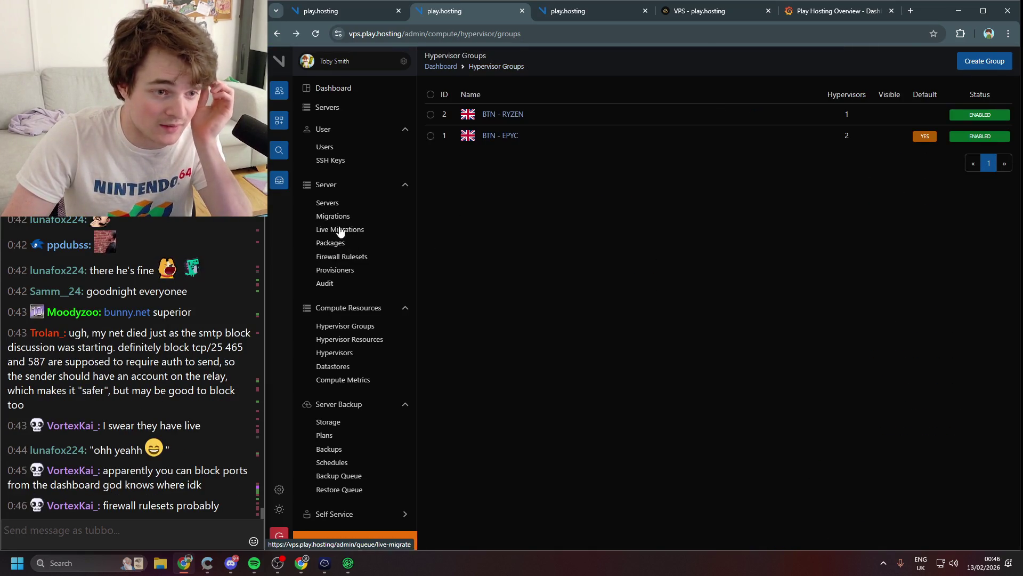
- Assign IP Group 1 to hypervisor play-gb-hv-2's primary network and save
{"action": "left_click", "coordinate": [341, 353]}
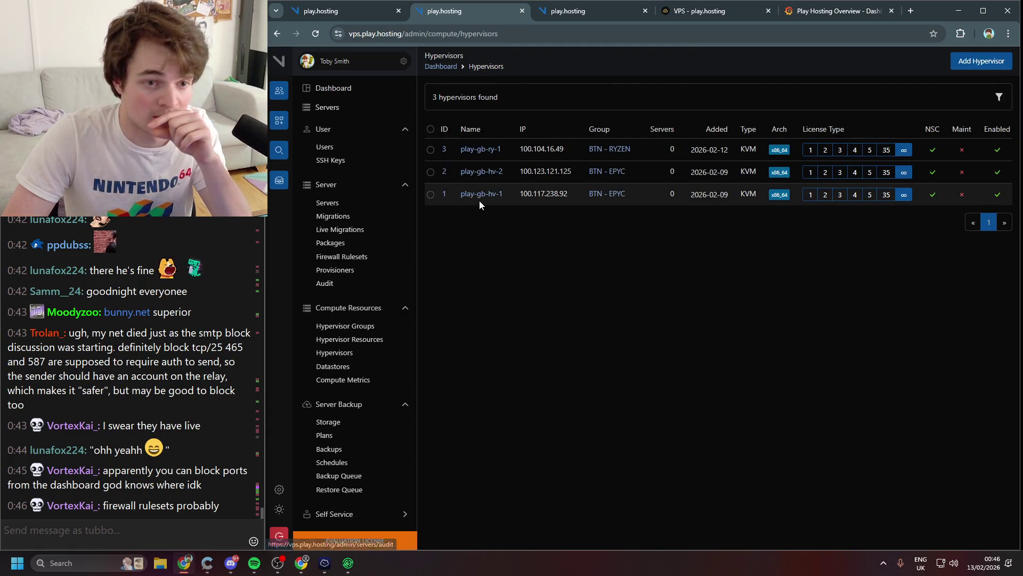
{"action": "left_click", "coordinate": [498, 172]}
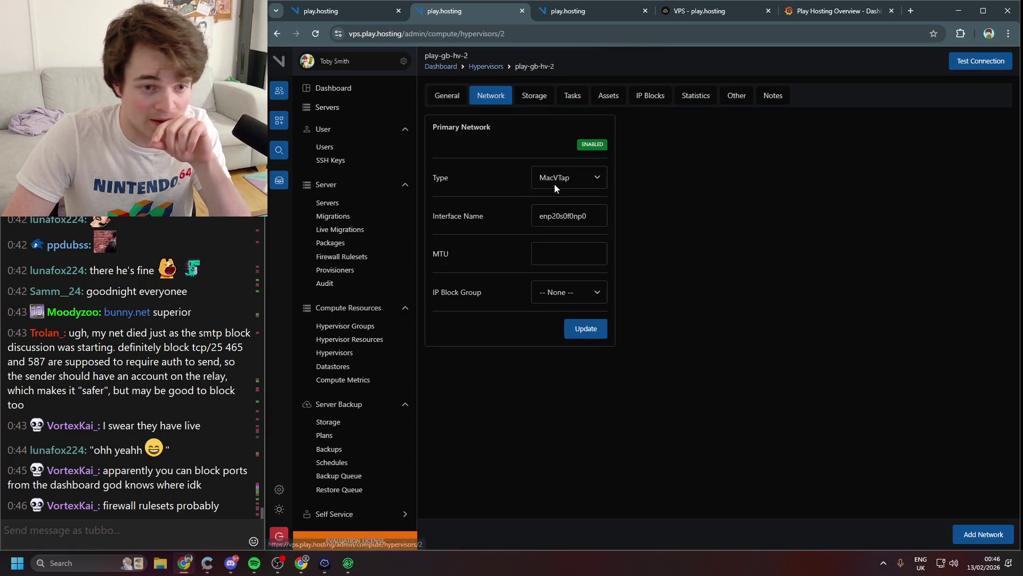
{"action": "left_click", "coordinate": [575, 292]}
{"action": "left_click", "coordinate": [575, 330]}
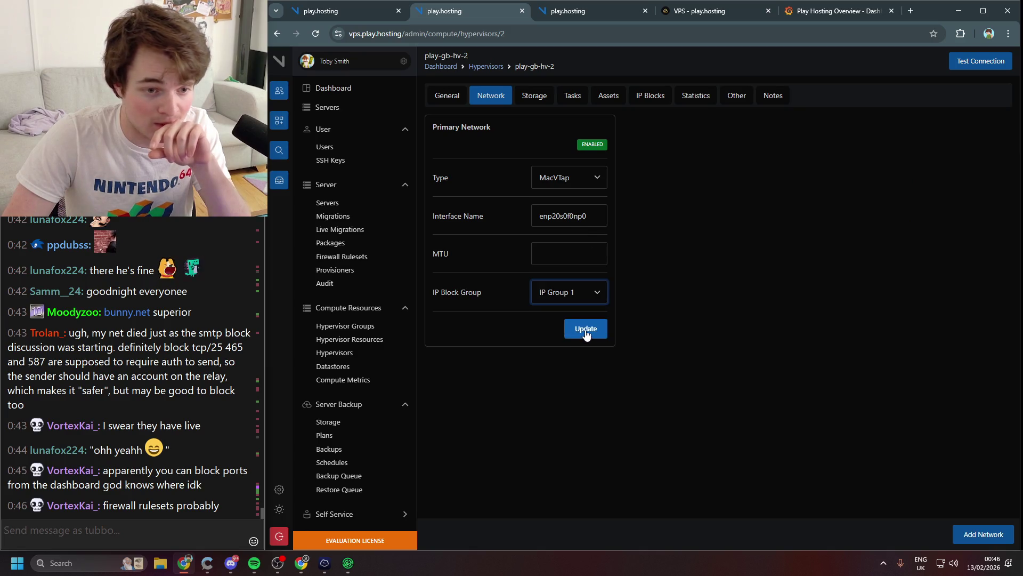
{"action": "left_click", "coordinate": [586, 328]}
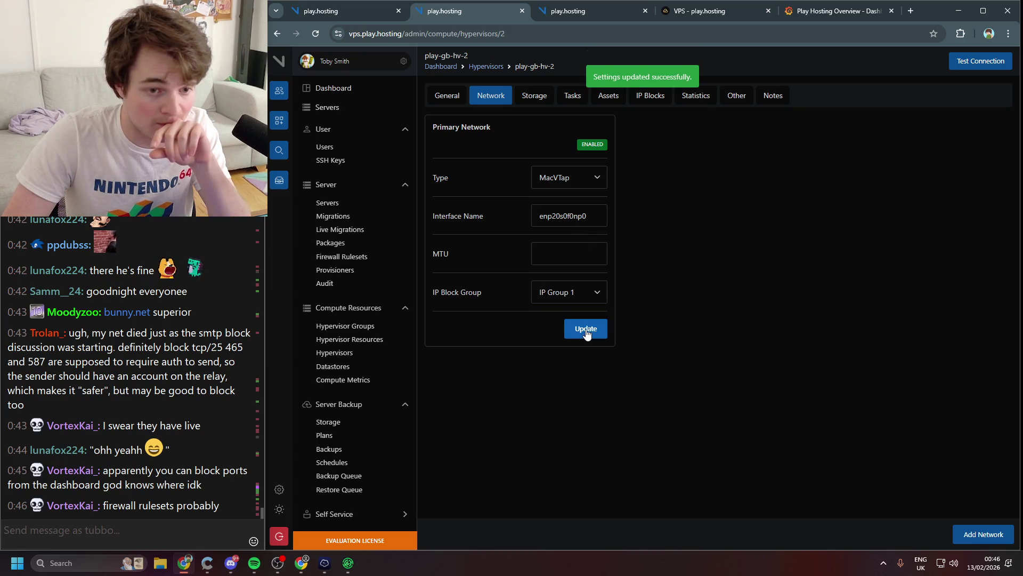
{"action": "left_click", "coordinate": [455, 100]}
{"action": "key", "text": "alt+Left"}
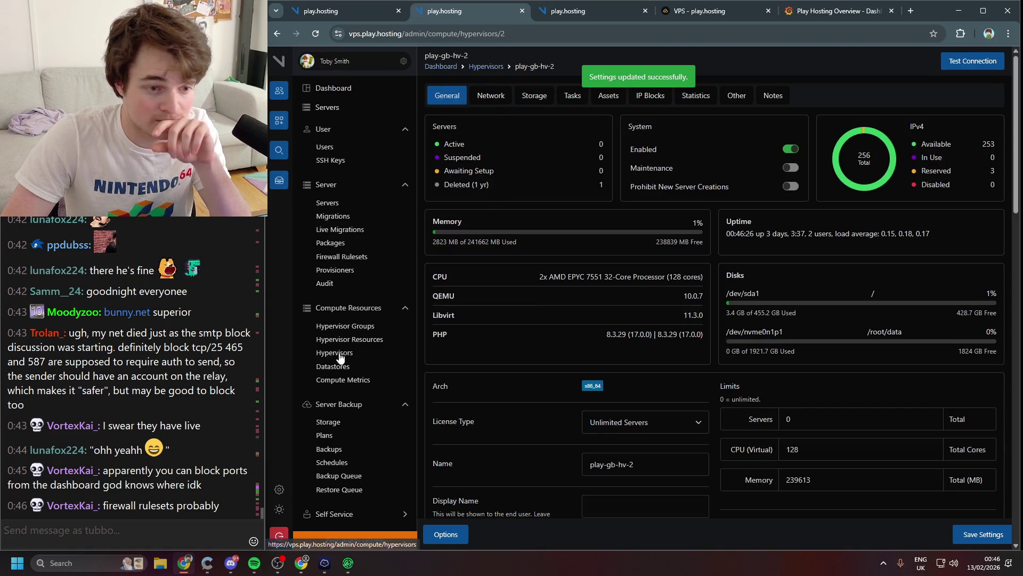
- Assign IP Group 1 to hypervisor play-gb-hv-1's network and save
{"action": "left_click", "coordinate": [482, 194]}
{"action": "left_click", "coordinate": [490, 95]}
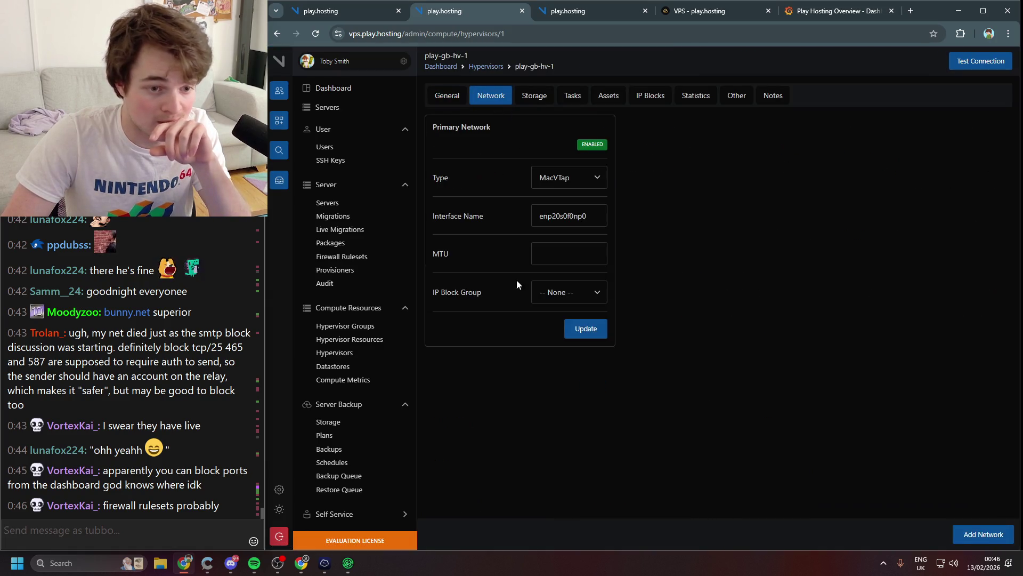
{"action": "left_click", "coordinate": [572, 325]}
{"action": "left_click", "coordinate": [586, 329]}
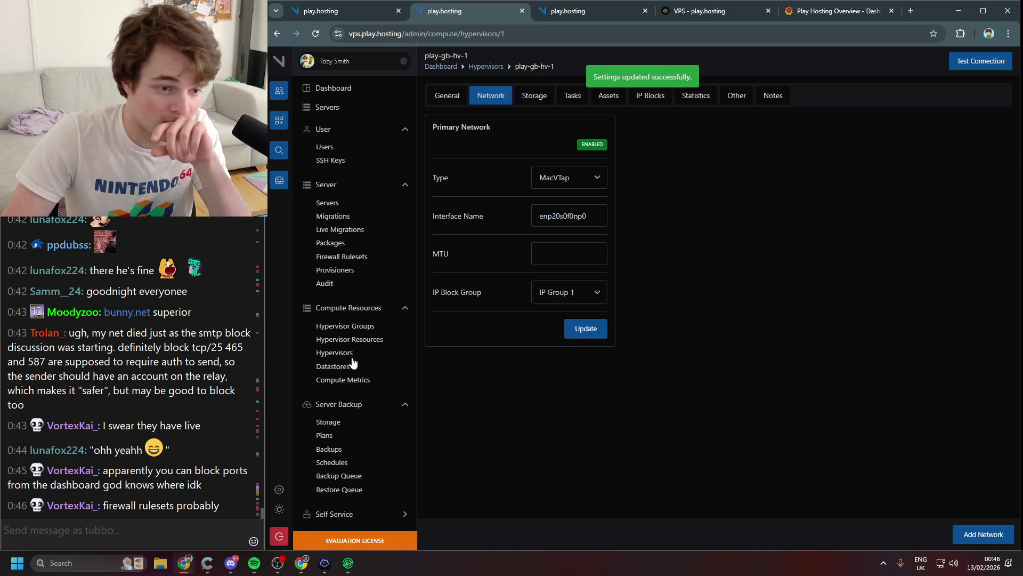
- Bring up IP Group 1 from the IP block groups list to confirm the links
{"action": "scroll", "coordinate": [336, 426], "scroll_direction": "down", "scroll_amount": 4}
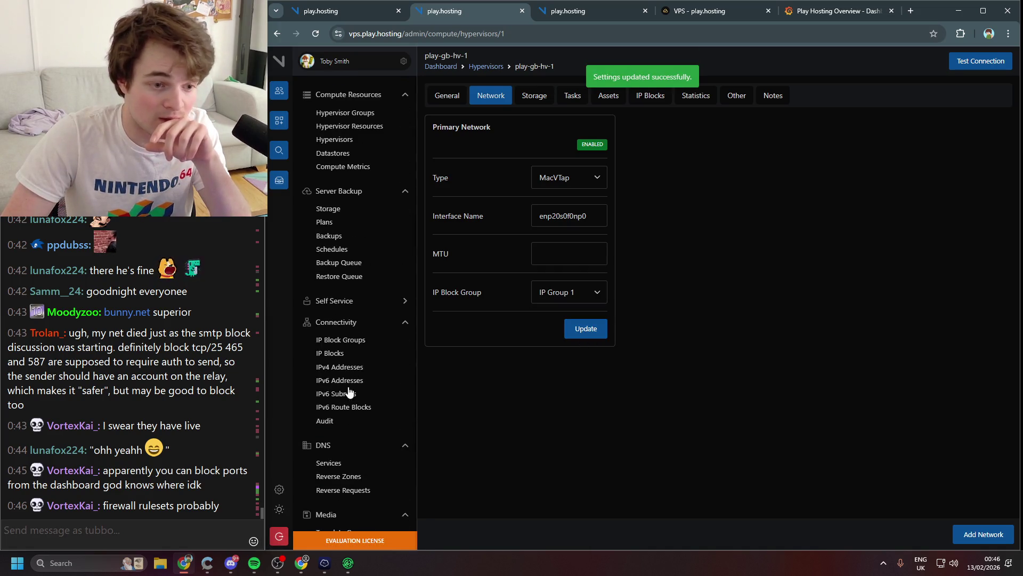
{"action": "left_click", "coordinate": [341, 353]}
{"action": "left_click", "coordinate": [346, 340]}
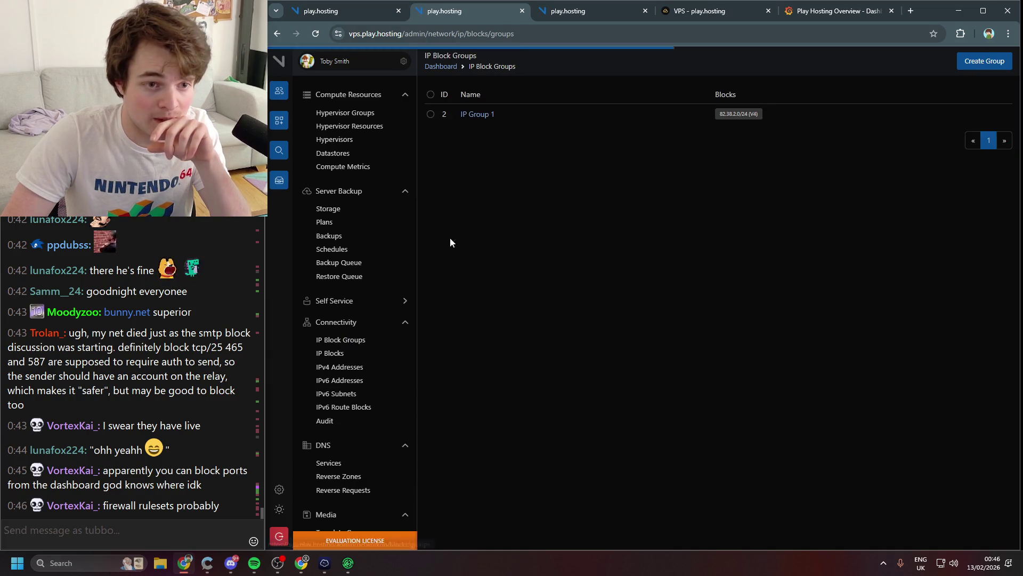
{"action": "left_click", "coordinate": [476, 115]}
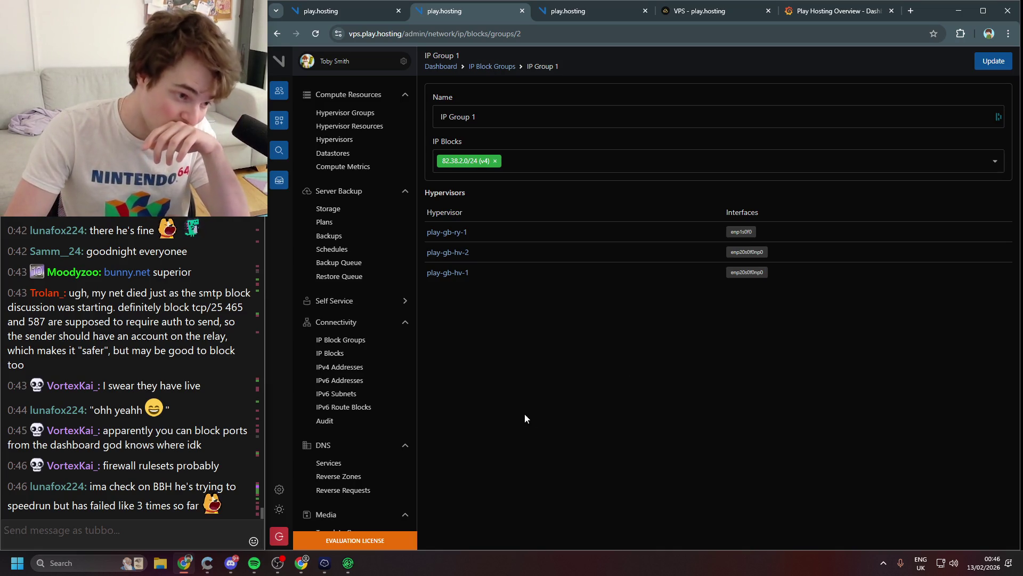
- Leave IP Group 1 and look at VirtFusion's global panel settings
{"action": "key", "text": "alt+Left"}
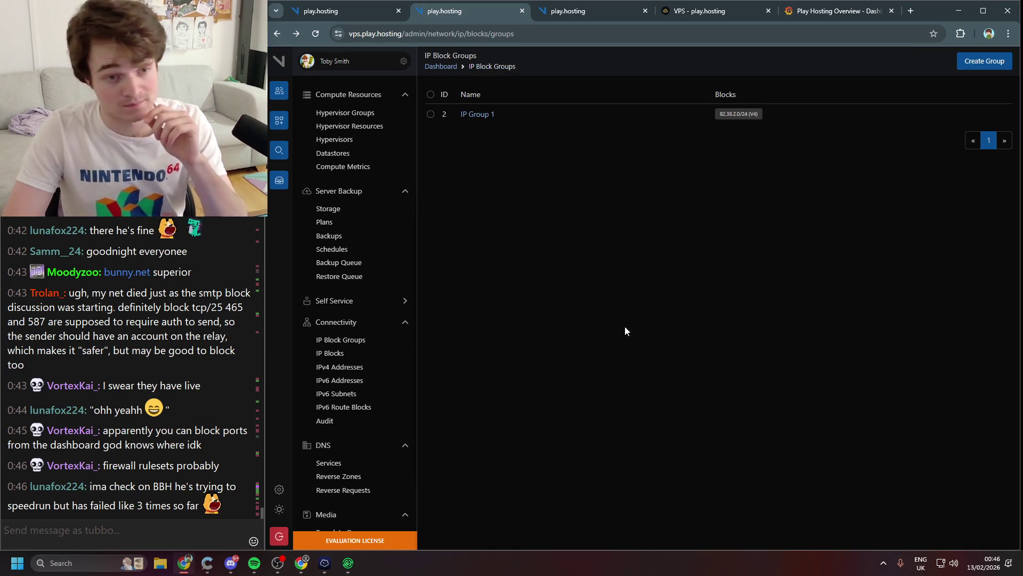
{"action": "scroll", "coordinate": [353, 360], "scroll_direction": "down", "scroll_amount": 3}
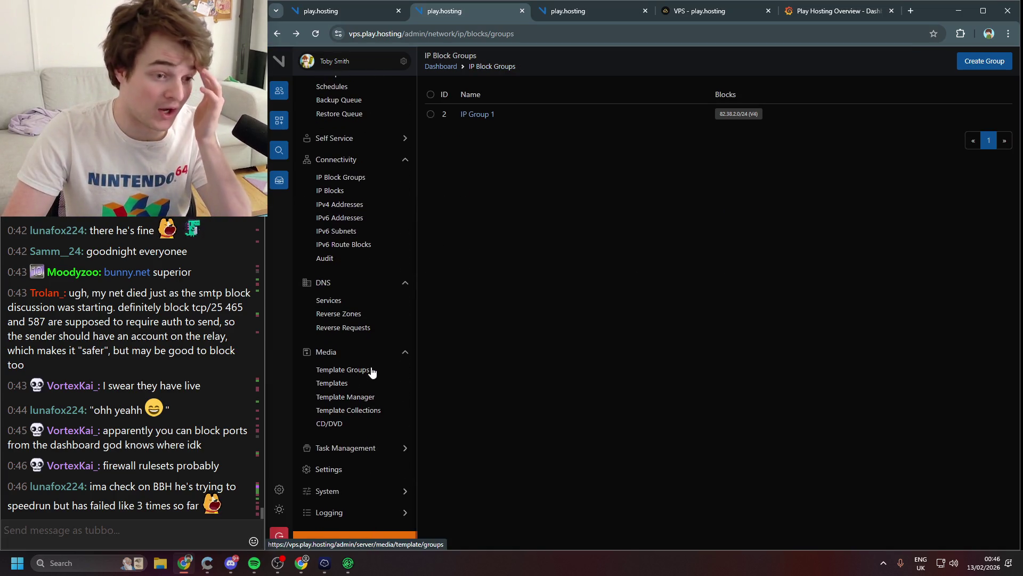
{"action": "left_click", "coordinate": [375, 451]}
{"action": "scroll", "coordinate": [379, 437], "scroll_direction": "down", "scroll_amount": 1}
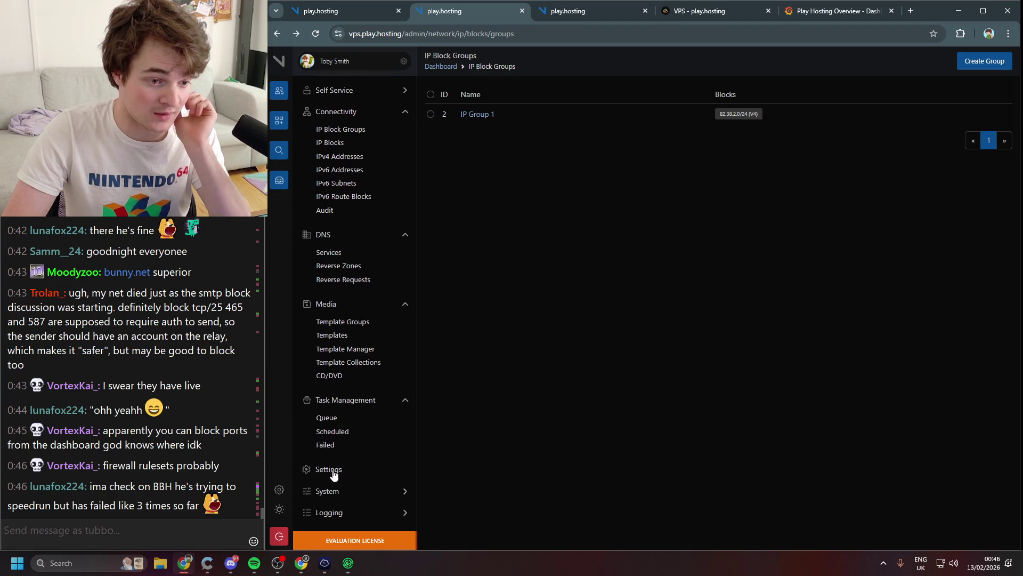
{"action": "left_click", "coordinate": [333, 470]}
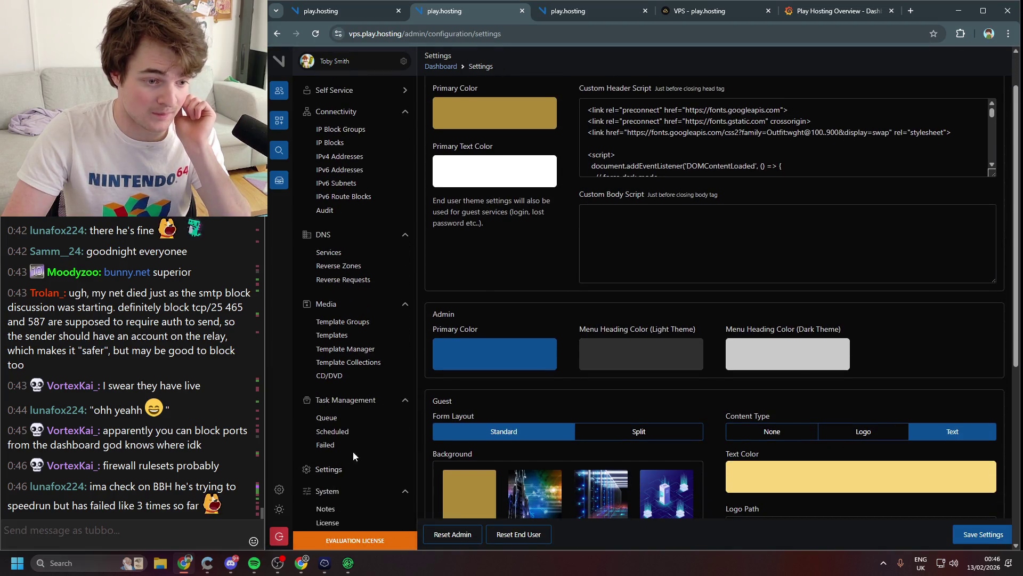
{"action": "scroll", "coordinate": [352, 453], "scroll_direction": "down", "scroll_amount": 3}
{"action": "scroll", "coordinate": [372, 394], "scroll_direction": "up", "scroll_amount": 7}
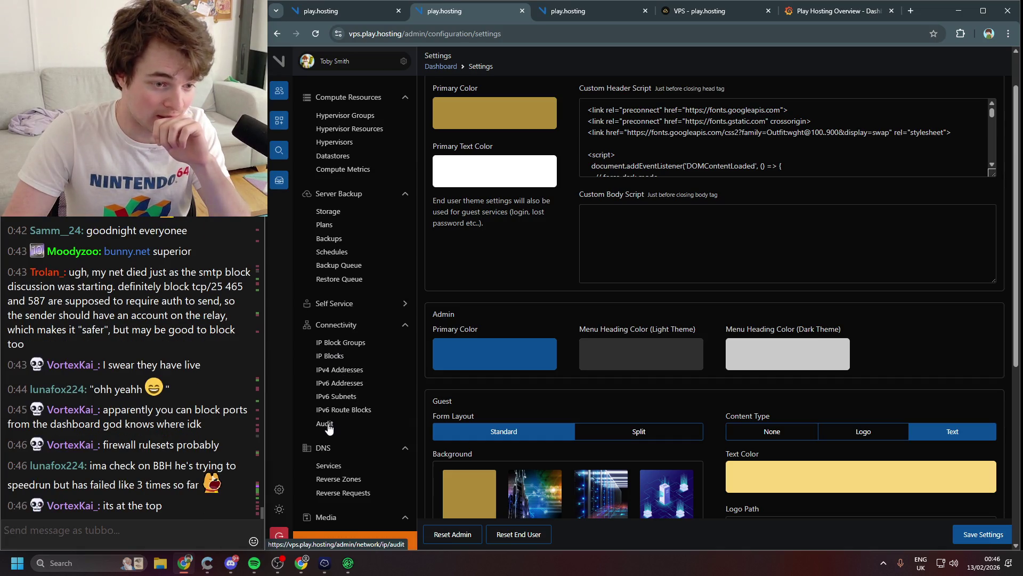
- Review the IP audit log of address assignments
{"action": "left_click", "coordinate": [326, 424]}
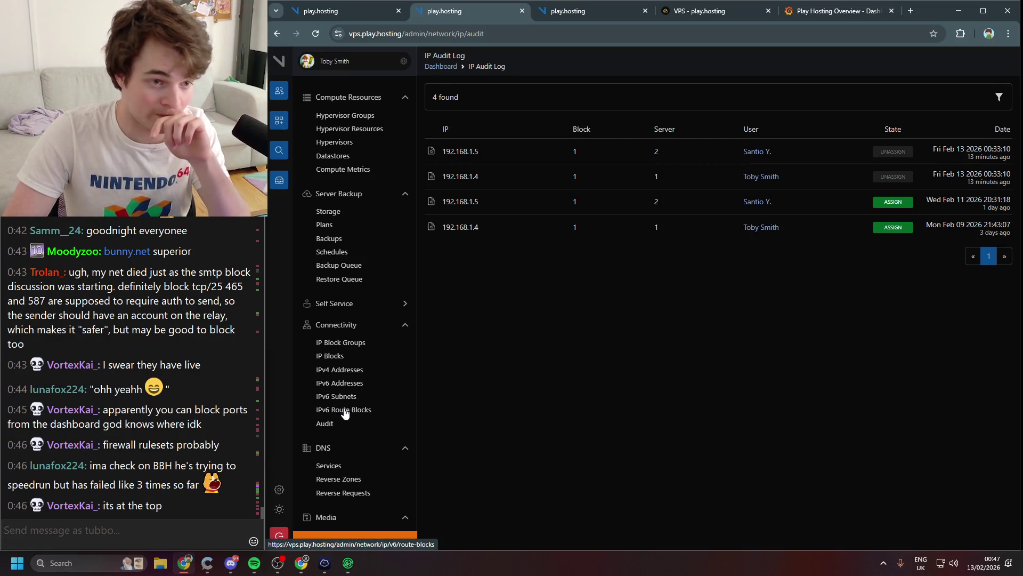
{"action": "scroll", "coordinate": [344, 405], "scroll_direction": "up", "scroll_amount": 3}
{"action": "scroll", "coordinate": [342, 316], "scroll_direction": "down", "scroll_amount": 3}
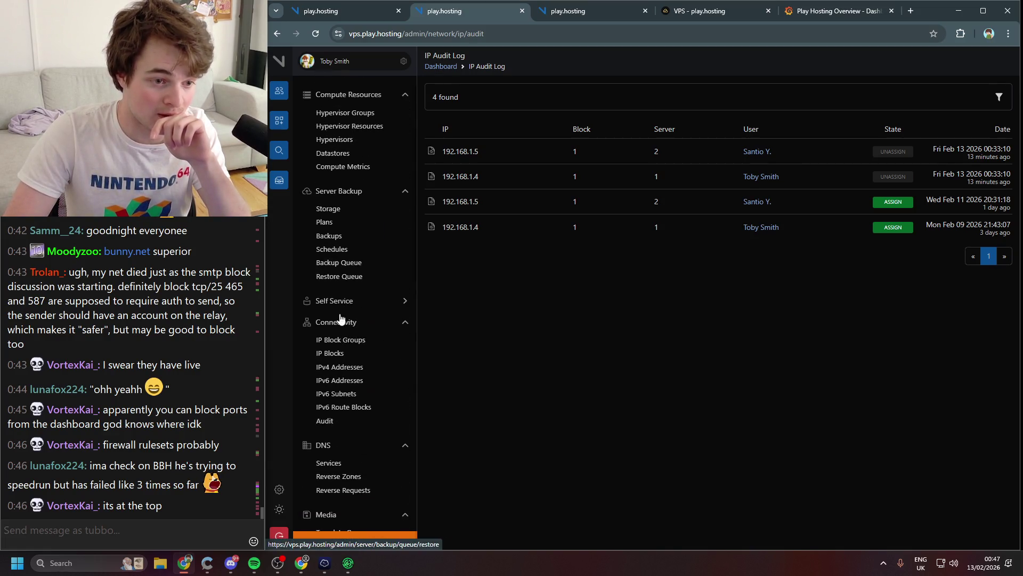
{"action": "scroll", "coordinate": [341, 316], "scroll_direction": "up", "scroll_amount": 2}
{"action": "scroll", "coordinate": [375, 384], "scroll_direction": "down", "scroll_amount": 1}
- Expand Self Service and bring up the Server Firewall Rulesets list
{"action": "left_click", "coordinate": [369, 356]}
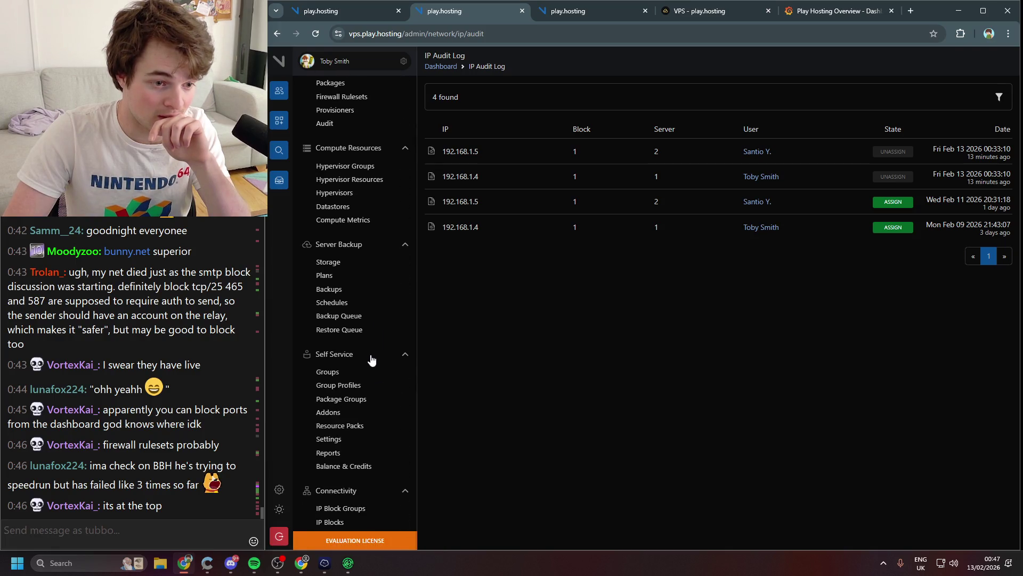
{"action": "scroll", "coordinate": [379, 369], "scroll_direction": "up", "scroll_amount": 2}
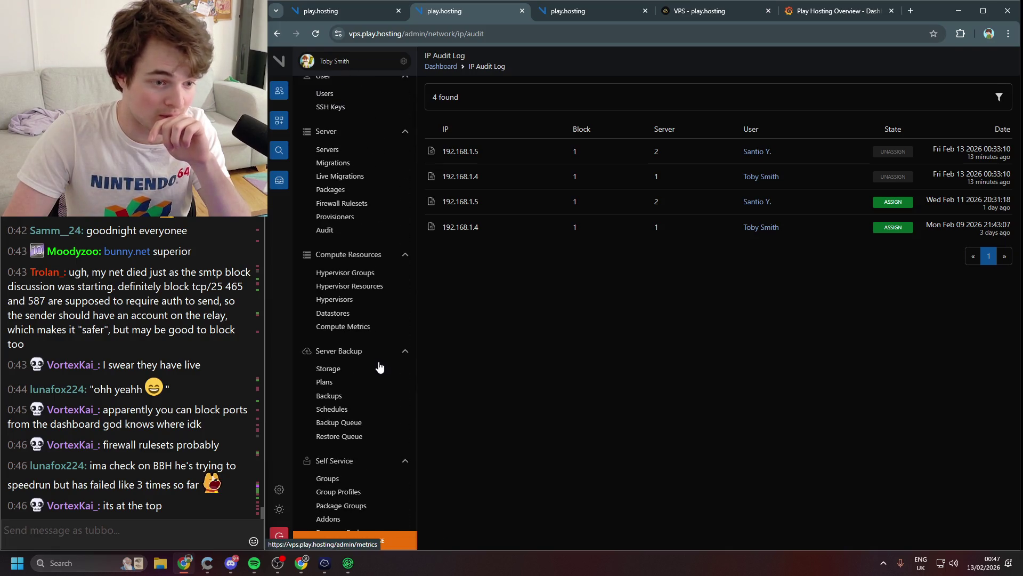
{"action": "scroll", "coordinate": [377, 368], "scroll_direction": "down", "scroll_amount": 4}
{"action": "scroll", "coordinate": [362, 373], "scroll_direction": "down", "scroll_amount": 1}
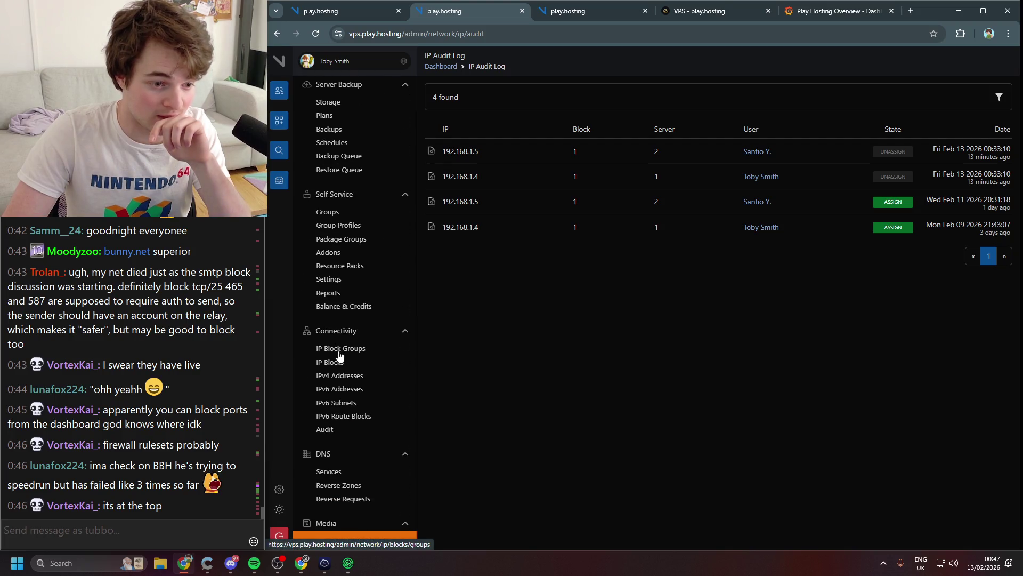
{"action": "scroll", "coordinate": [347, 379], "scroll_direction": "up", "scroll_amount": 6}
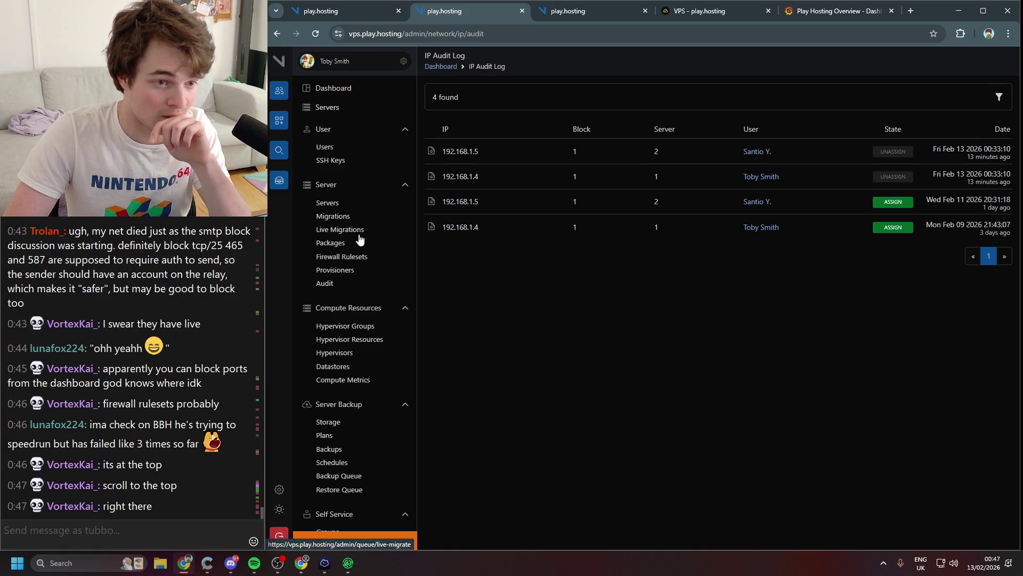
{"action": "left_click", "coordinate": [355, 258]}
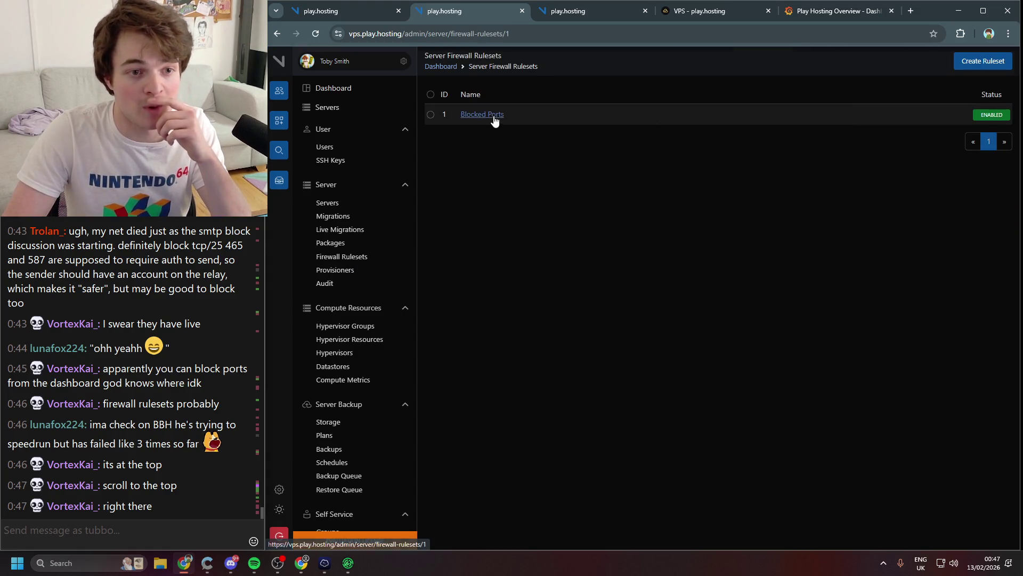
- Start a new rule in the Blocked Ports ruleset with destination port 465
{"action": "left_click", "coordinate": [495, 118]}
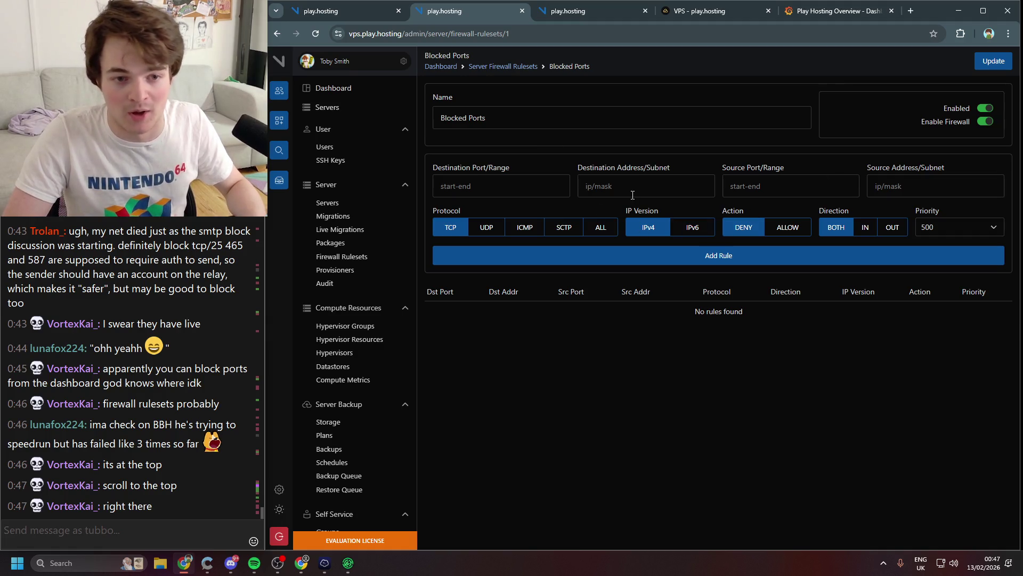
{"action": "left_click", "coordinate": [540, 191]}
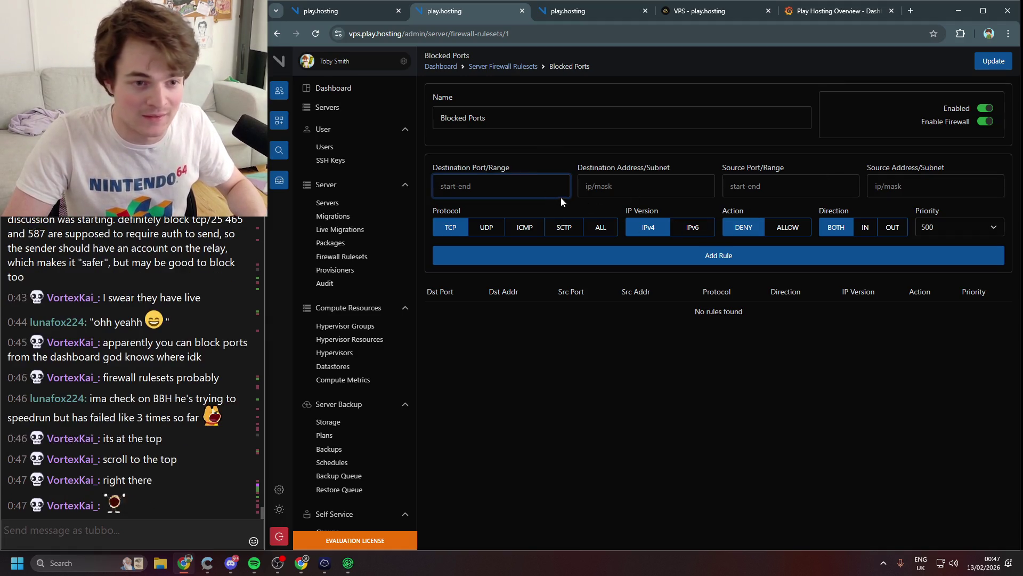
{"action": "left_click", "coordinate": [696, 344]}
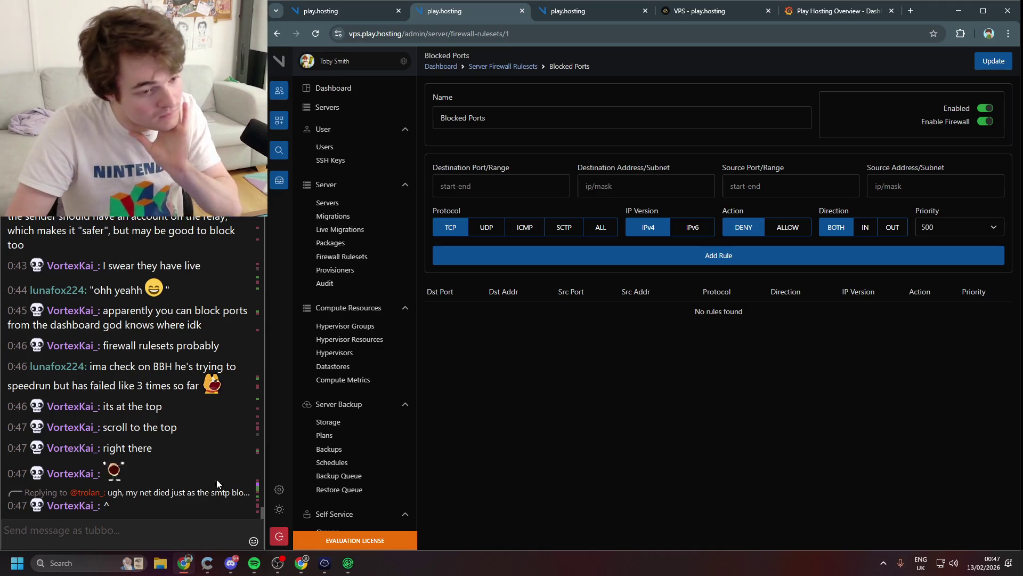
- Bring up the smtp-blocking reply thread in chat and reposition it beside the form
{"action": "left_click", "coordinate": [206, 493]}
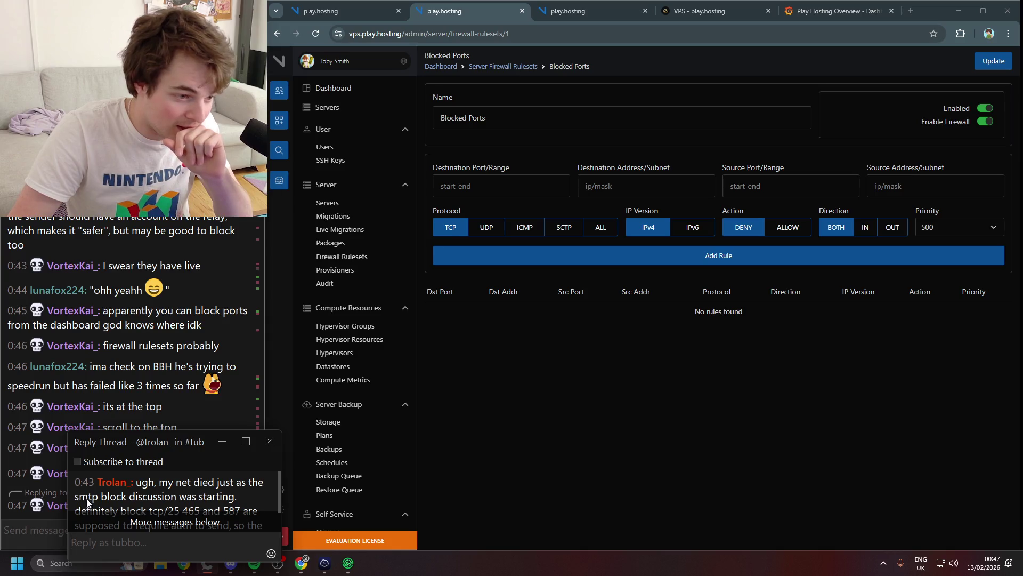
{"action": "left_click_drag", "start_coordinate": [271, 487], "coordinate": [272, 494]}
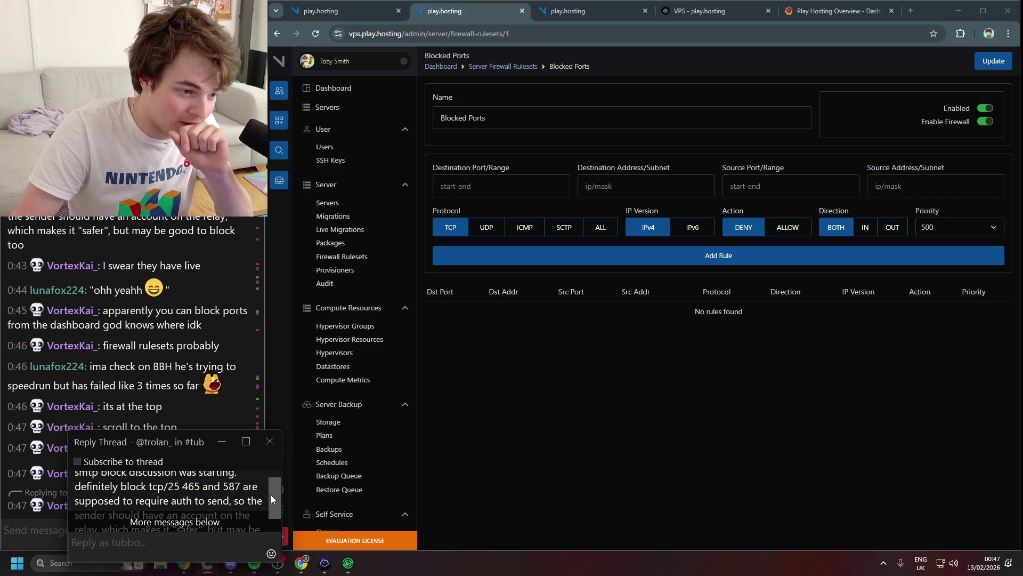
{"action": "mouse_move", "coordinate": [269, 495]}
{"action": "left_mouse_down"}
{"action": "mouse_move", "coordinate": [265, 510]}
{"action": "mouse_move", "coordinate": [276, 495]}
{"action": "left_mouse_up"}
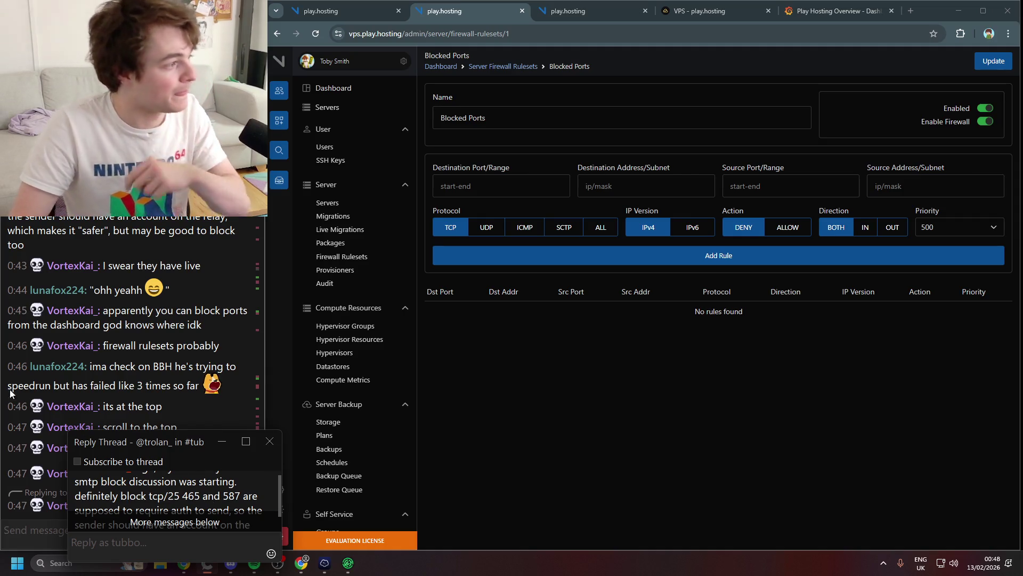
{"action": "mouse_move", "coordinate": [120, 441]}
{"action": "left_mouse_down"}
{"action": "mouse_move", "coordinate": [367, 202]}
{"action": "mouse_move", "coordinate": [200, 80]}
{"action": "mouse_move", "coordinate": [222, 80]}
{"action": "left_mouse_up"}
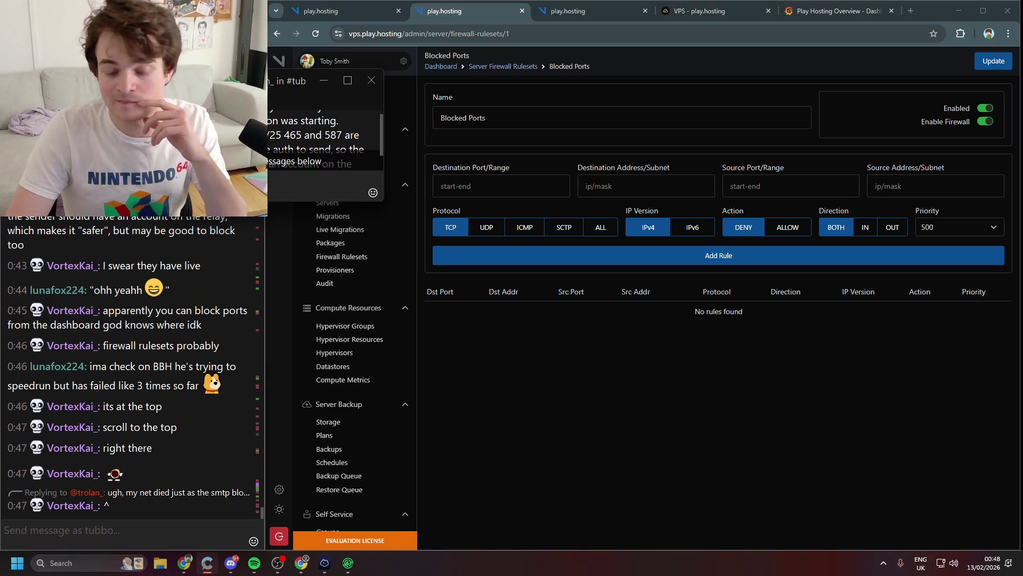
{"action": "left_click_drag", "start_coordinate": [260, 200], "coordinate": [263, 349]}
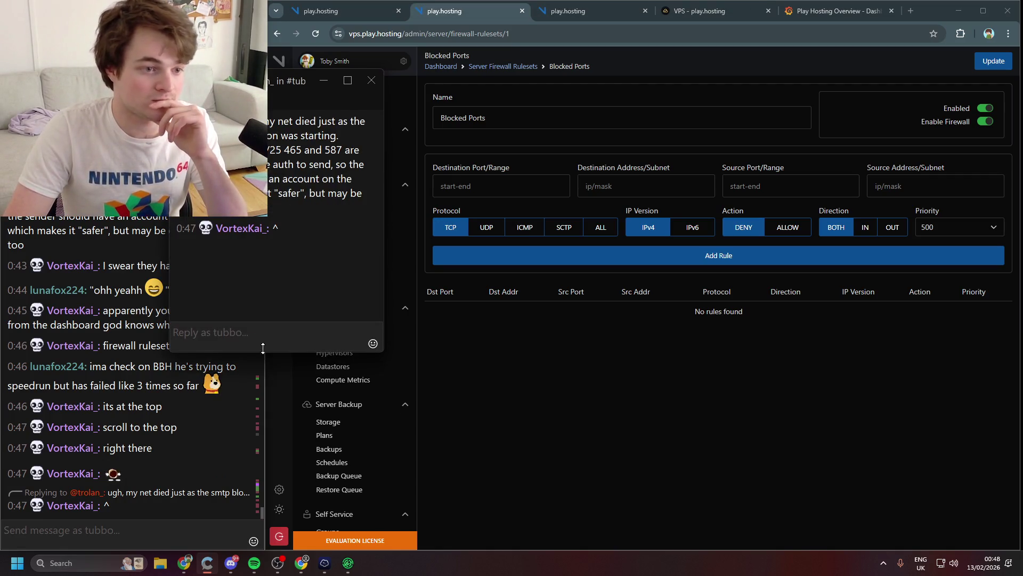
{"action": "left_click_drag", "start_coordinate": [292, 275], "coordinate": [296, 274]}
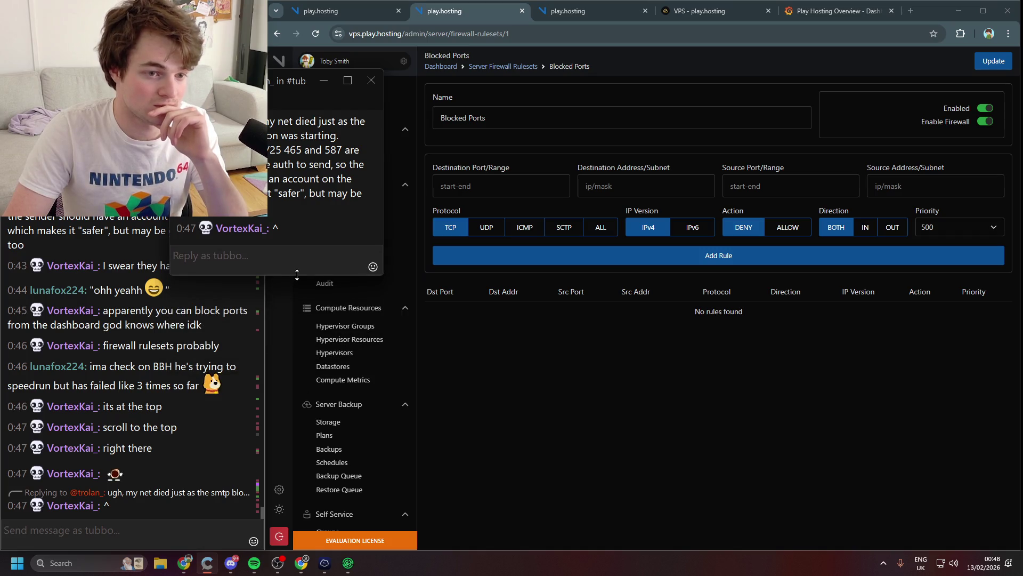
- Keep protocol TCP only and priority 500, then add the port 465 deny rule
{"action": "left_click", "coordinate": [568, 233]}
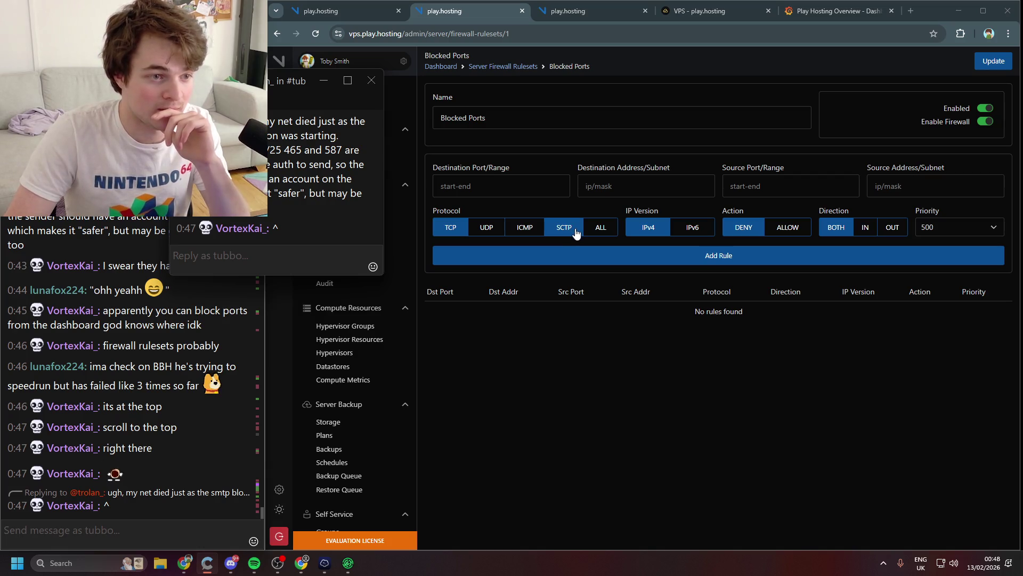
{"action": "left_click", "coordinate": [564, 232]}
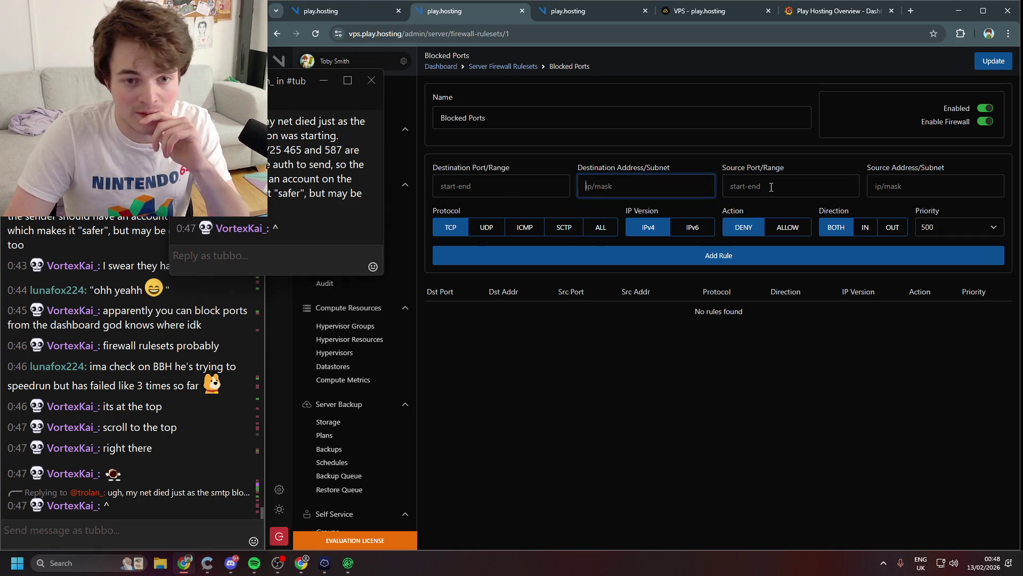
{"action": "left_click", "coordinate": [895, 187]}
{"action": "left_click", "coordinate": [948, 230]}
{"action": "left_click", "coordinate": [948, 231]}
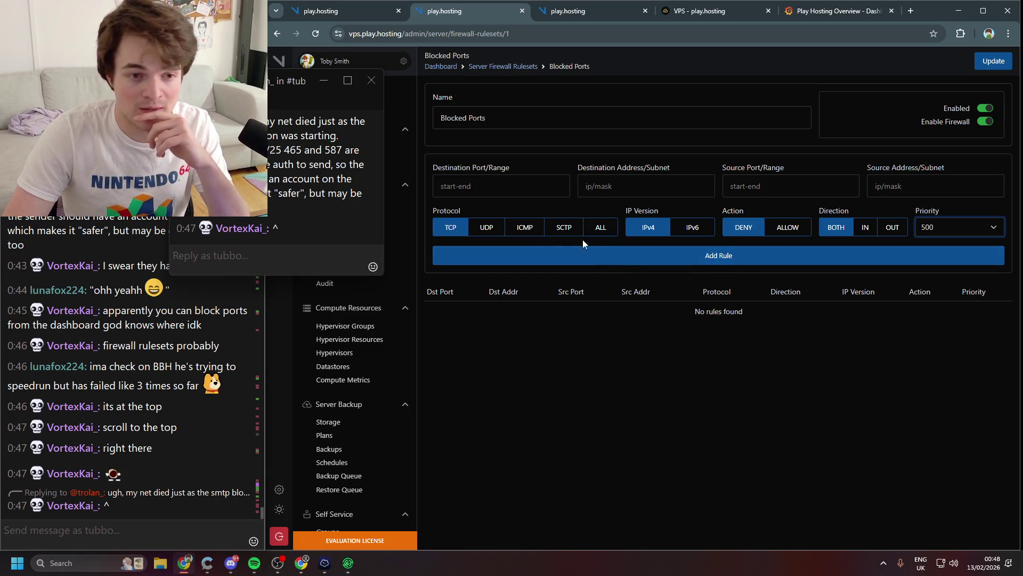
{"action": "left_click", "coordinate": [311, 35]}
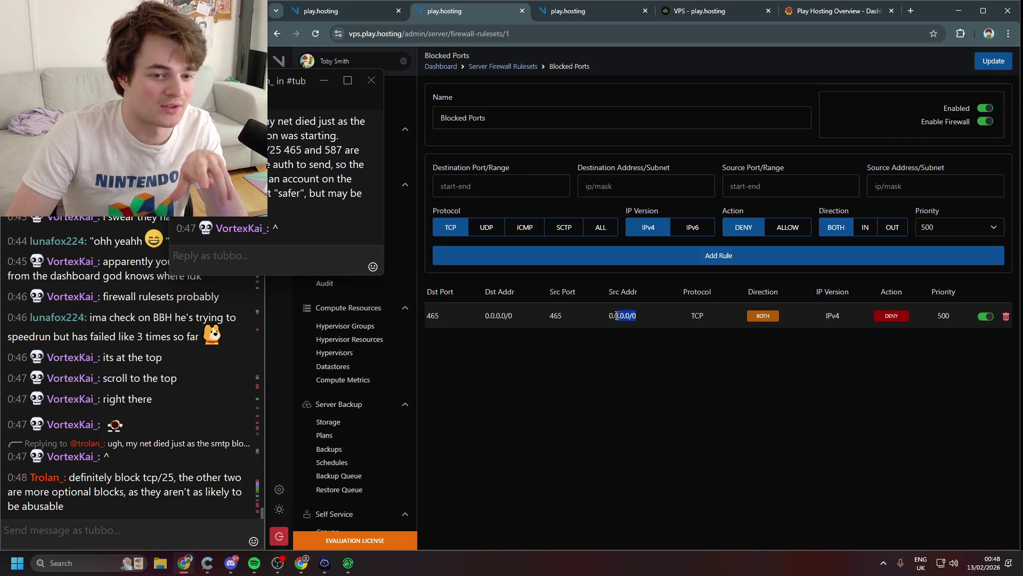
- Copy the any-address 0.0.0.0/0 and paste it as the new rule's destination address
{"action": "left_click_drag", "start_coordinate": [621, 315], "coordinate": [609, 315]}
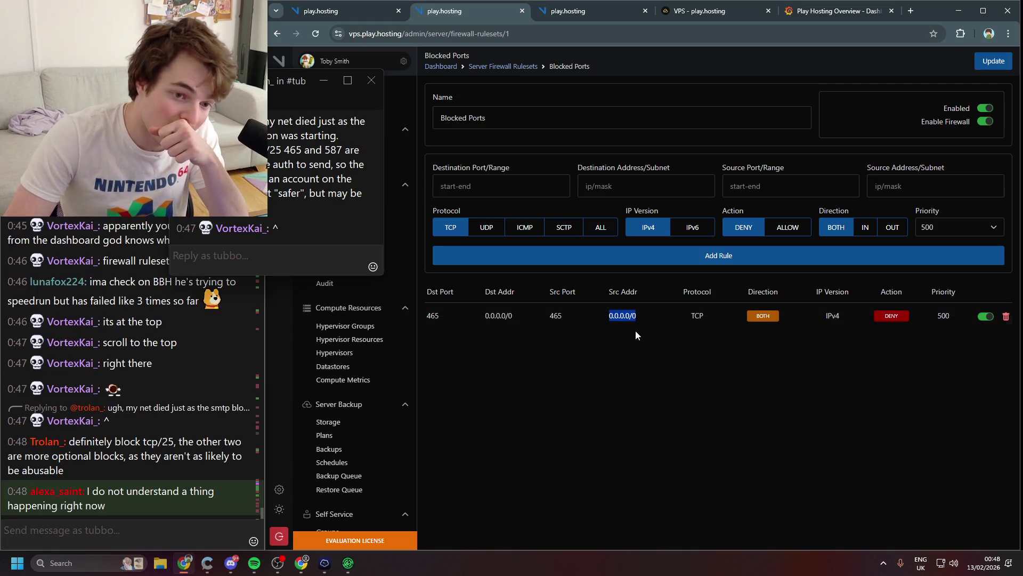
{"action": "left_click", "coordinate": [603, 334]}
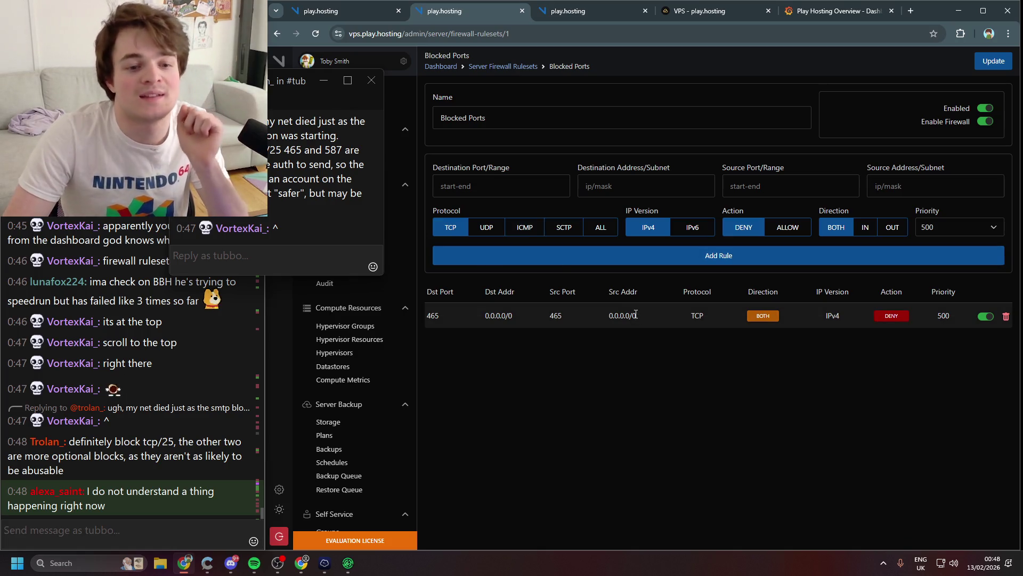
{"action": "left_click_drag", "start_coordinate": [514, 318], "coordinate": [484, 316]}
{"action": "key", "text": "ctrl+c"}
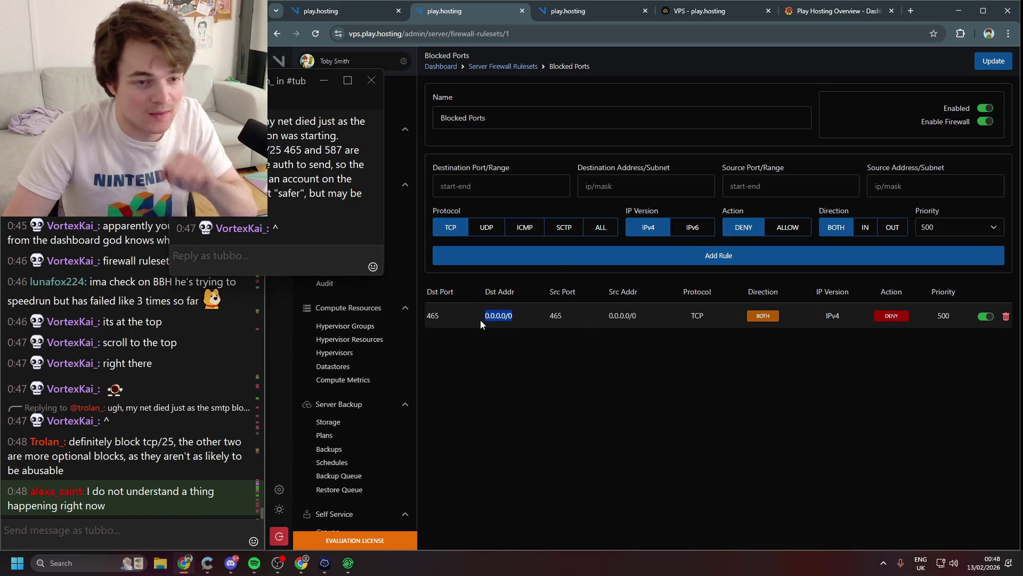
{"action": "left_click", "coordinate": [500, 188]}
{"action": "key", "text": "ctrl+v"}
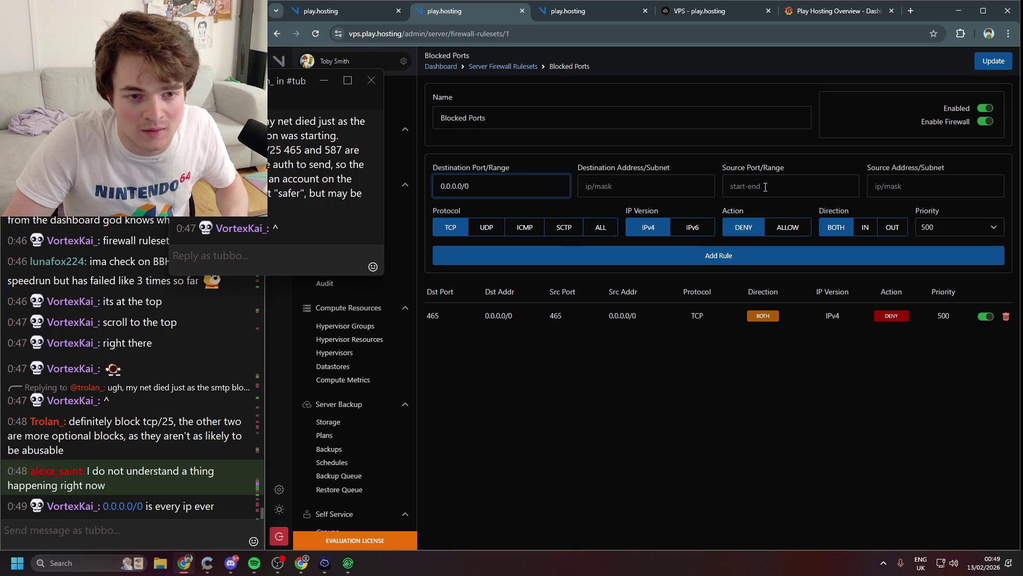
{"action": "left_click", "coordinate": [647, 191]}
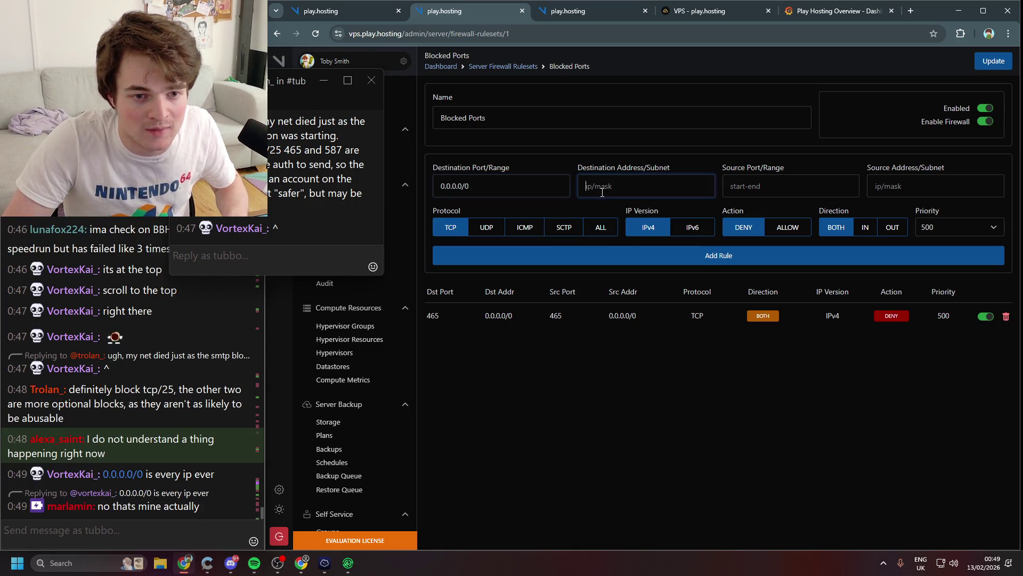
{"action": "key", "text": "ctrl+v"}
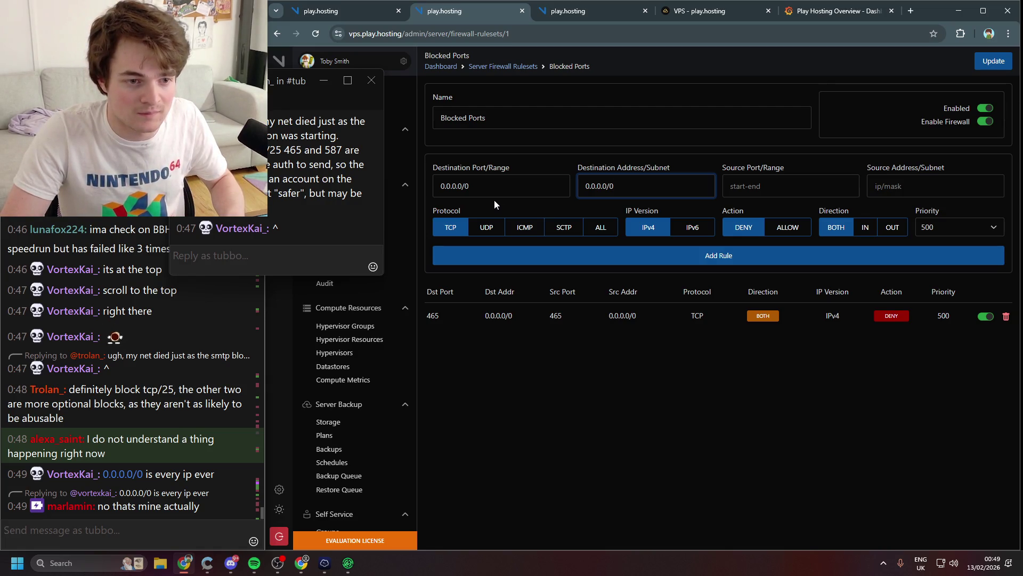
- Set destination and source ports to 25 and source address 0.0.0.0/0, then add the rule
{"action": "triple_click", "coordinate": [492, 187]}
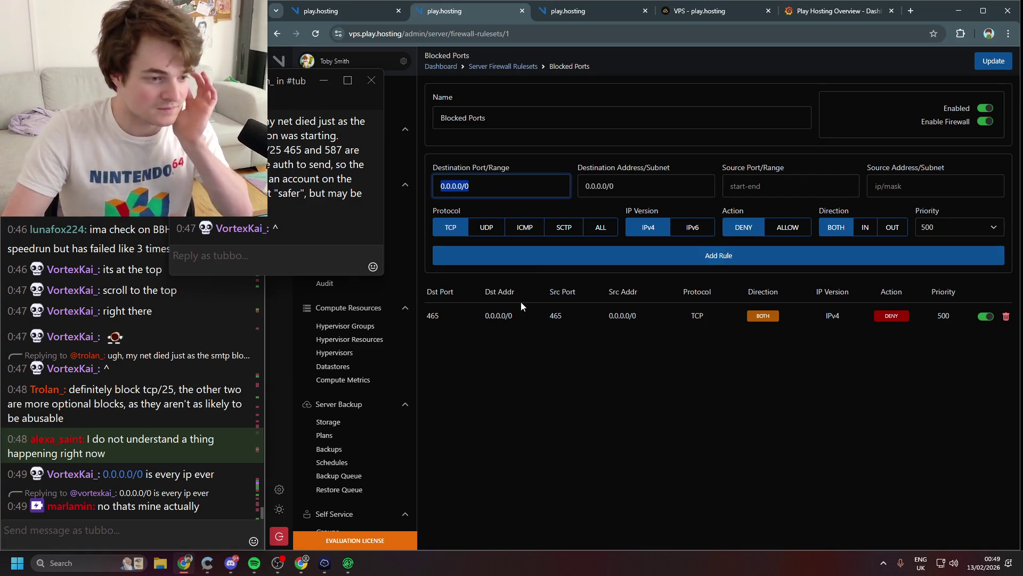
{"action": "key", "text": "BackSpace"}
{"action": "type", "text": "25"}
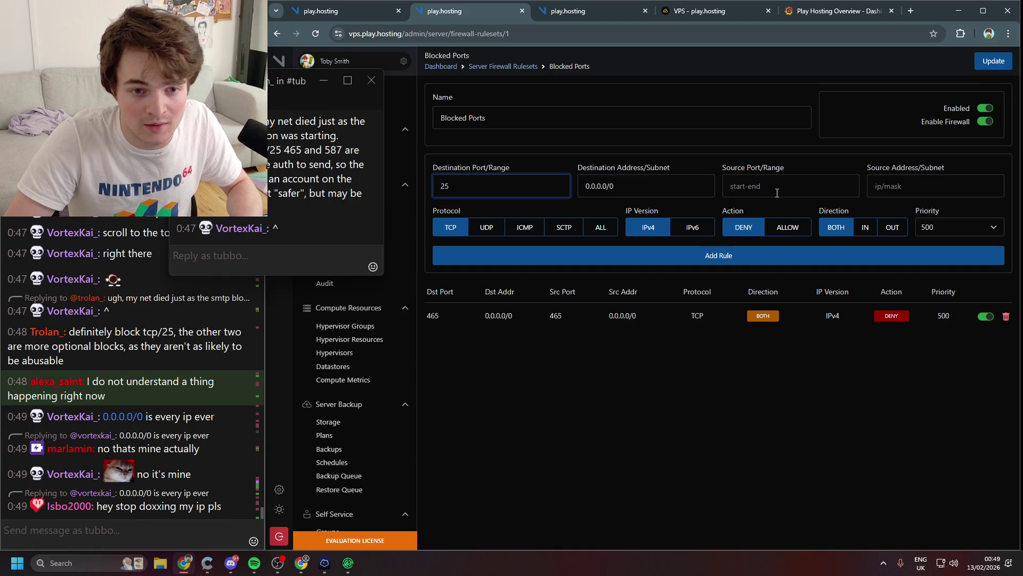
{"action": "left_click", "coordinate": [761, 191]}
{"action": "type", "text": "25"}
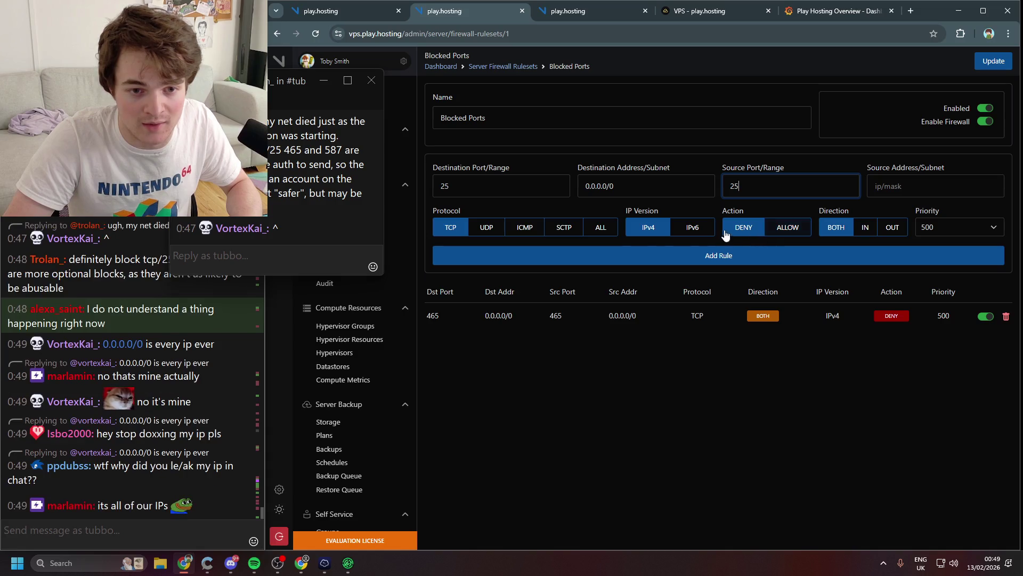
{"action": "left_click", "coordinate": [676, 234]}
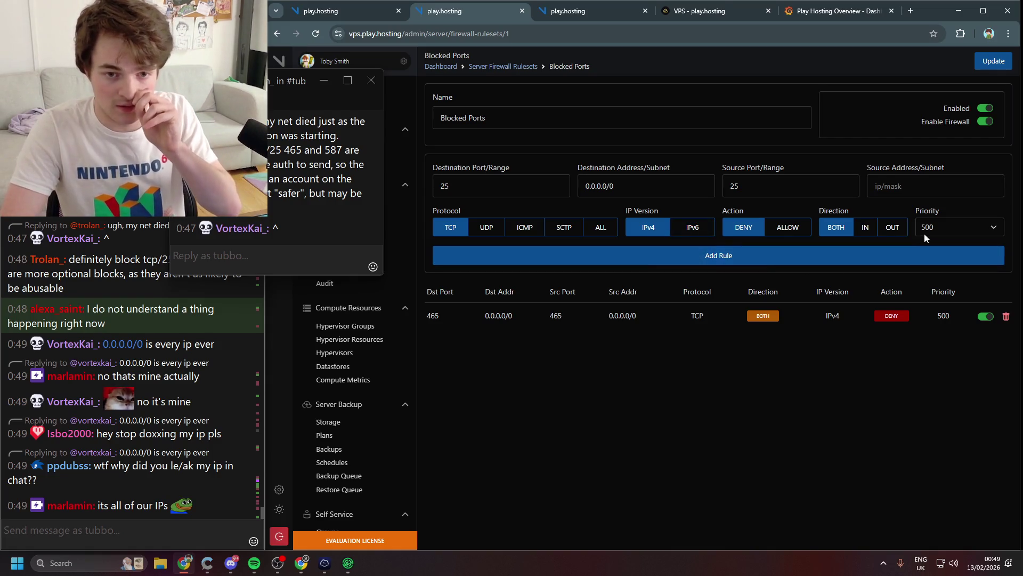
{"action": "left_click", "coordinate": [905, 189]}
{"action": "type", "text": "0.0.0.0/0"}
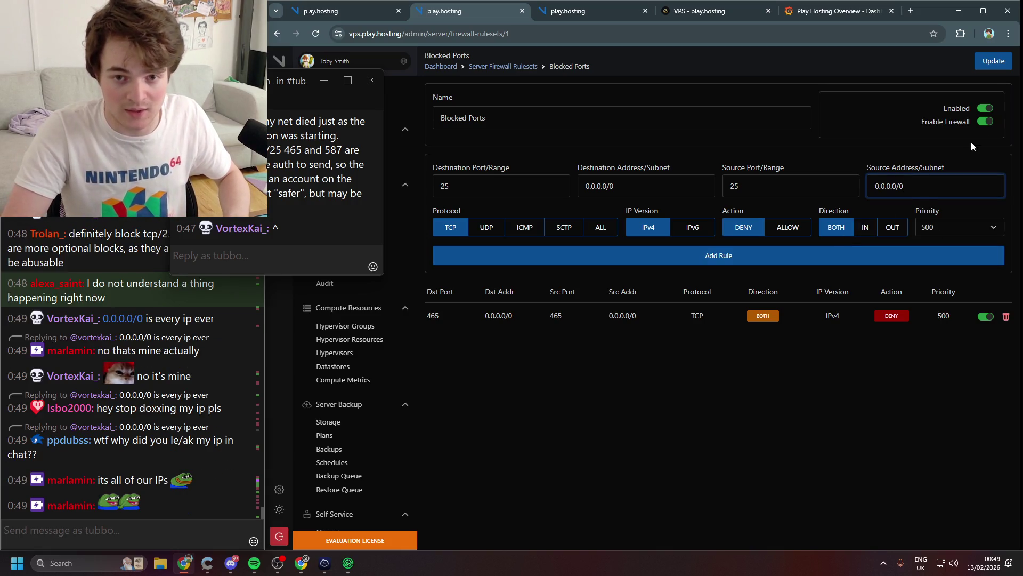
{"action": "left_click", "coordinate": [706, 259]}
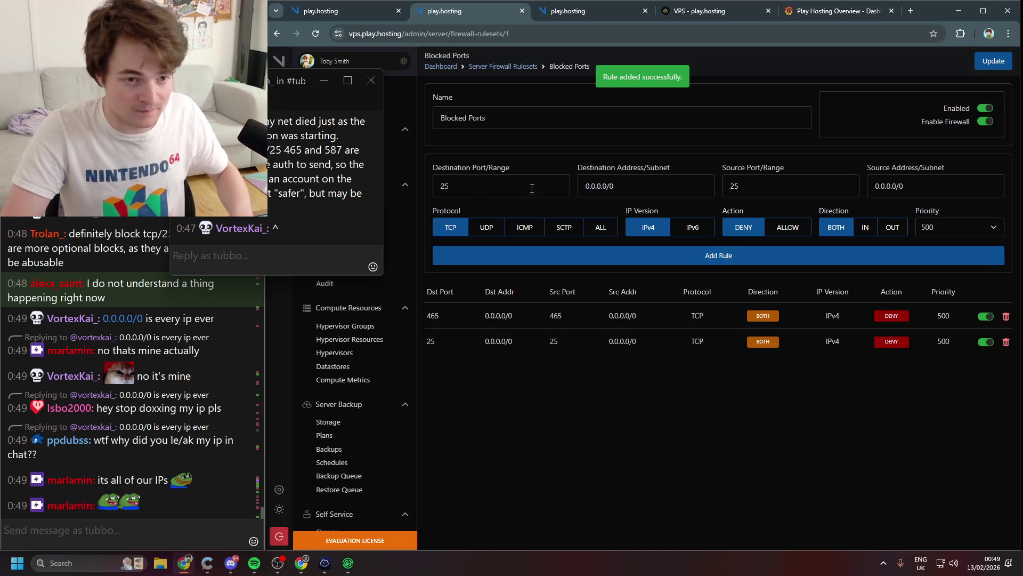
{"action": "left_click", "coordinate": [481, 187]}
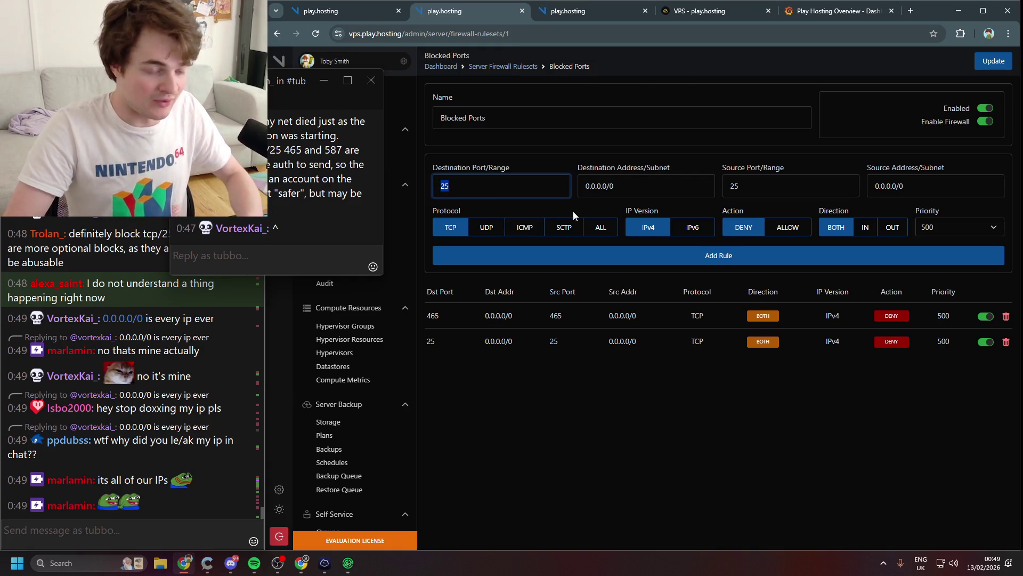
- Set both the destination and source port fields to 587
{"action": "type", "text": "587"}
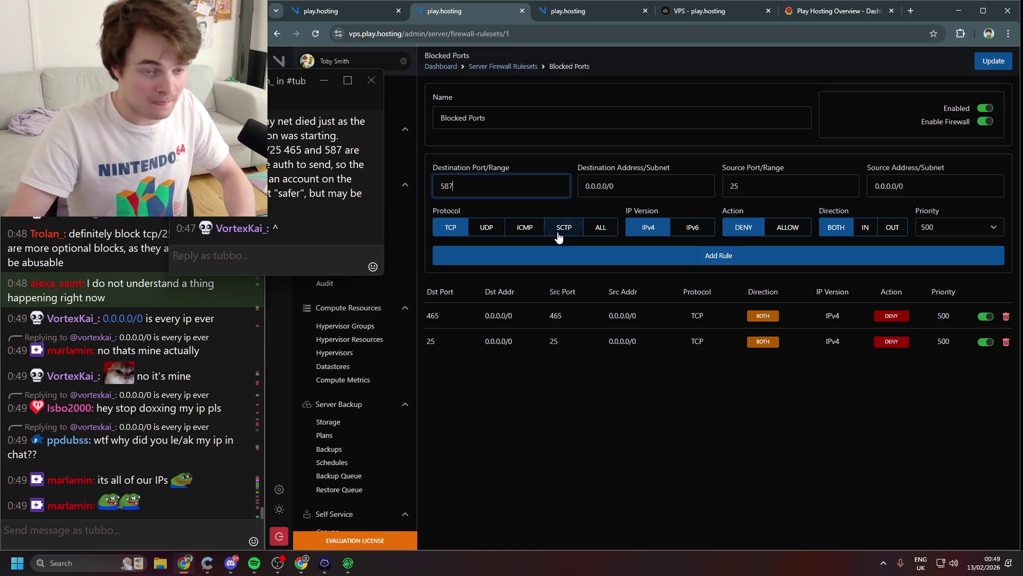
{"action": "key", "text": "ctrl+a"}
{"action": "key", "text": "ctrl+c"}
{"action": "left_click", "coordinate": [779, 192]}
{"action": "key", "text": "ctrl+a"}
{"action": "key", "text": "ctrl+v"}
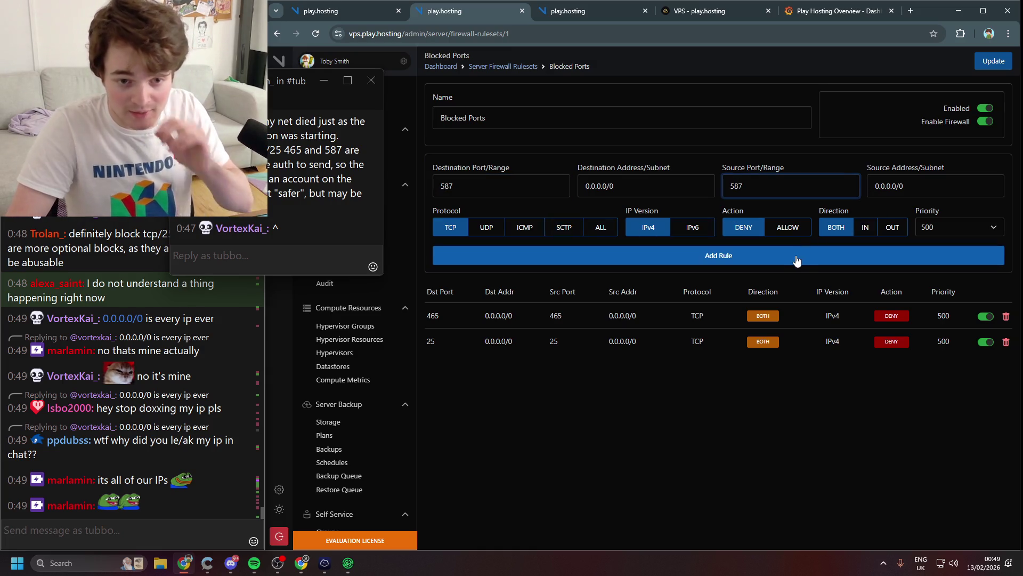
- Add the port 587 deny rule, save the ruleset with Update, and reload the page
{"action": "left_click", "coordinate": [795, 257]}
{"action": "left_click", "coordinate": [993, 61]}
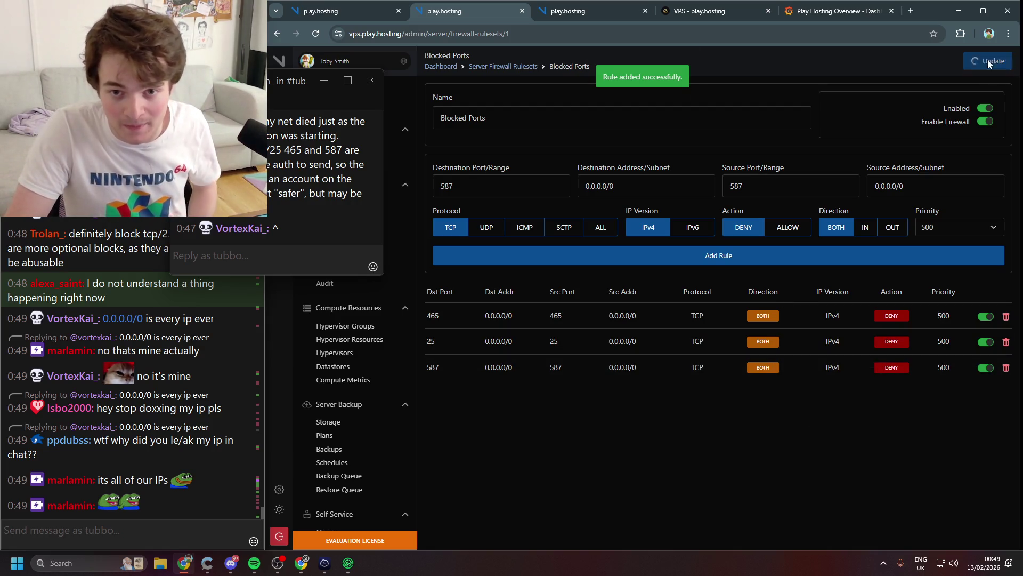
{"action": "left_click", "coordinate": [319, 36]}
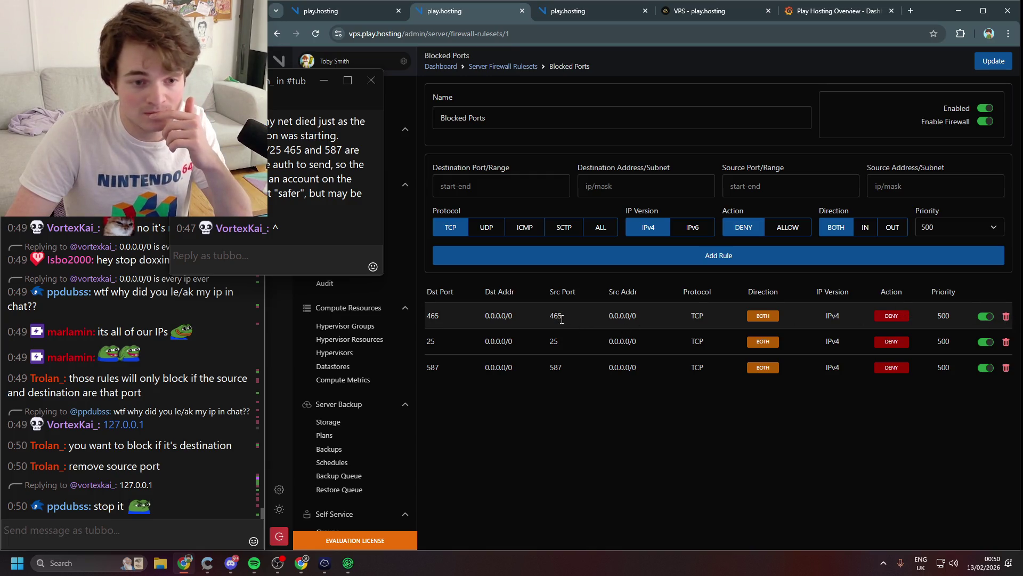
- Delete all three existing Blocked Ports firewall rules
{"action": "left_click", "coordinate": [1007, 316]}
{"action": "left_click", "coordinate": [1006, 316]}
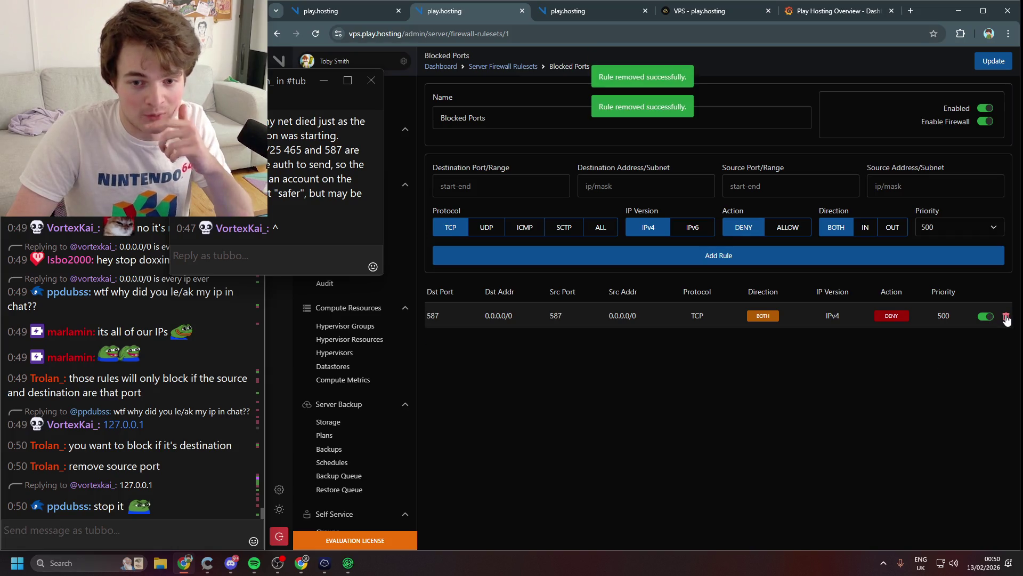
{"action": "left_click", "coordinate": [1006, 316]}
- Add a destination-only port 587 rule with any source port and save the ruleset
{"action": "left_click", "coordinate": [515, 192]}
{"action": "type", "text": "587"}
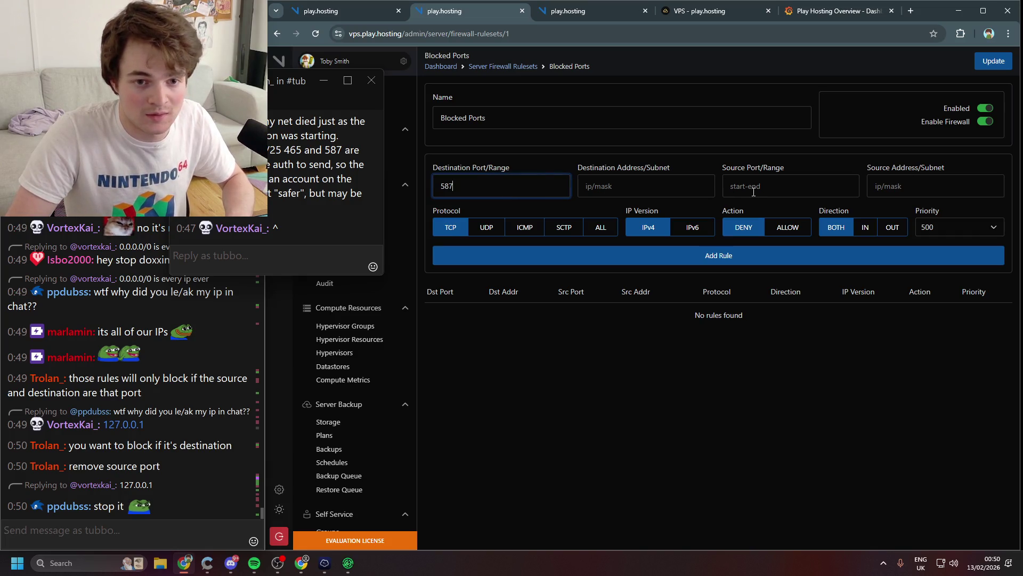
{"action": "left_click", "coordinate": [661, 187]}
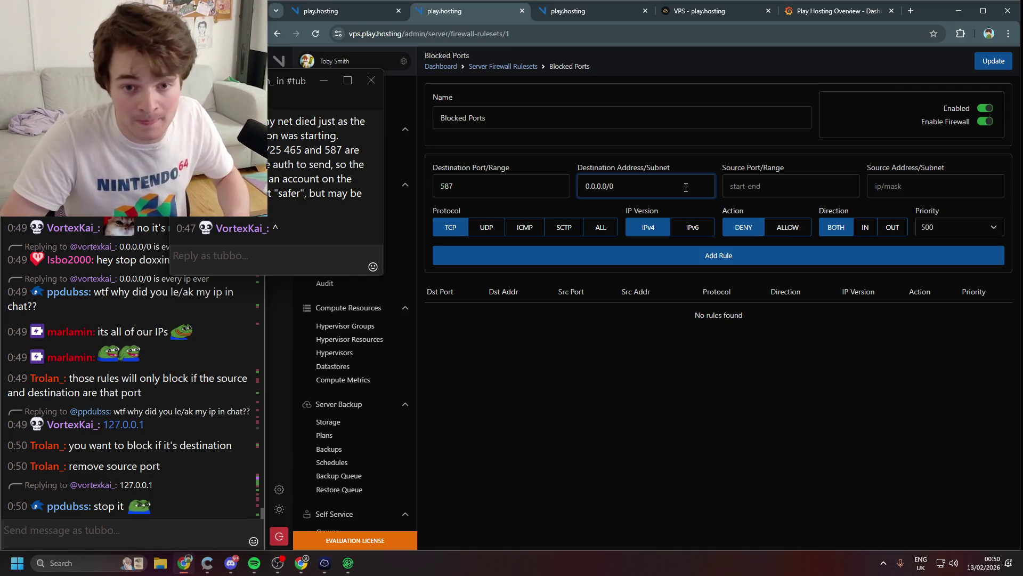
{"action": "left_click", "coordinate": [315, 33]}
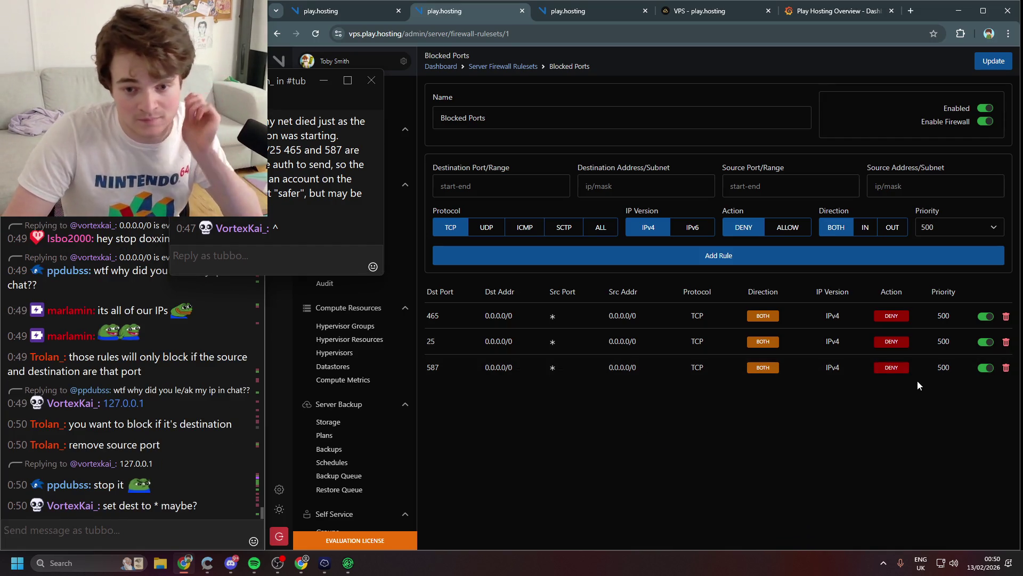
{"action": "left_click", "coordinate": [993, 61]}
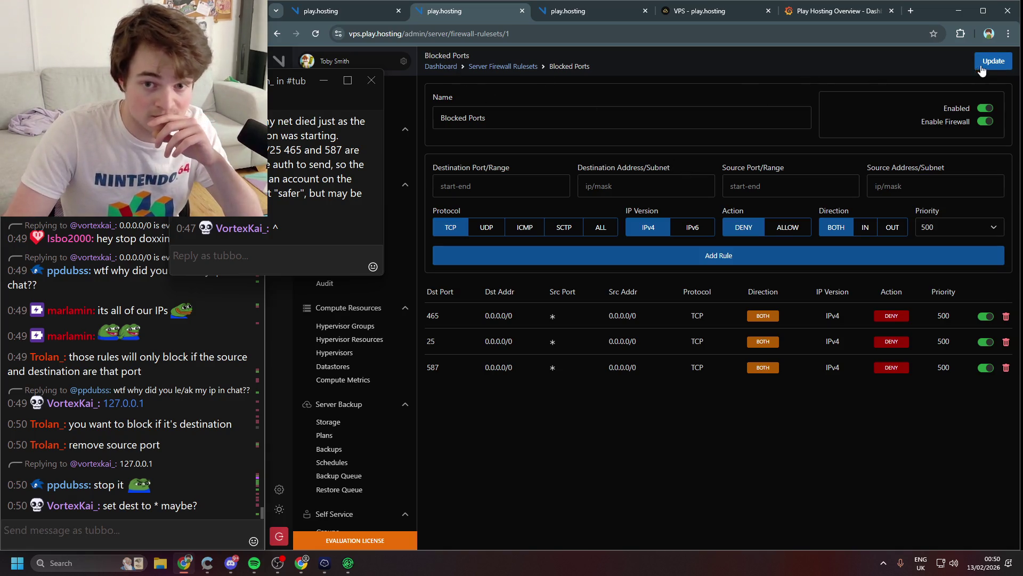
- Move the chat popout aside and drag the IPXO window over the VirtFusion firewall page
{"action": "mouse_move", "coordinate": [304, 81]}
{"action": "left_mouse_down"}
{"action": "mouse_move", "coordinate": [452, 75]}
{"action": "mouse_move", "coordinate": [372, 232]}
{"action": "mouse_move", "coordinate": [321, 143]}
{"action": "left_mouse_up"}
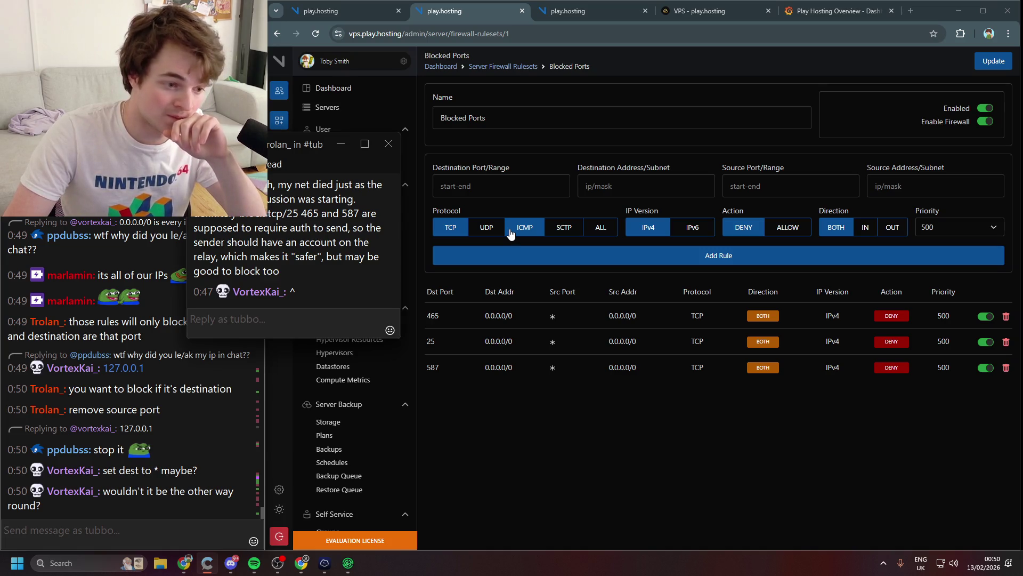
{"action": "left_click", "coordinate": [558, 319]}
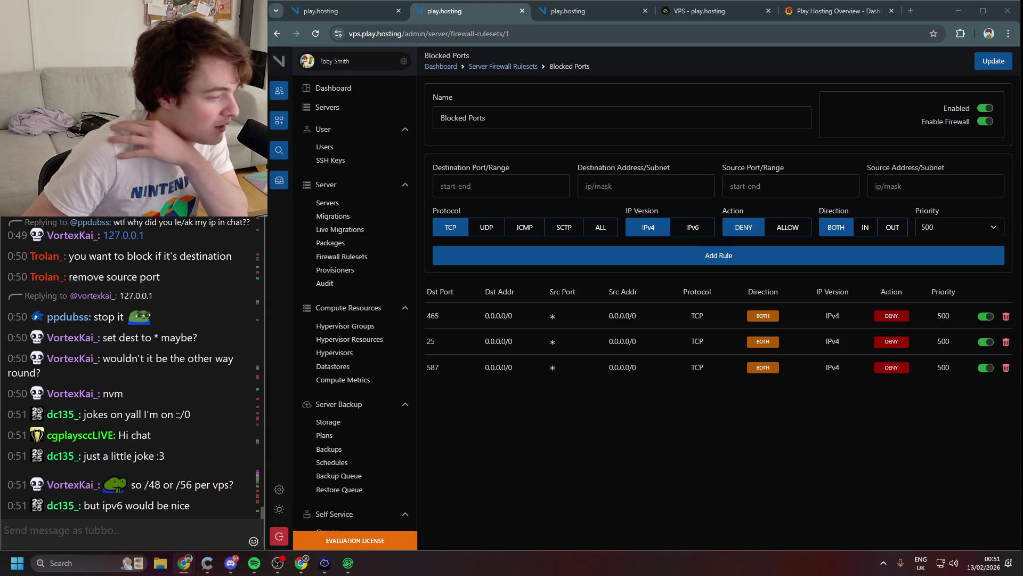
{"action": "mouse_move", "coordinate": [624, 1]}
{"action": "left_mouse_down"}
{"action": "mouse_move", "coordinate": [600, 109]}
{"action": "mouse_move", "coordinate": [558, 145]}
{"action": "mouse_move", "coordinate": [874, 58]}
{"action": "mouse_move", "coordinate": [853, 11]}
{"action": "left_mouse_up"}
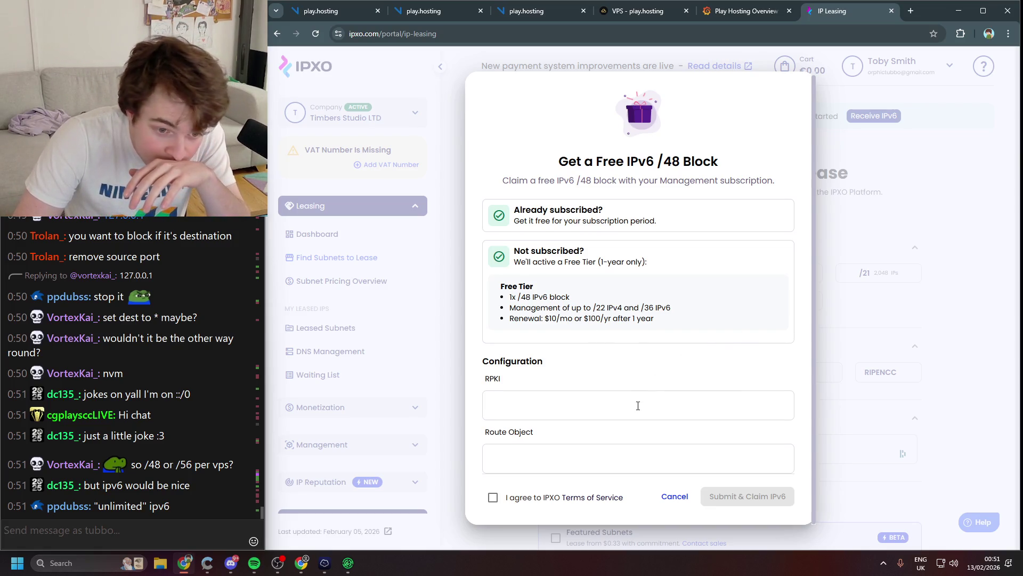
- Close the Get a Free IPv6 /48 Block form without filling RPKI or Route Object
{"action": "left_click", "coordinate": [543, 407]}
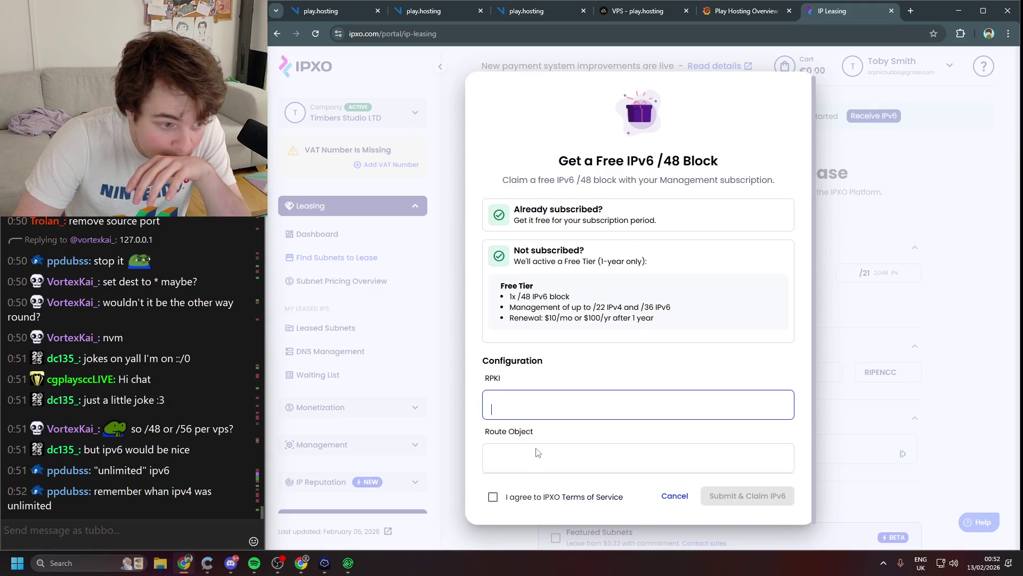
{"action": "left_click", "coordinate": [540, 471]}
{"action": "left_click", "coordinate": [524, 408]}
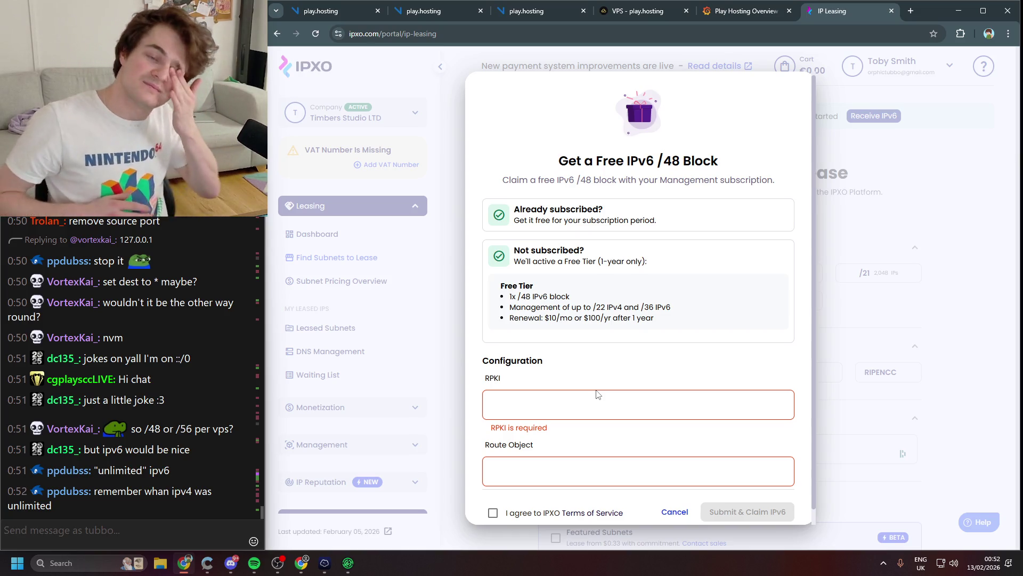
{"action": "left_click", "coordinate": [901, 221]}
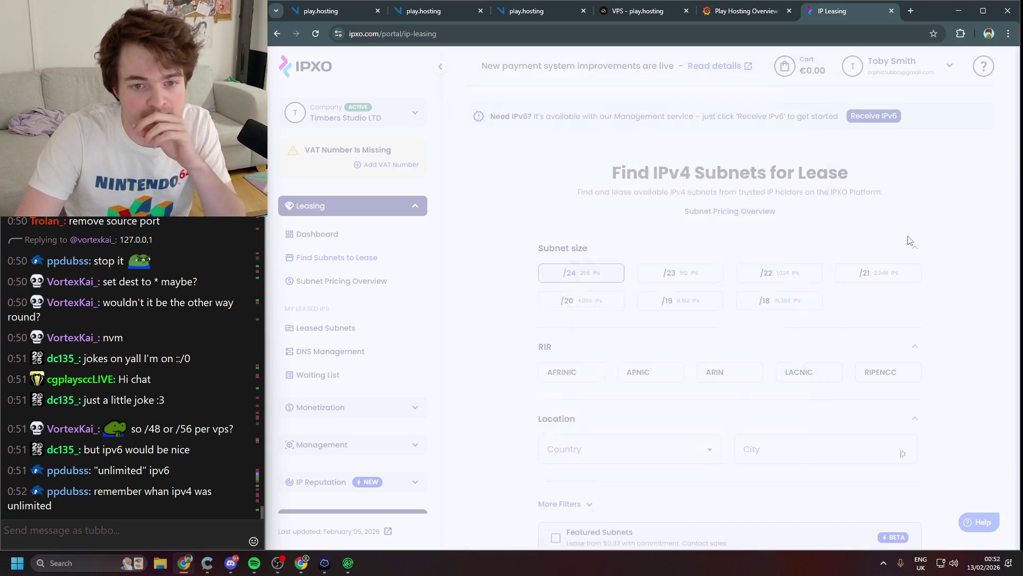
- Close the IP Leasing tab and reopen the OVHcloud BYOIP manager page, which shows 404
{"action": "middle_click", "coordinate": [851, 13]}
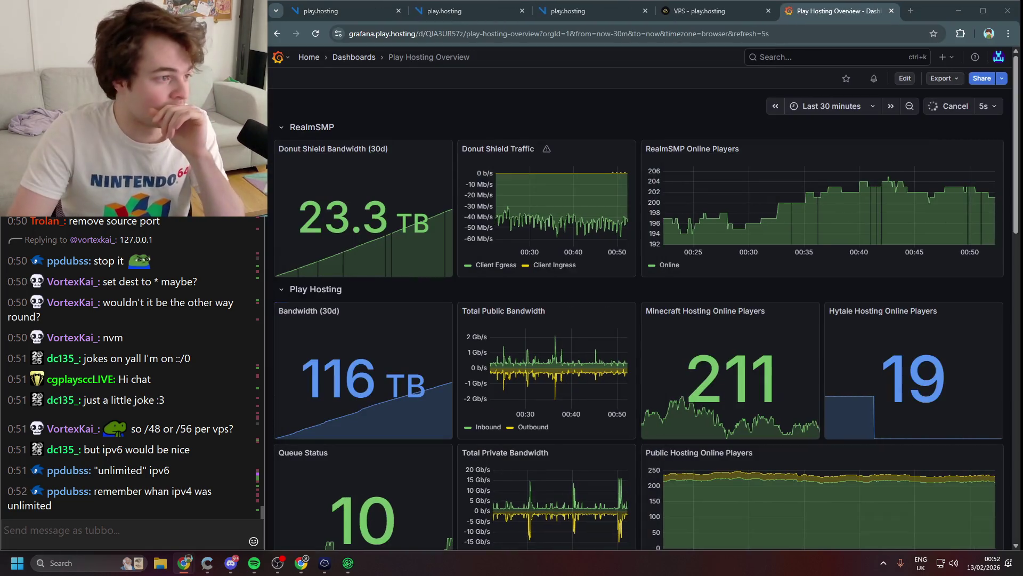
{"action": "key", "text": "ctrl+t"}
{"action": "middle_click", "coordinate": [851, 18]}
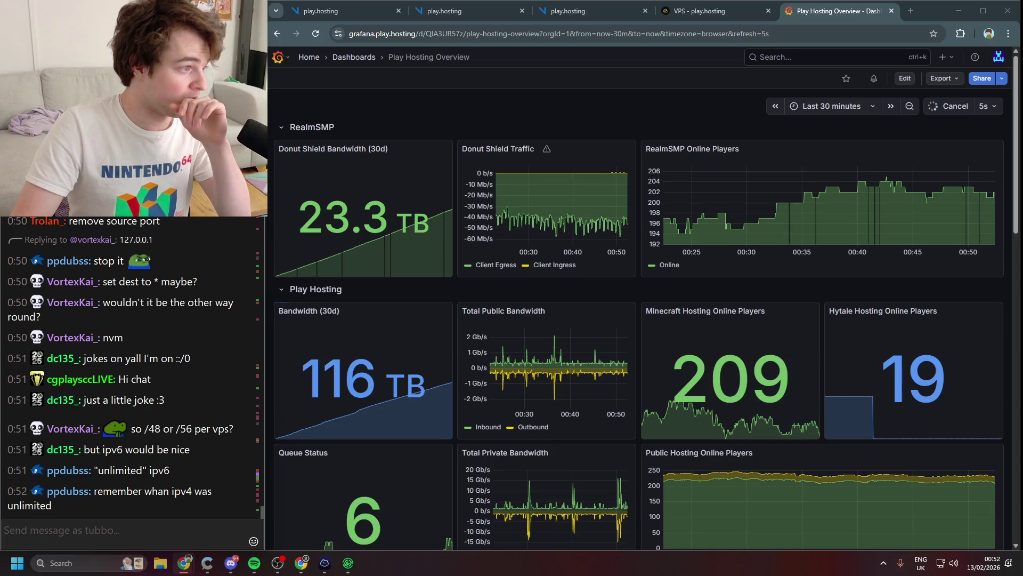
{"action": "key", "text": "ctrl+shift+t"}
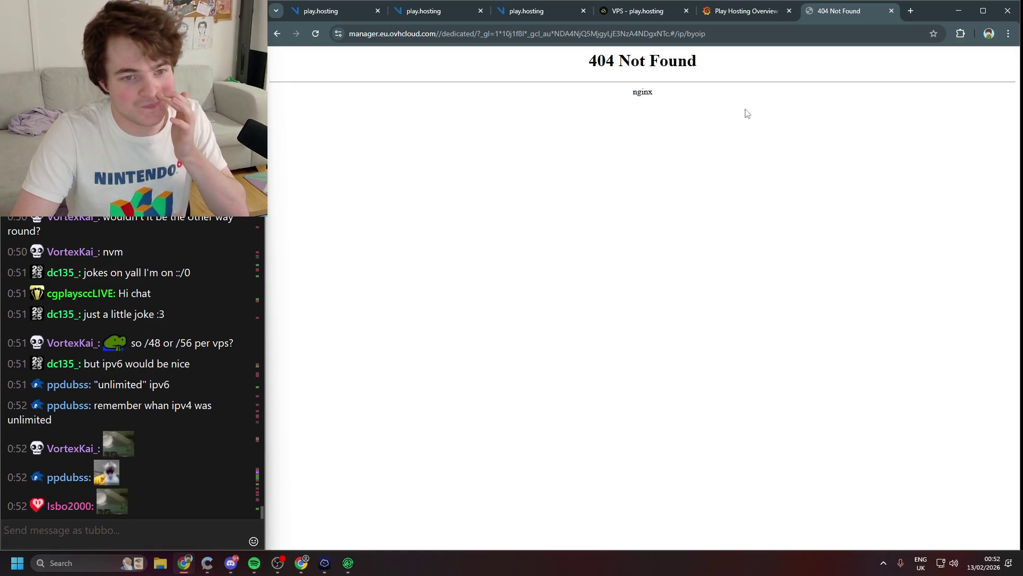
- Return to the OVHcloud BYOIP info page and retry Get started twice
{"action": "left_click", "coordinate": [282, 34]}
{"action": "left_click", "coordinate": [392, 343]}
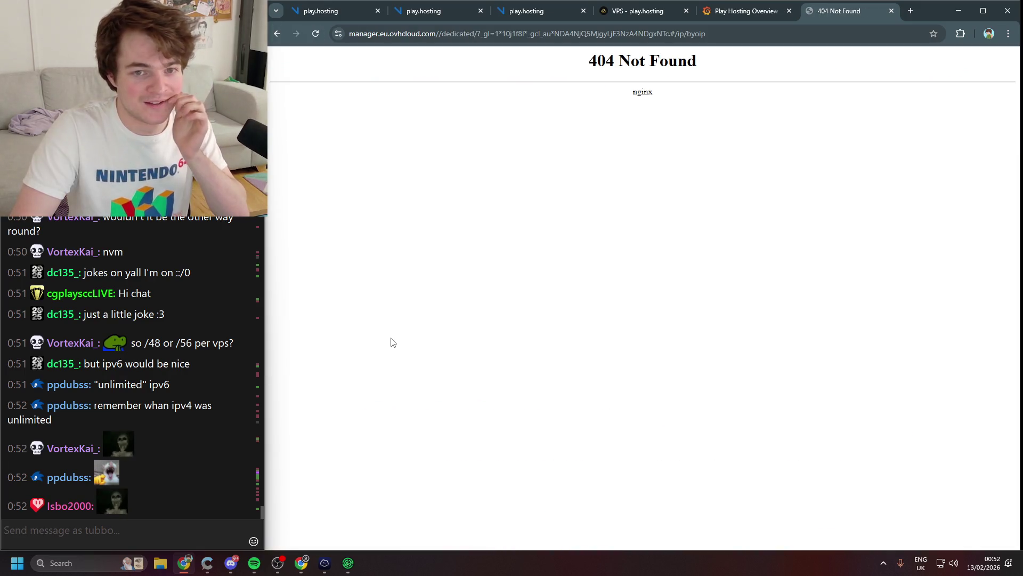
{"action": "left_click", "coordinate": [277, 34]}
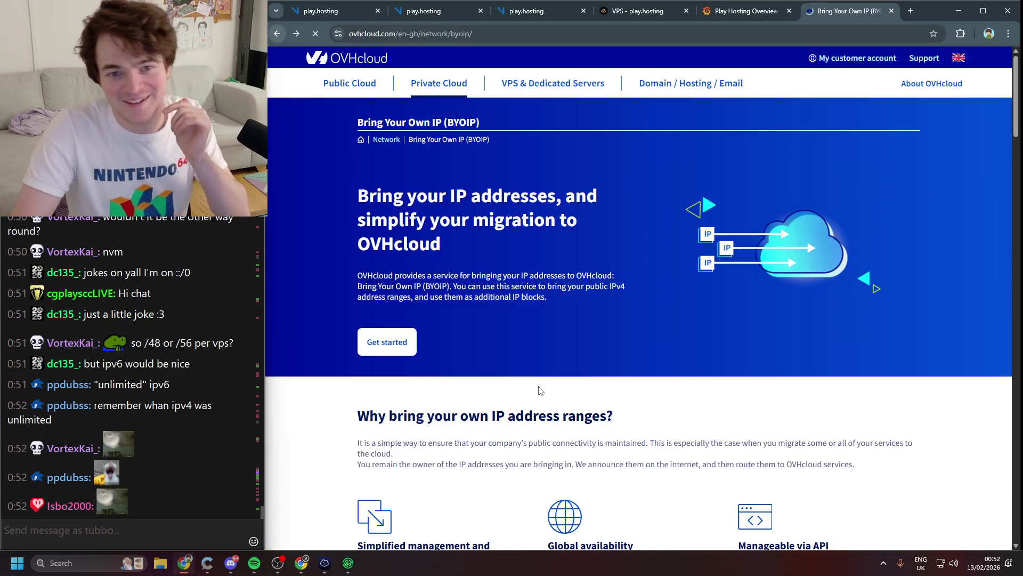
{"action": "left_click", "coordinate": [387, 341]}
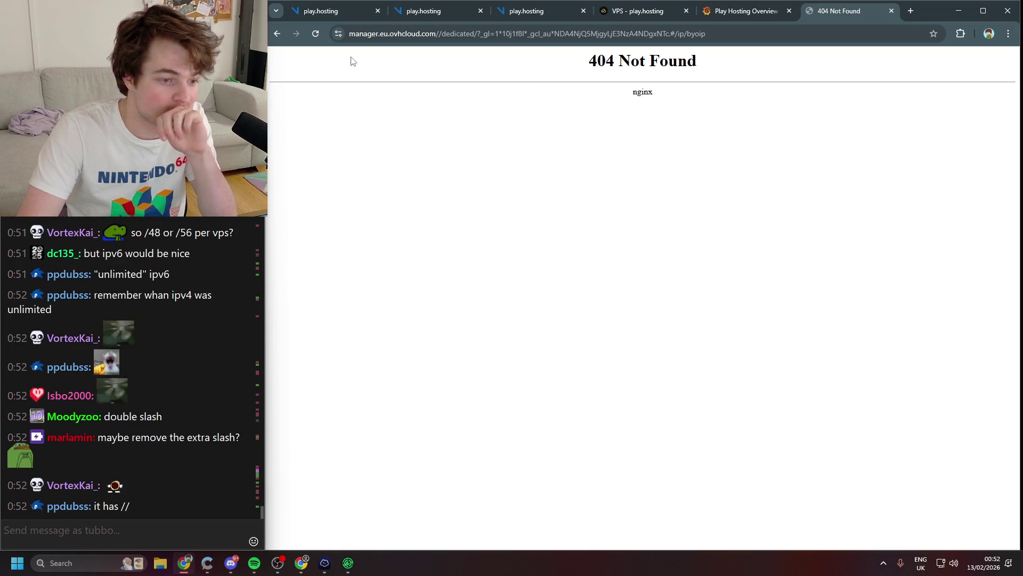
- Remove the extra '/' from the manager URL, load the sign-in page, then close it
{"action": "left_click", "coordinate": [443, 34]}
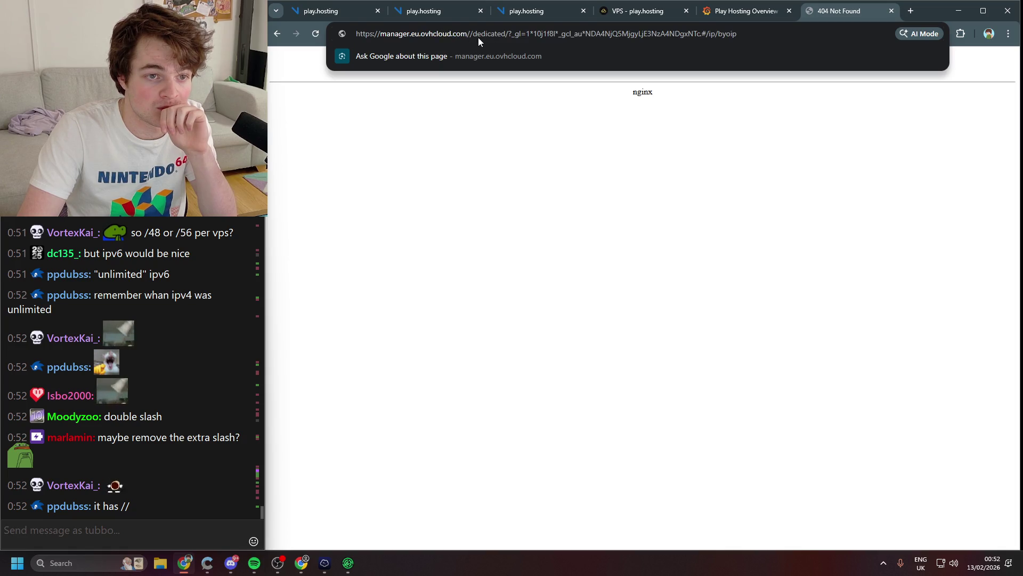
{"action": "key", "text": "BackSpace"}
{"action": "key", "text": "Return"}
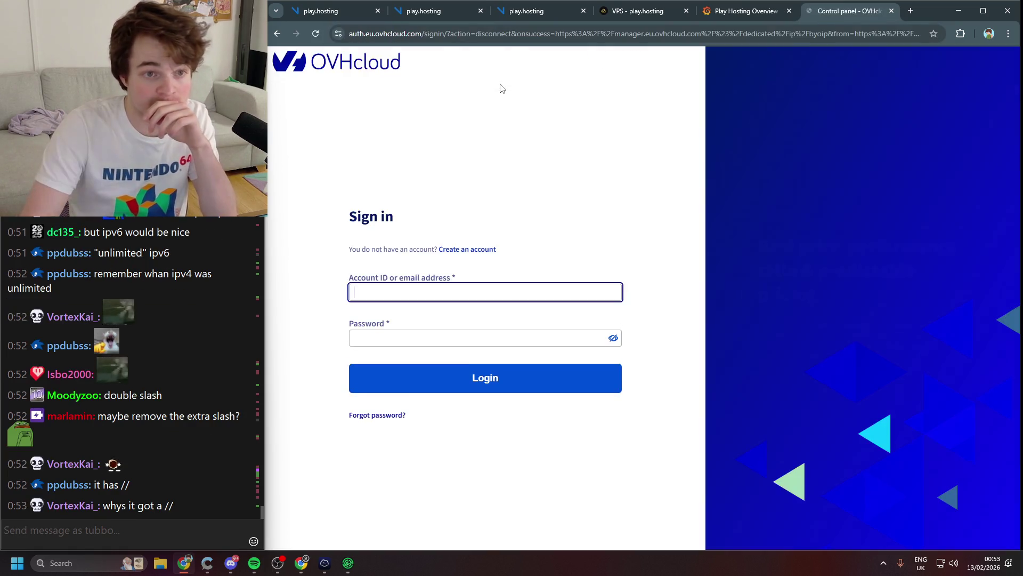
{"action": "key", "text": "ctrl+w"}
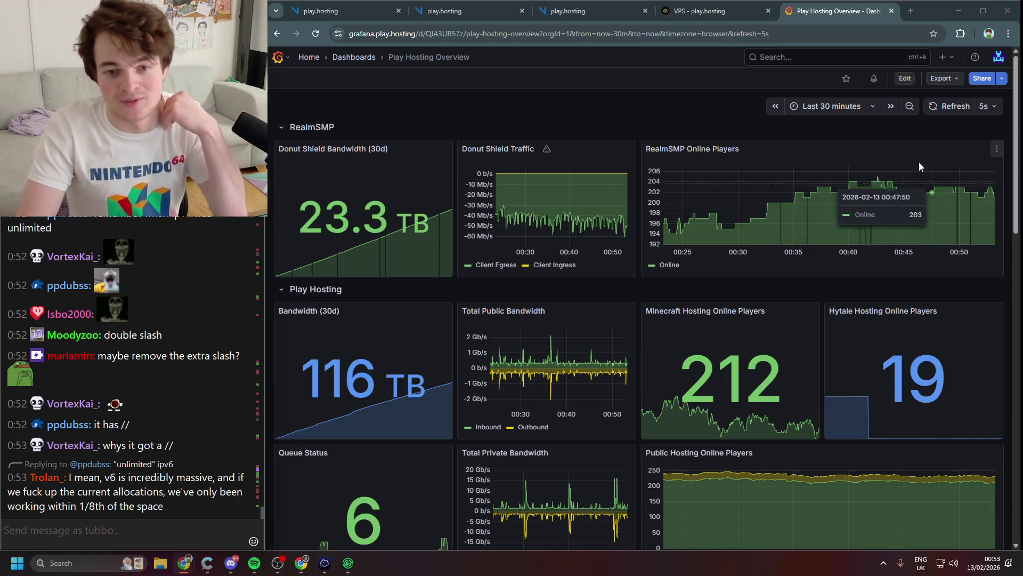
{"action": "left_click", "coordinate": [718, 15]}
- Review the 82.38.2.0/24 IP Address Blocks page and merge the OVHcloud BYOIP window into the main browser
{"action": "left_click", "coordinate": [583, 12]}
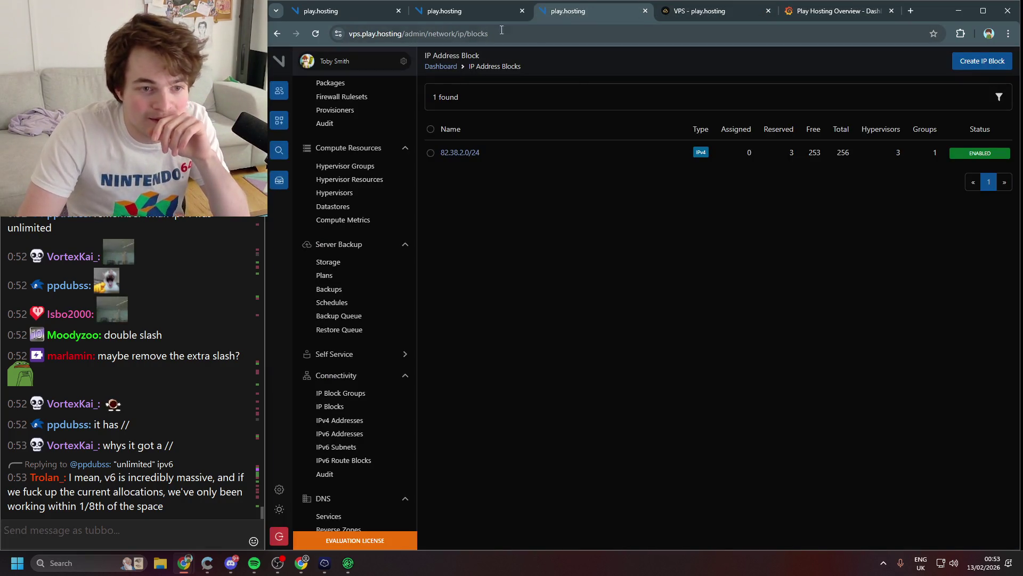
{"action": "left_click", "coordinate": [462, 16]}
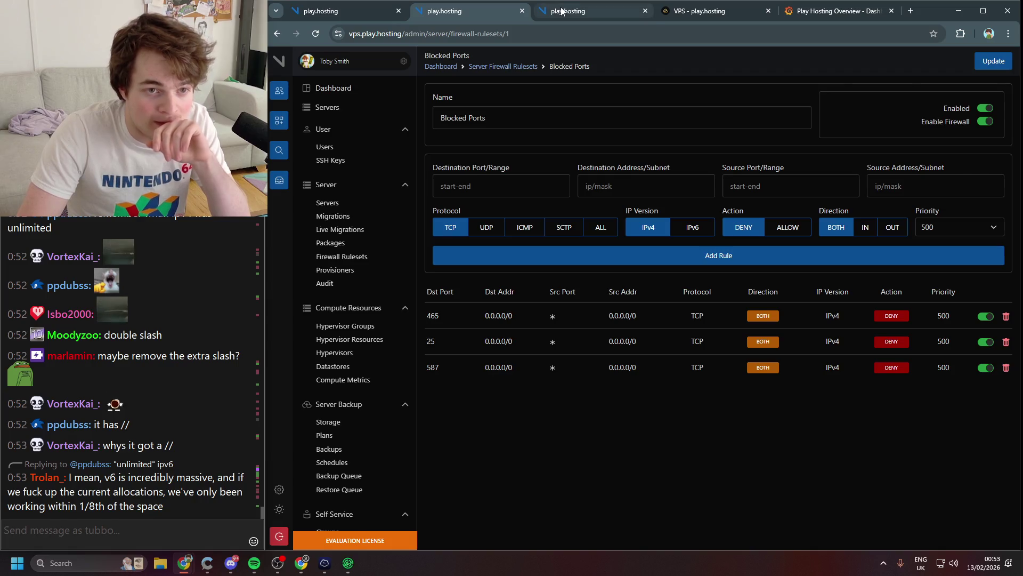
{"action": "left_click", "coordinate": [560, 13]}
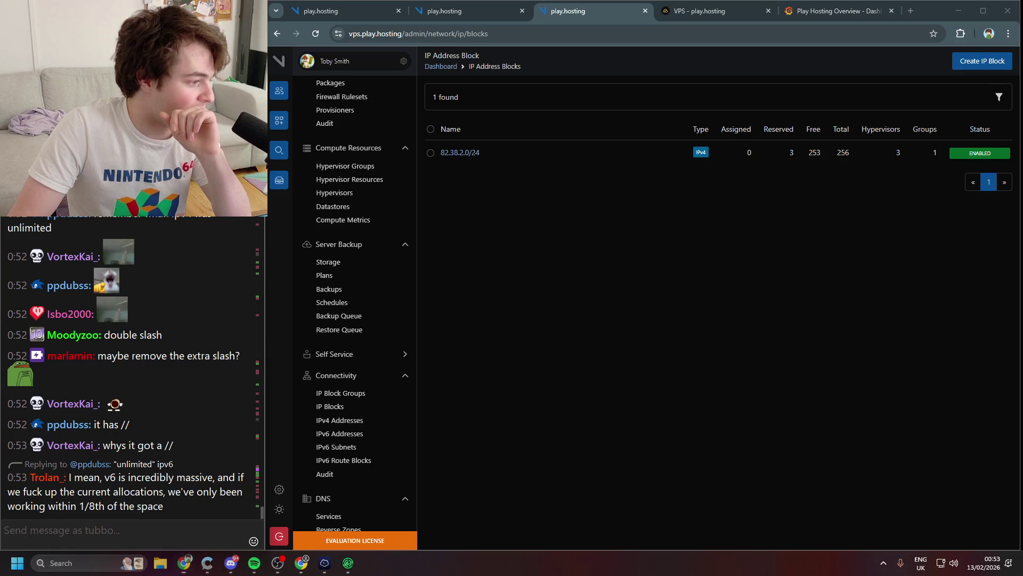
{"action": "left_click", "coordinate": [184, 563]}
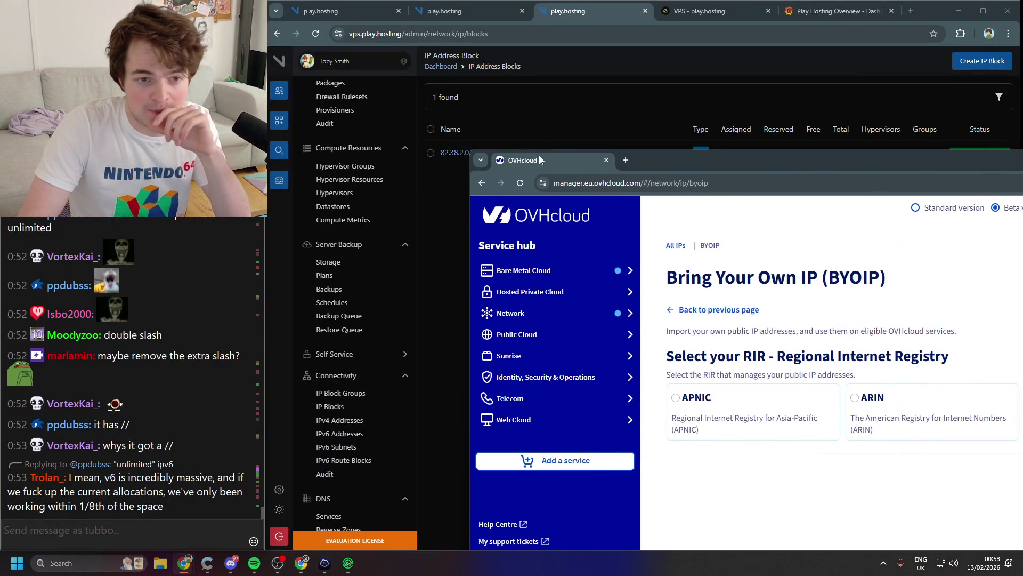
{"action": "left_click_drag", "start_coordinate": [539, 160], "coordinate": [847, 11]}
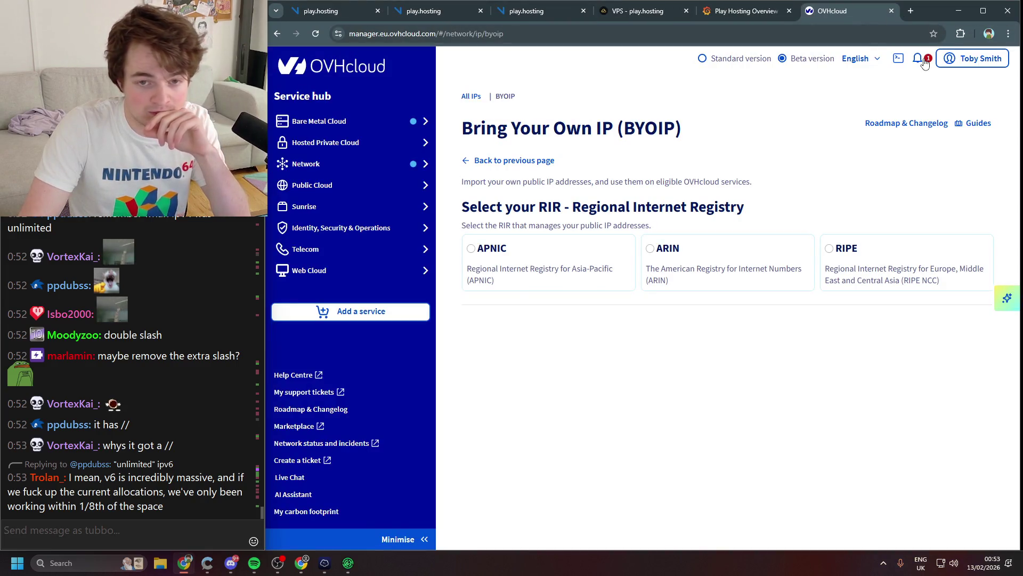
- Load ipxo.com in a new tab and reach the IP Leasing dashboard
{"action": "left_click", "coordinate": [906, 11]}
{"action": "type", "text": "ip"}
{"action": "key", "text": "Return"}
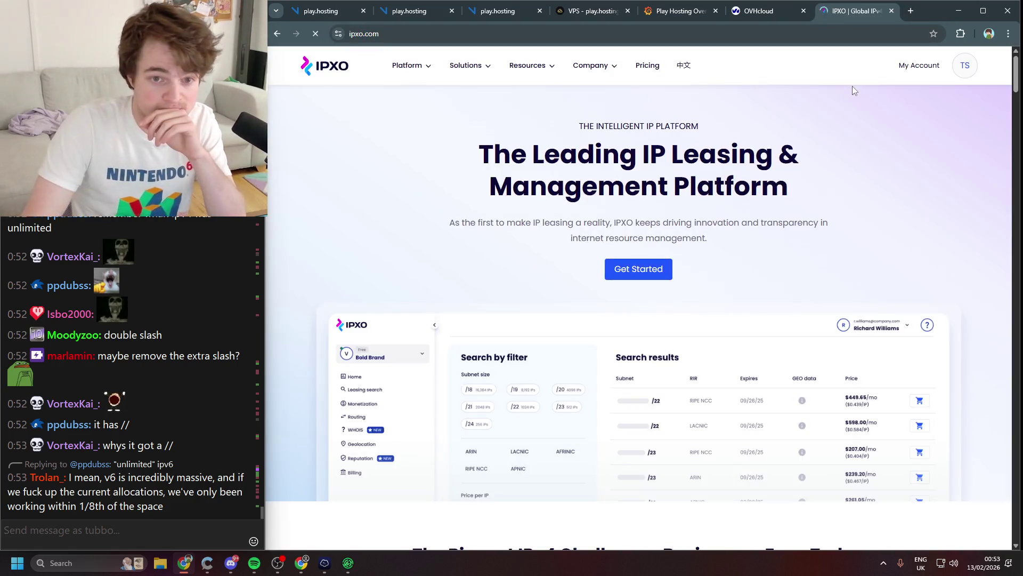
{"action": "left_click", "coordinate": [918, 64]}
- Enter the IPXO portal, list Not Assigned subnets to find 82.38.2.0/24, then return to OVHcloud
{"action": "left_click", "coordinate": [906, 90]}
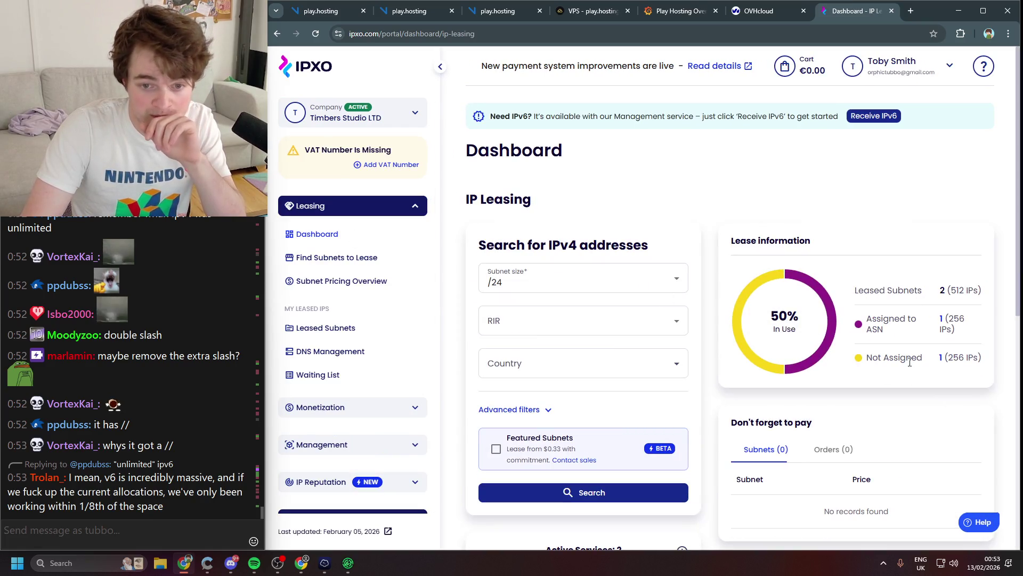
{"action": "scroll", "coordinate": [867, 374], "scroll_direction": "down", "scroll_amount": 2}
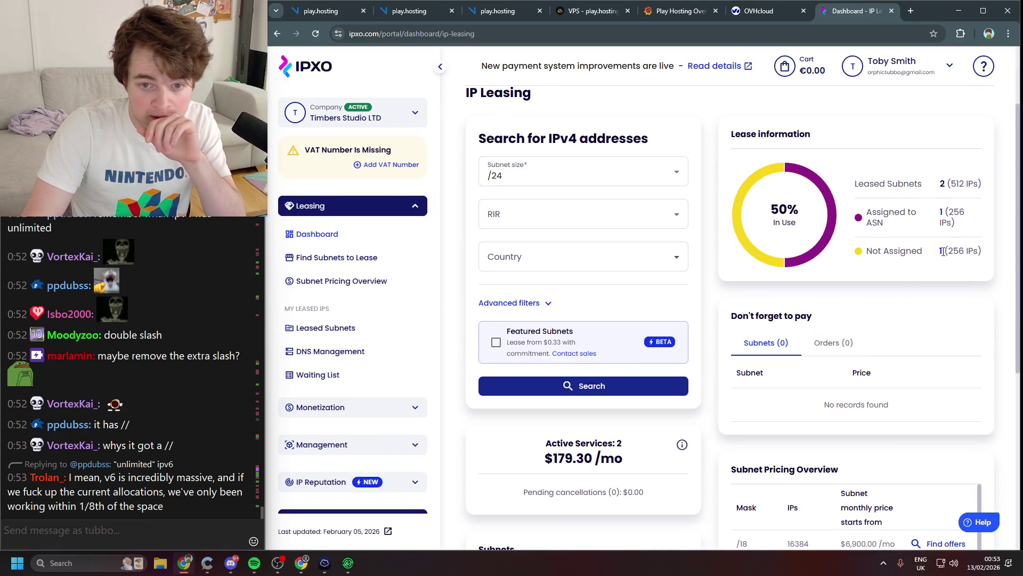
{"action": "left_click", "coordinate": [941, 251]}
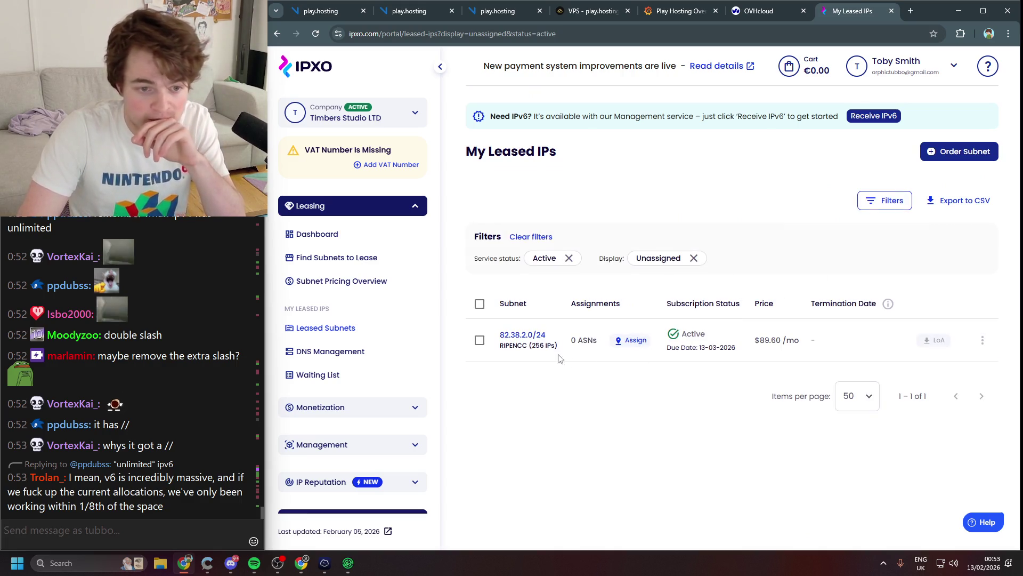
{"action": "left_click", "coordinate": [762, 11]}
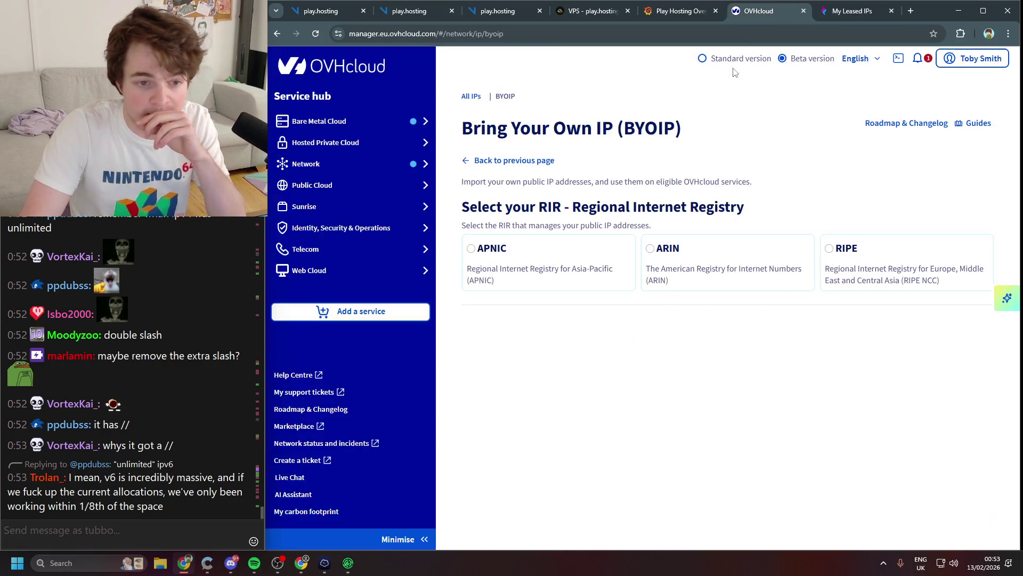
- Set the RIR to RIPE and region to Canada - Beauharnois after trying UK - Erith, then close the tab
{"action": "left_click", "coordinate": [874, 268]}
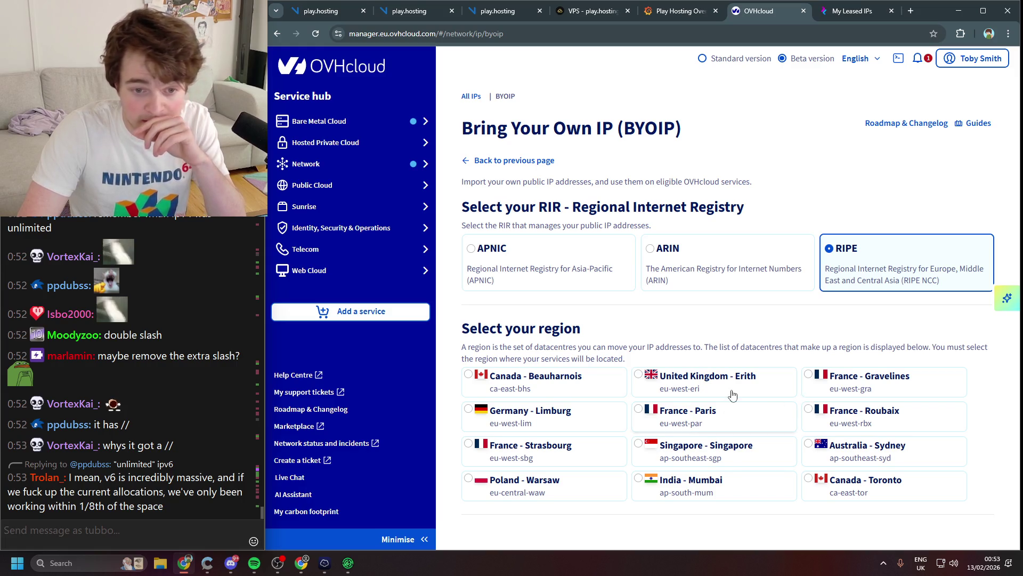
{"action": "left_click", "coordinate": [757, 388]}
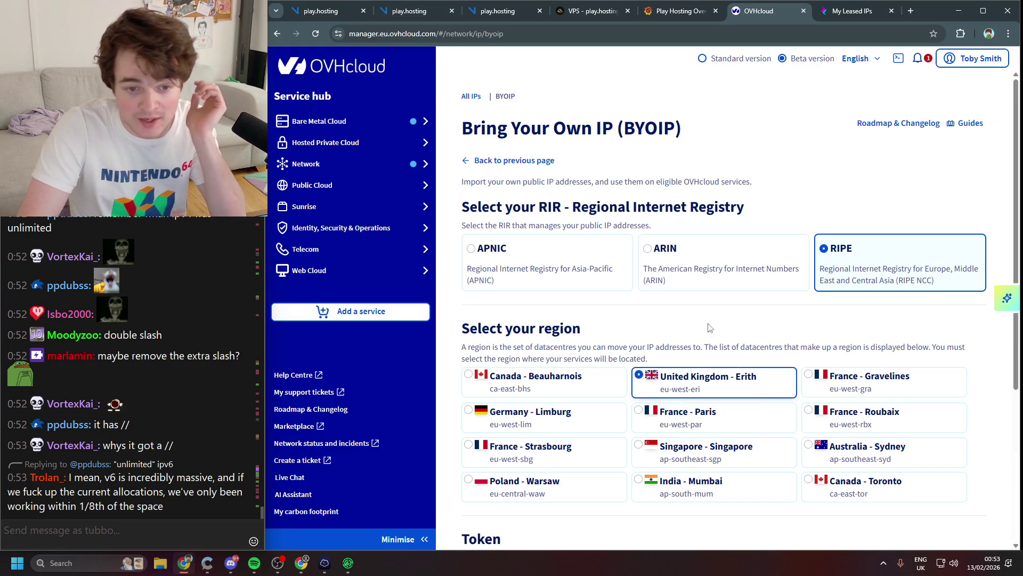
{"action": "scroll", "coordinate": [651, 335], "scroll_direction": "down", "scroll_amount": 4}
{"action": "scroll", "coordinate": [762, 195], "scroll_direction": "up", "scroll_amount": 4}
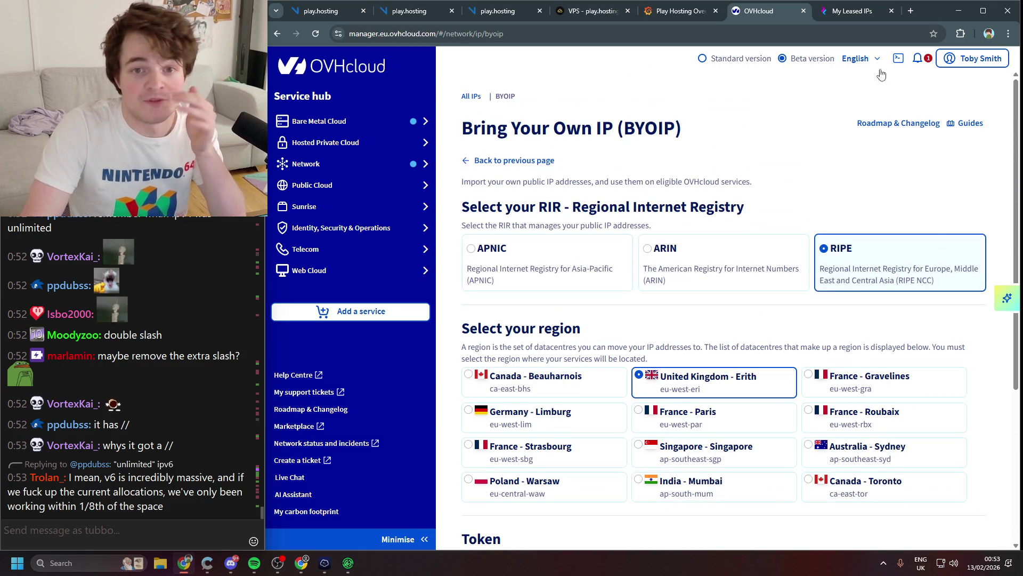
{"action": "left_click", "coordinate": [595, 387]}
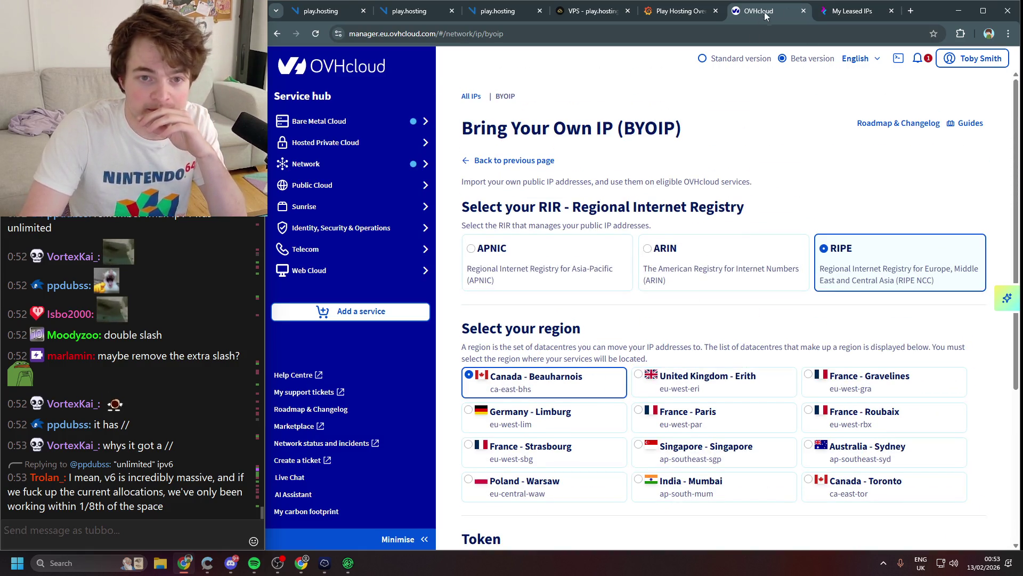
{"action": "left_click", "coordinate": [804, 10]}
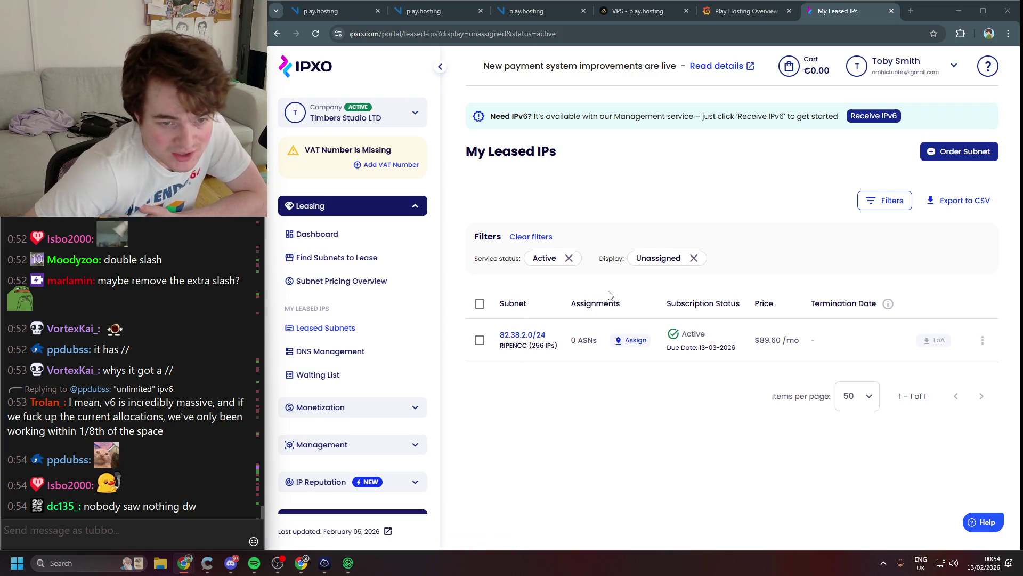
- Inspect subnet 82.38.2.0/24's details and geolocation data, then return to the leased IPs list
{"action": "left_click", "coordinate": [539, 335]}
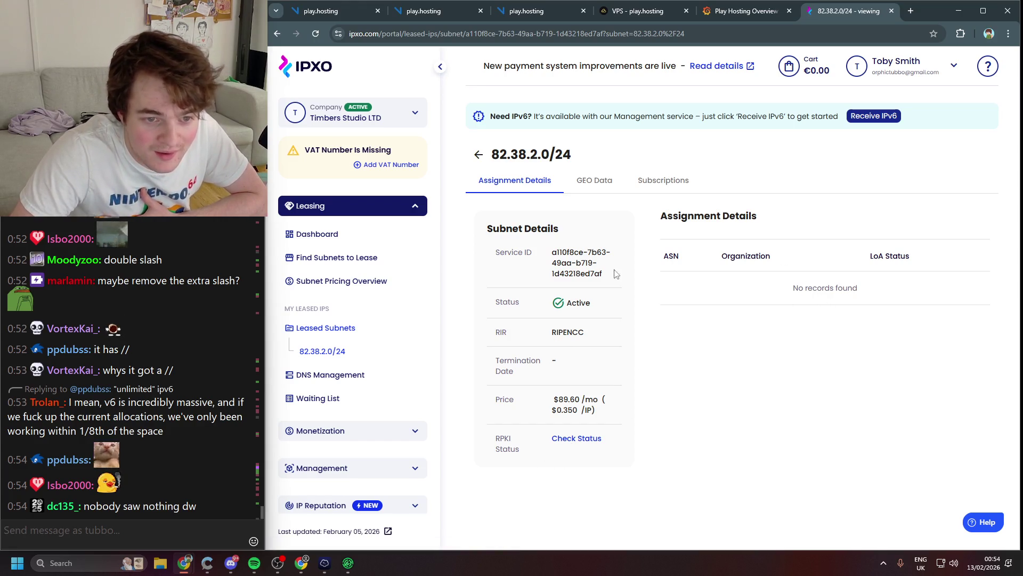
{"action": "left_click", "coordinate": [592, 184]}
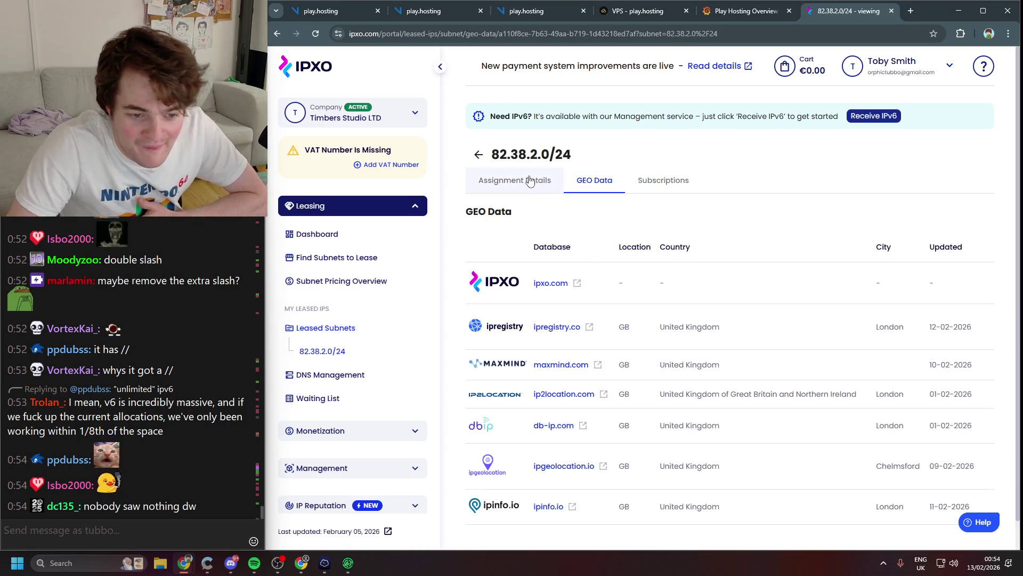
{"action": "left_click", "coordinate": [500, 185]}
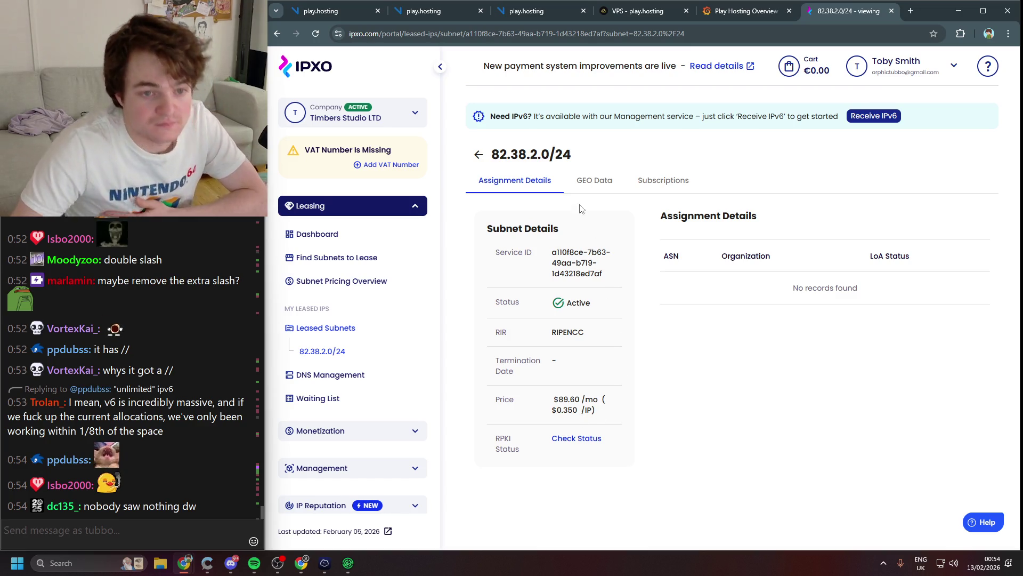
{"action": "left_click", "coordinate": [479, 154]}
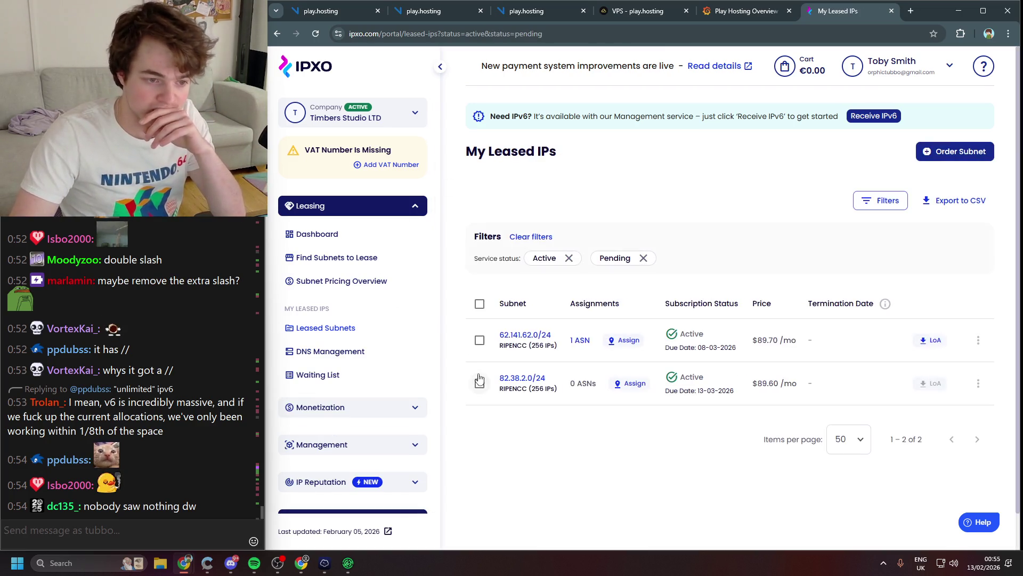
- Start assigning 82.38.2.0/24 to an ASN with an empty AS Number entry, and open a new tab
{"action": "left_click", "coordinate": [615, 387]}
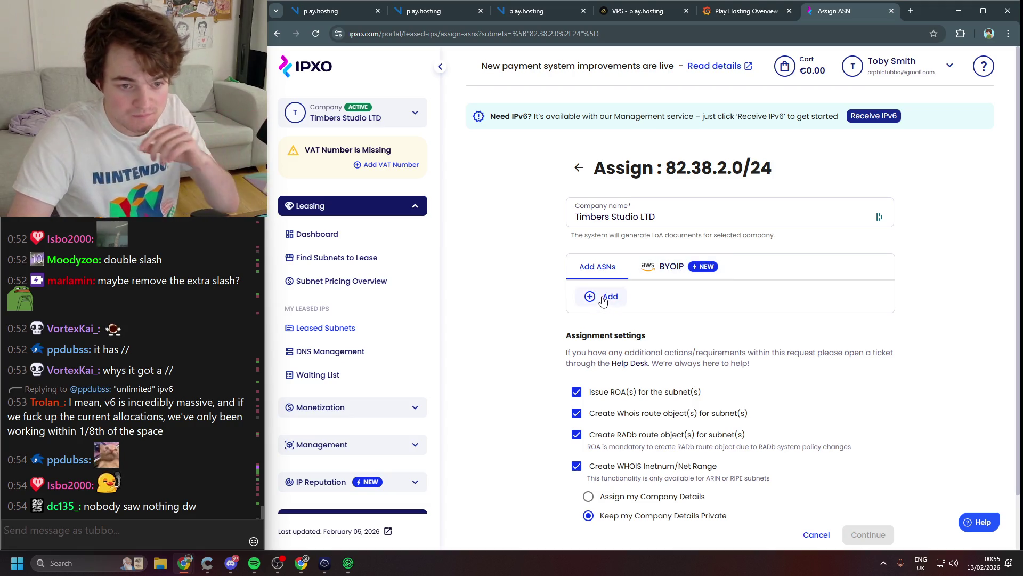
{"action": "left_click", "coordinate": [606, 297]}
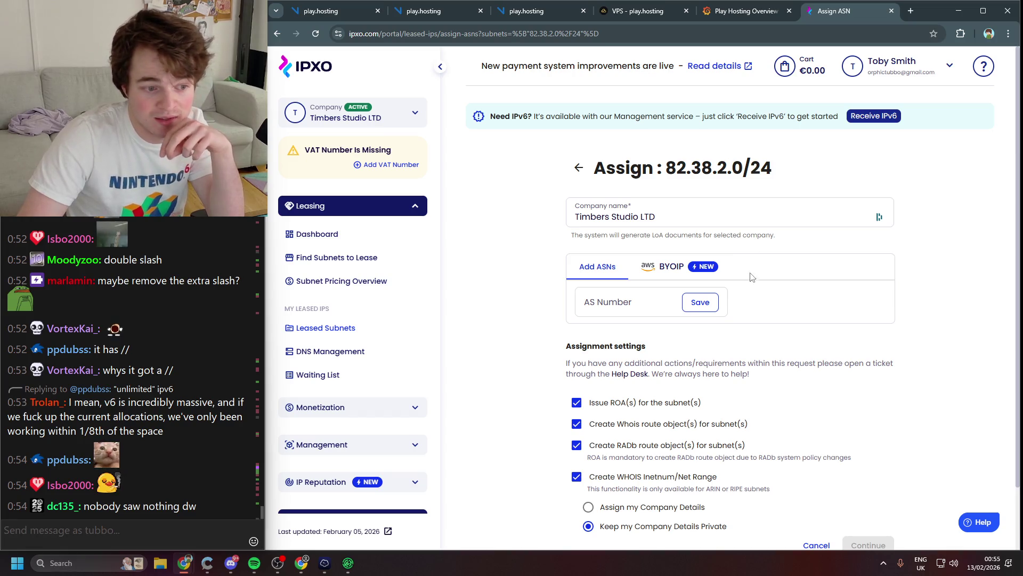
{"action": "key", "text": "ctrl+t"}
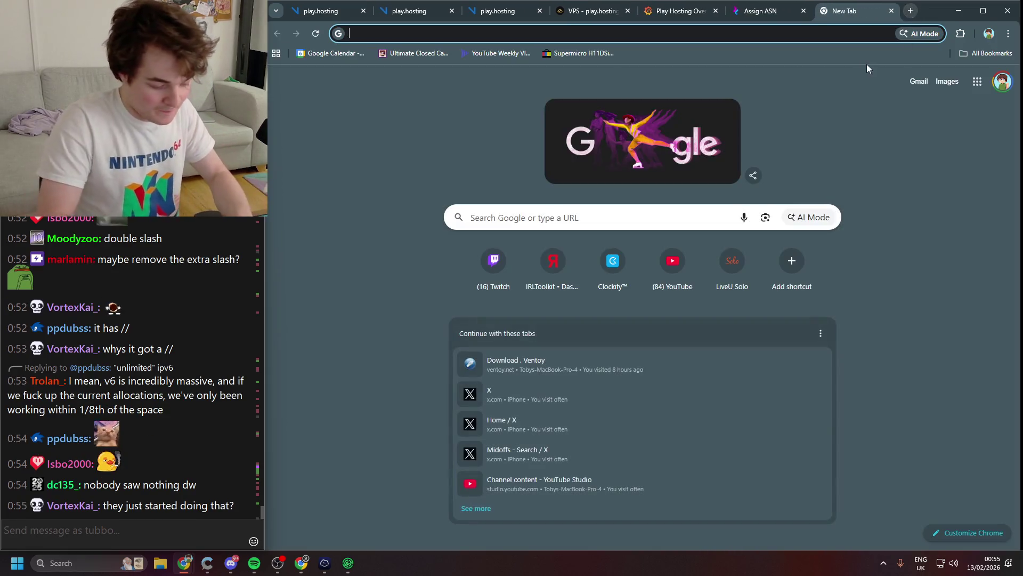
- Search the web for 'iplook up' and open the IPinfo lookup site
{"action": "type", "text": "iplook up"}
{"action": "key", "text": "Return"}
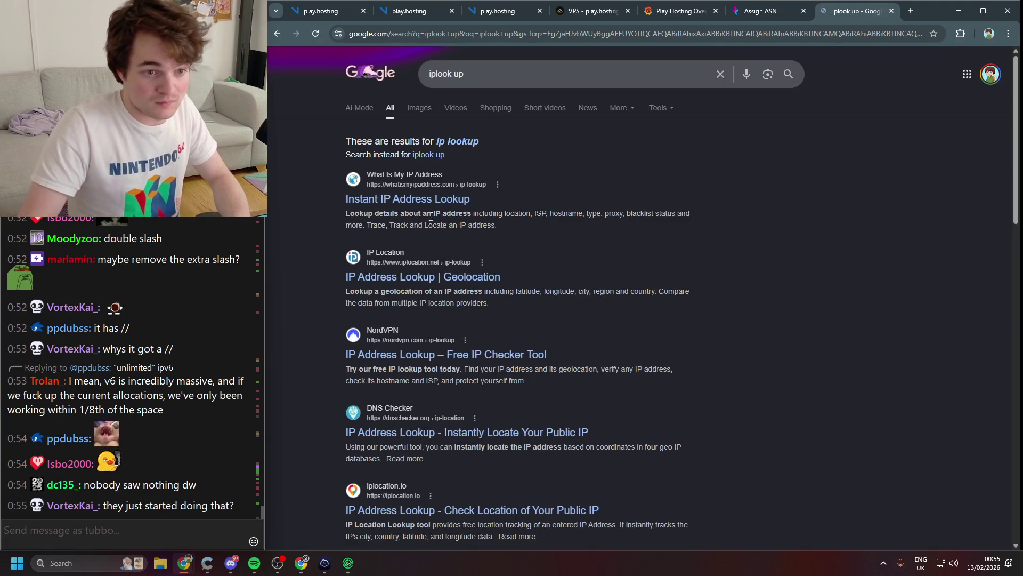
{"action": "scroll", "coordinate": [465, 439], "scroll_direction": "down", "scroll_amount": 5}
{"action": "left_click", "coordinate": [411, 486]}
- Look up 62.141.62.0/24 on IPinfo, copy its ASN AS16276 (OVH SAS), and close the tab
{"action": "left_click", "coordinate": [457, 61]}
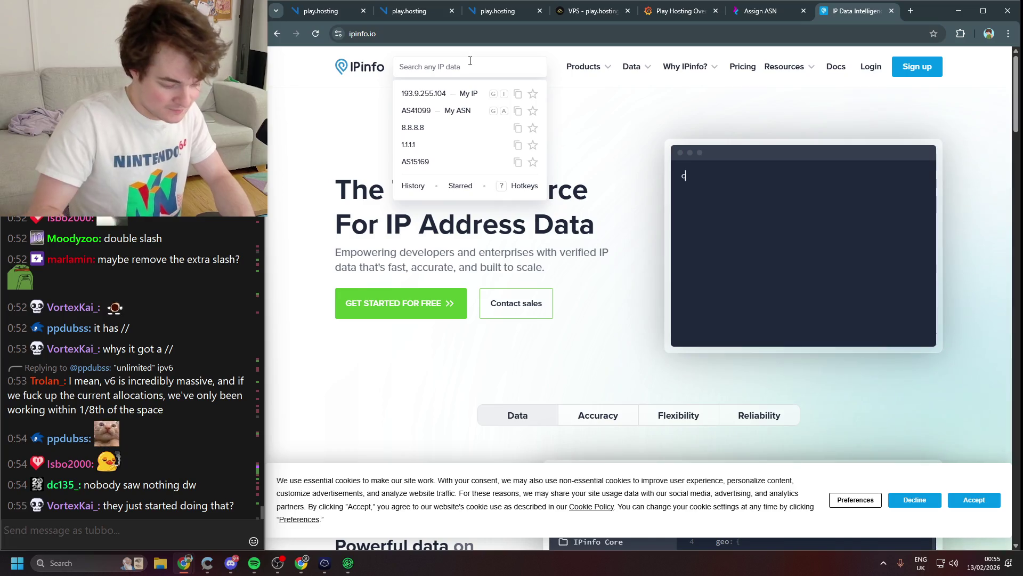
{"action": "type", "text": "62.141.62.0/"}
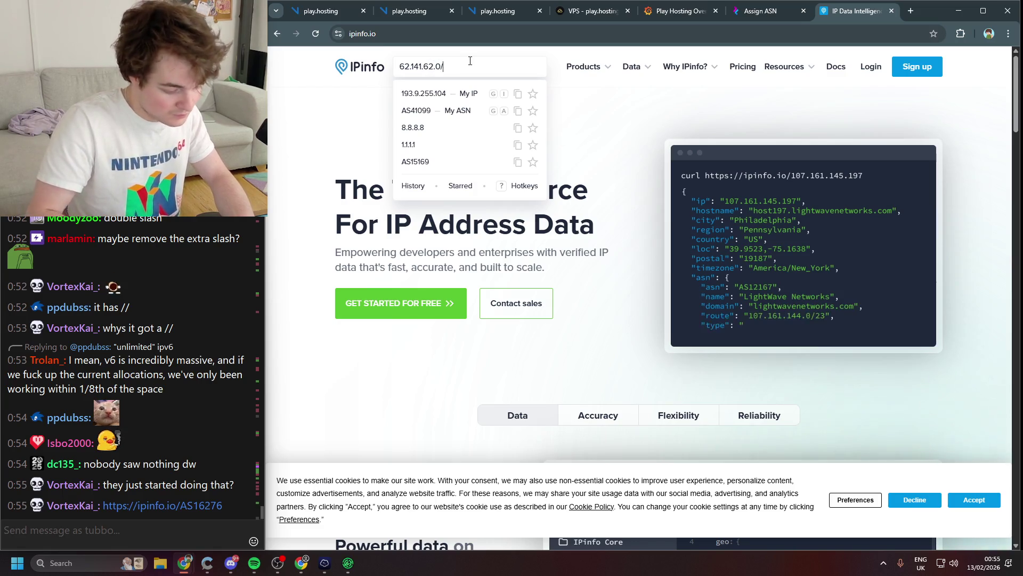
{"action": "type", "text": "24"}
{"action": "key", "text": "Return"}
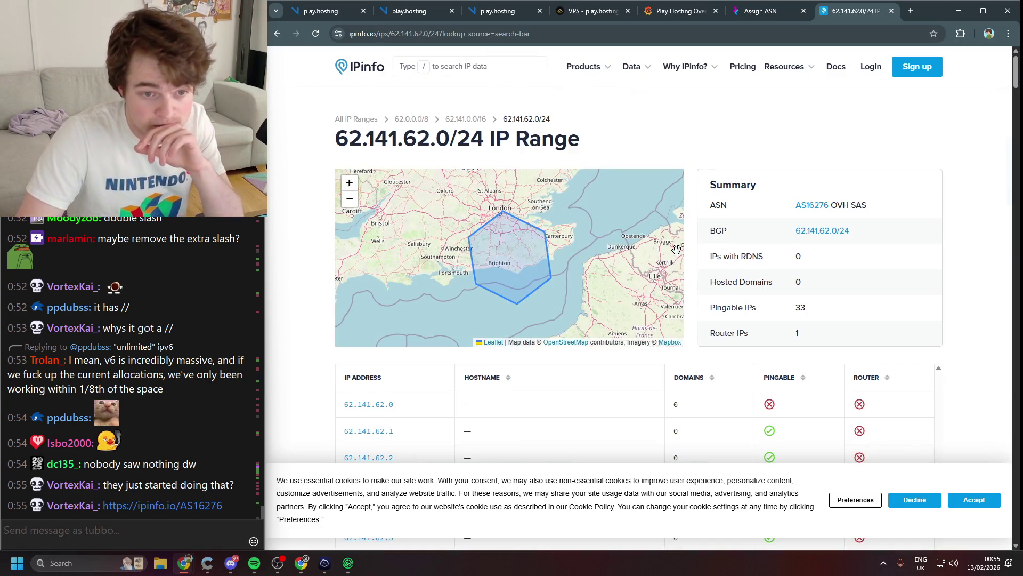
{"action": "scroll", "coordinate": [674, 249], "scroll_direction": "down", "scroll_amount": 2}
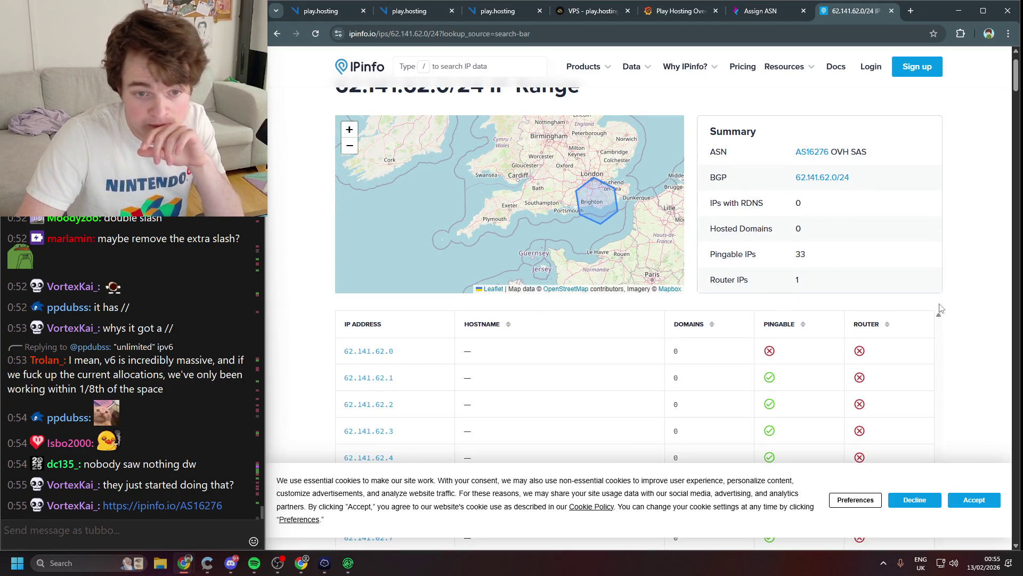
{"action": "scroll", "coordinate": [940, 308], "scroll_direction": "up", "scroll_amount": 1}
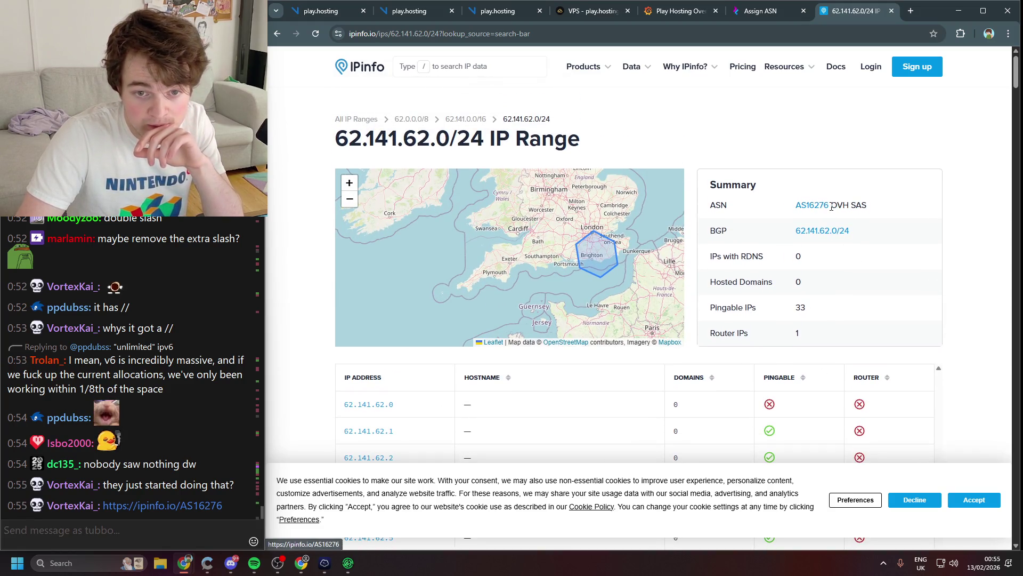
{"action": "left_click_drag", "start_coordinate": [830, 206], "coordinate": [794, 206]}
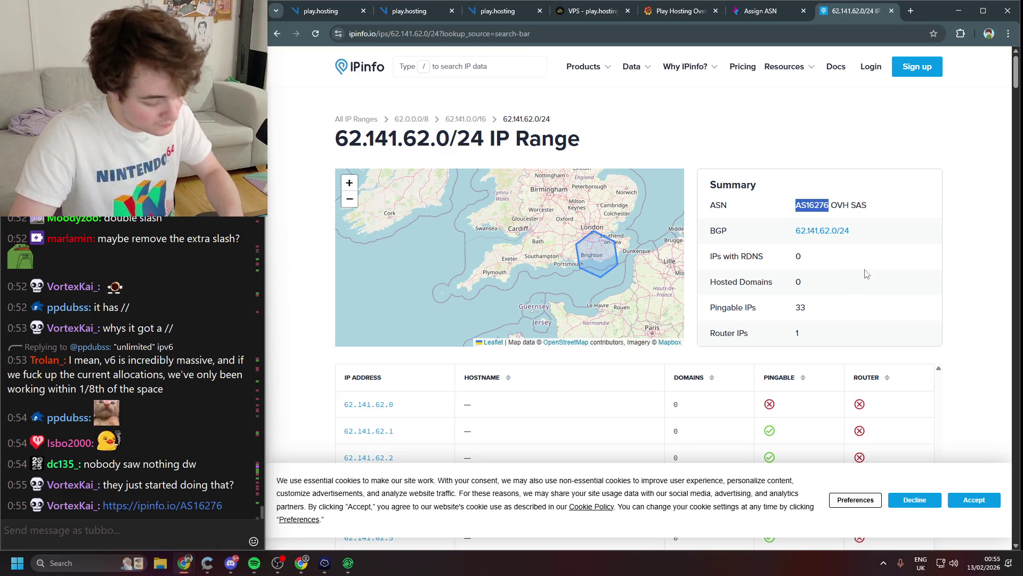
{"action": "left_click", "coordinate": [891, 11]}
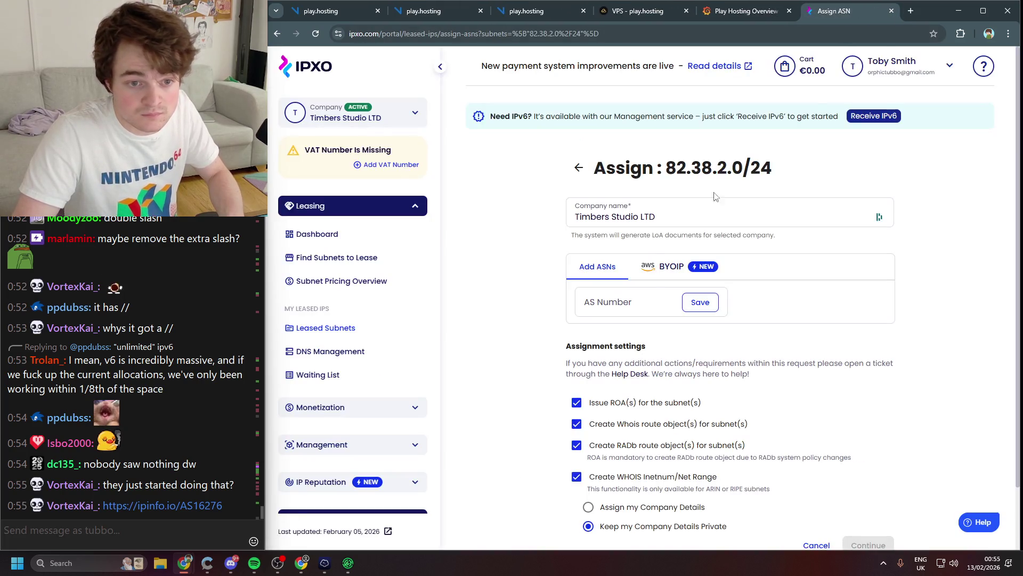
- Paste AS16276 into the AS Number entry and save it to the 82.38.2.0/24 assignment
{"action": "left_click", "coordinate": [621, 305]}
{"action": "type", "text": "16276"}
{"action": "left_click", "coordinate": [700, 303]}
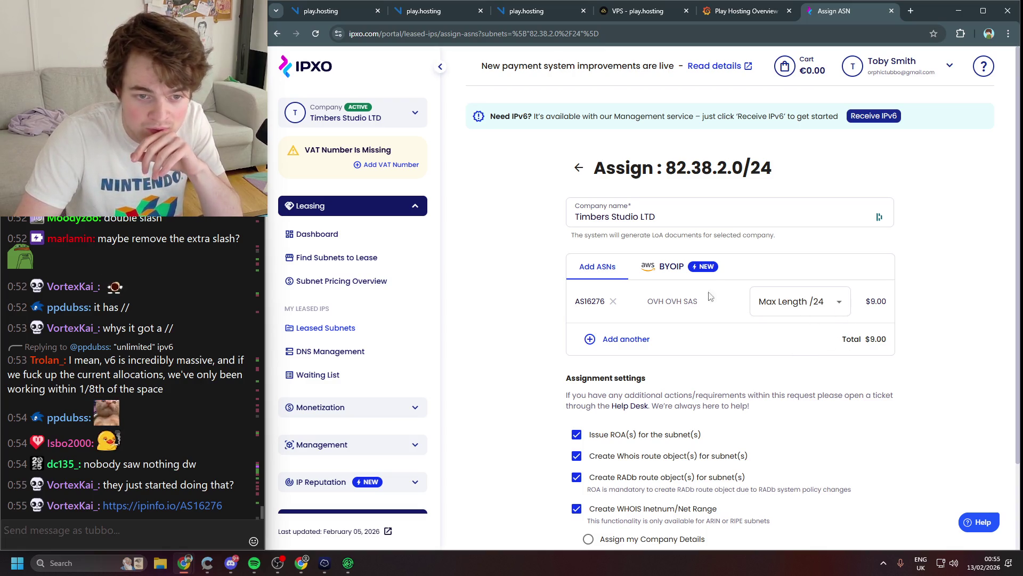
- Review the assignment settings, then view the BYOIP options for the subnet
{"action": "scroll", "coordinate": [746, 301], "scroll_direction": "down", "scroll_amount": 1}
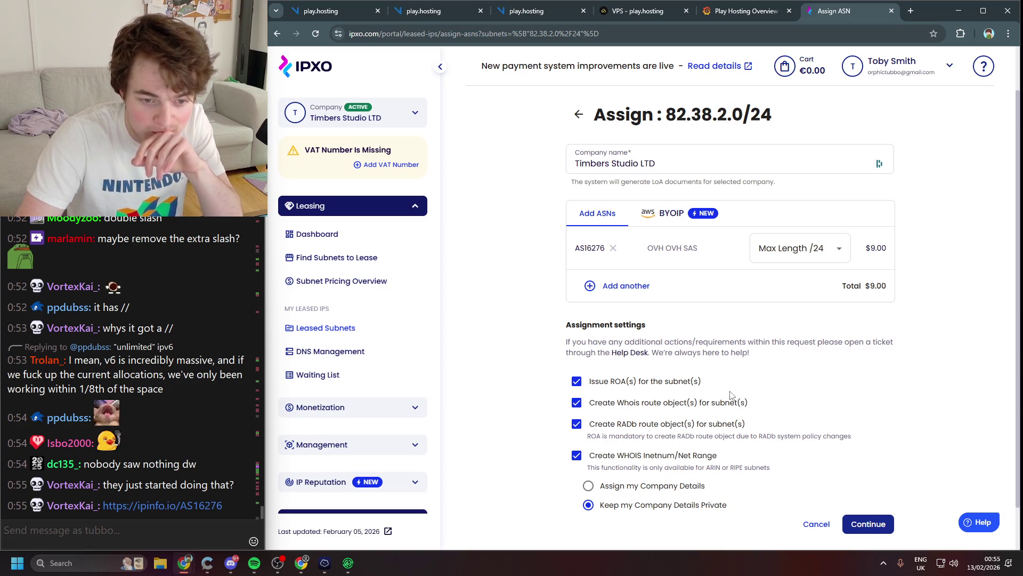
{"action": "scroll", "coordinate": [733, 399], "scroll_direction": "down", "scroll_amount": 1}
{"action": "scroll", "coordinate": [734, 379], "scroll_direction": "up", "scroll_amount": 1}
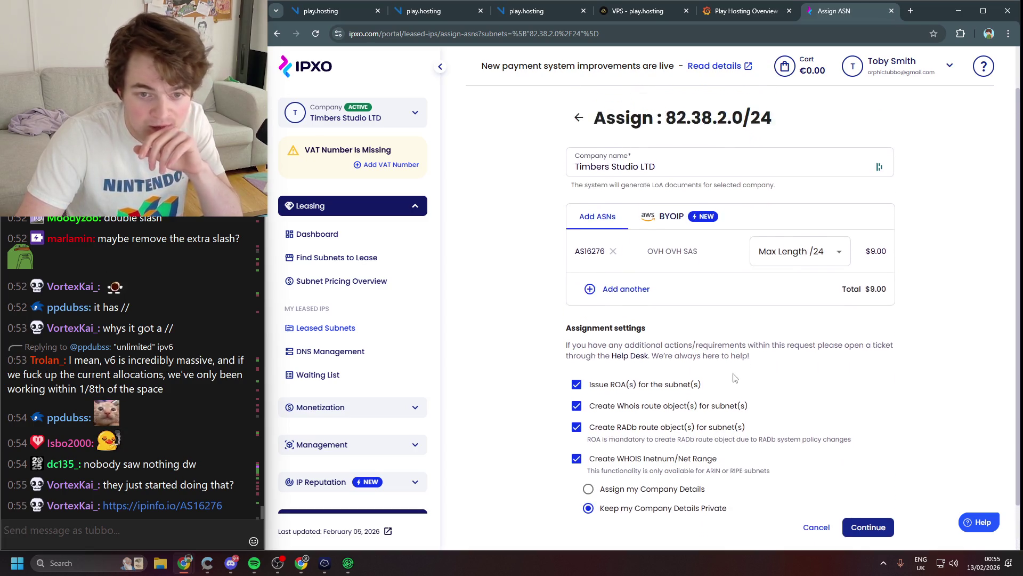
{"action": "scroll", "coordinate": [733, 379], "scroll_direction": "up", "scroll_amount": 1}
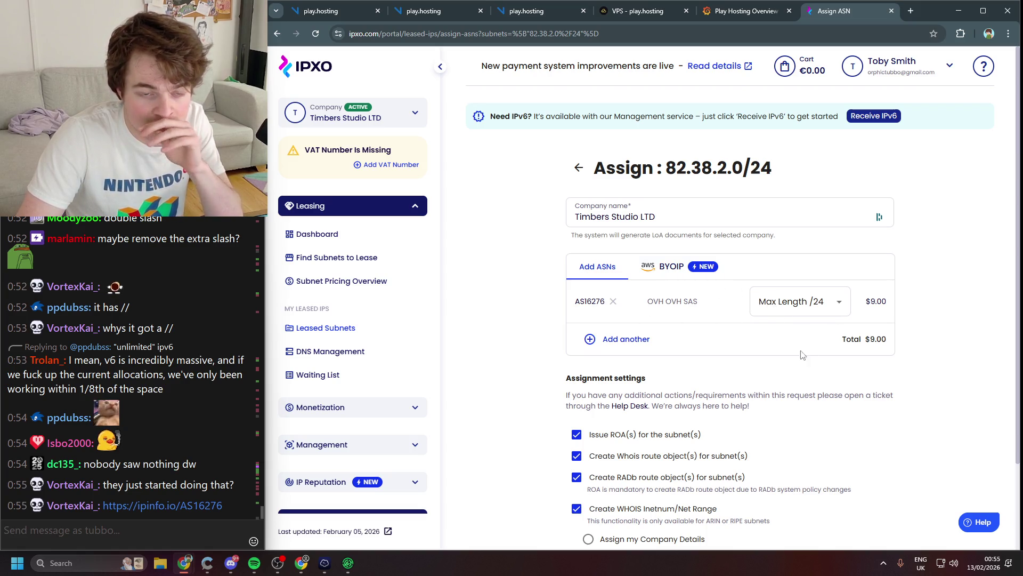
{"action": "scroll", "coordinate": [772, 384], "scroll_direction": "down", "scroll_amount": 2}
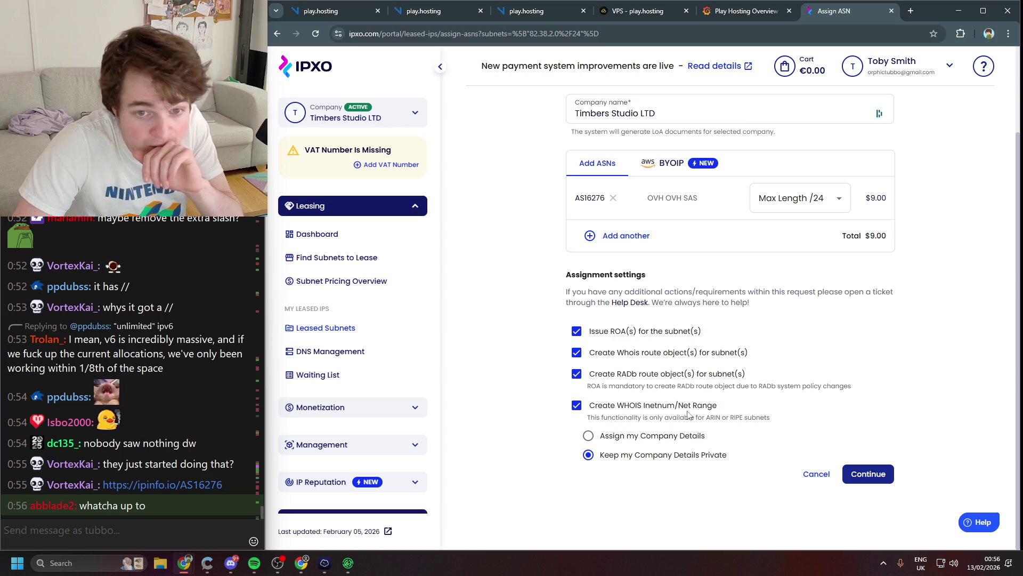
{"action": "scroll", "coordinate": [681, 418], "scroll_direction": "up", "scroll_amount": 2}
{"action": "left_click", "coordinate": [624, 281]}
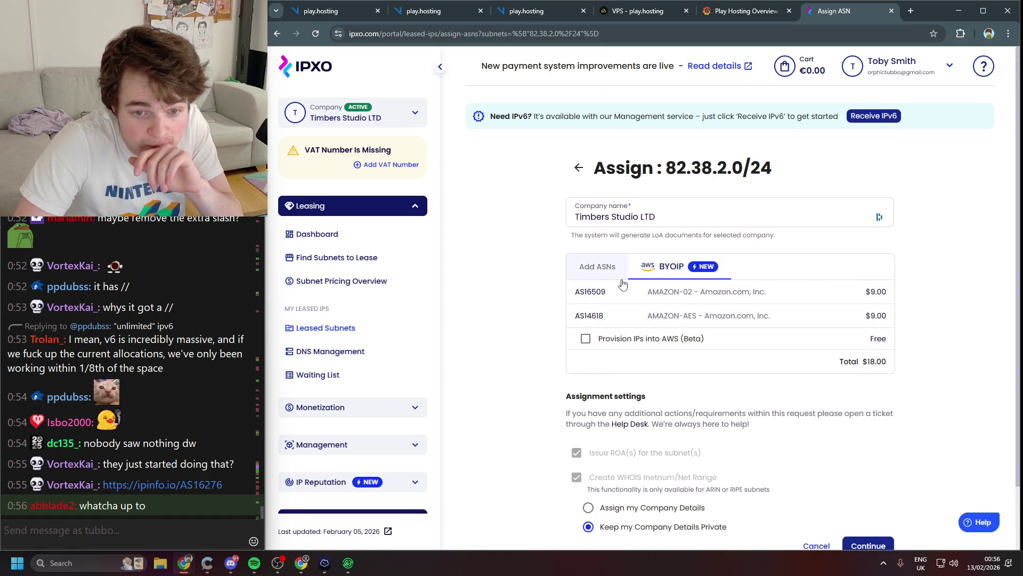
- Go back from BYOIP to the Add ASNs list showing AS16276 OVH with Max Length /24
{"action": "left_click", "coordinate": [595, 270]}
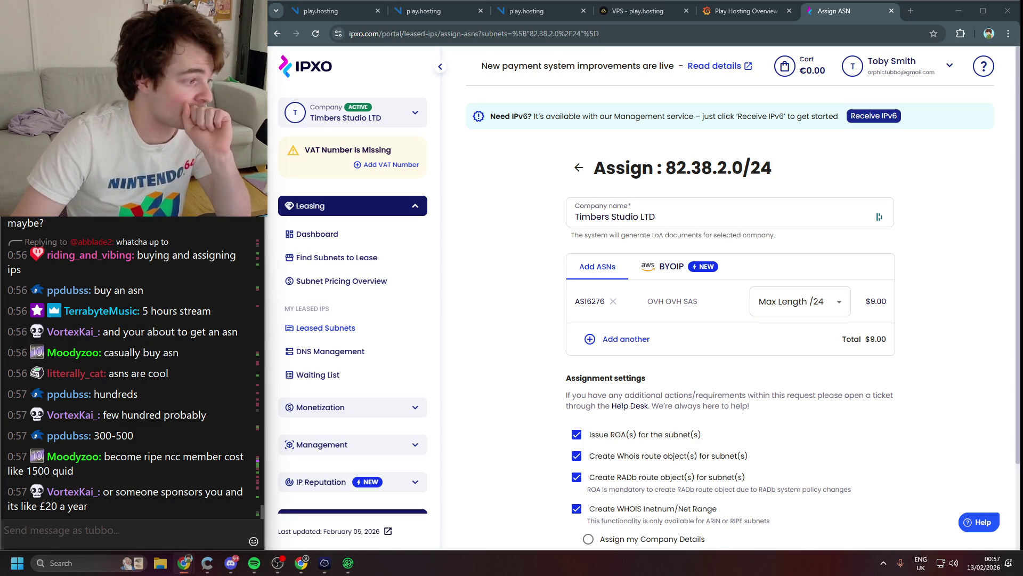
- Choose 'Assign my Company Details' for the WHOIS record and open the QuickHost sponsoring link from chat
{"action": "scroll", "coordinate": [525, 335], "scroll_direction": "down", "scroll_amount": 2}
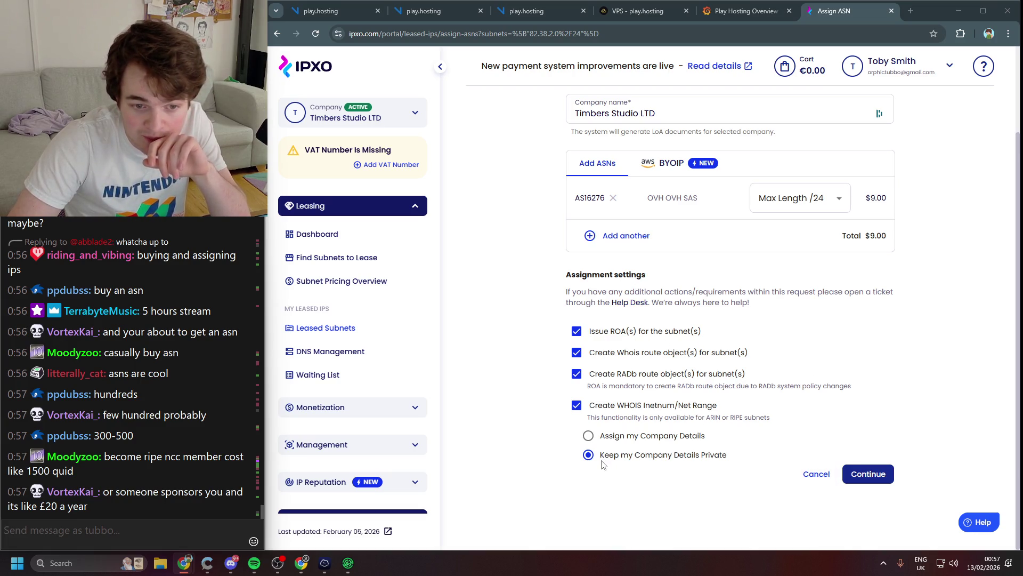
{"action": "left_click", "coordinate": [589, 437]}
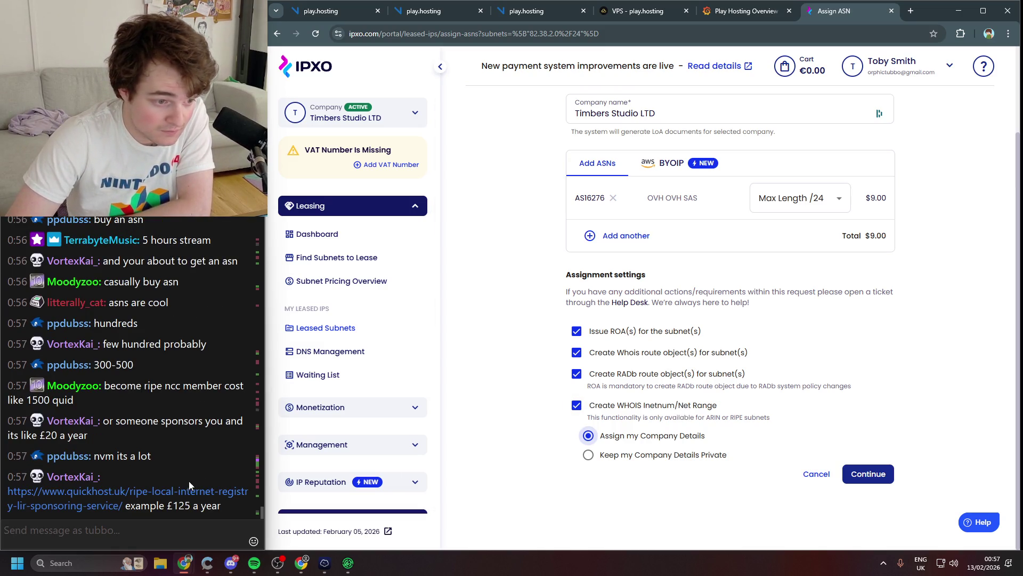
{"action": "left_click", "coordinate": [176, 498]}
{"action": "scroll", "coordinate": [471, 269], "scroll_direction": "down", "scroll_amount": 5}
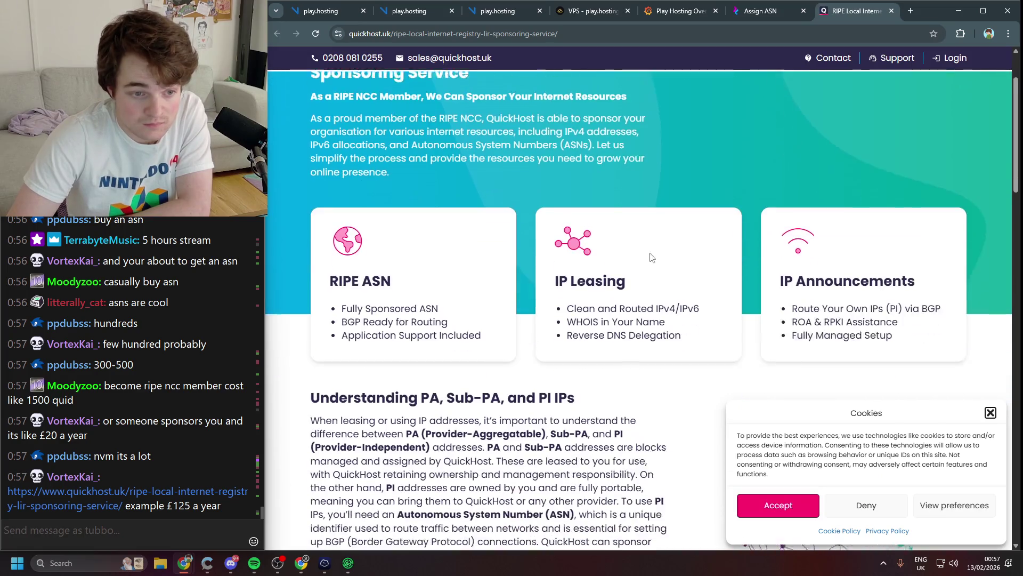
- Dismiss the cookie banner and read QuickHost's RIPE sponsoring plans down to the £30.00 IPv6 /44 lease
{"action": "mouse_move", "coordinate": [344, 243]}
{"action": "left_mouse_down"}
{"action": "mouse_move", "coordinate": [438, 243]}
{"action": "mouse_move", "coordinate": [363, 255]}
{"action": "left_mouse_up"}
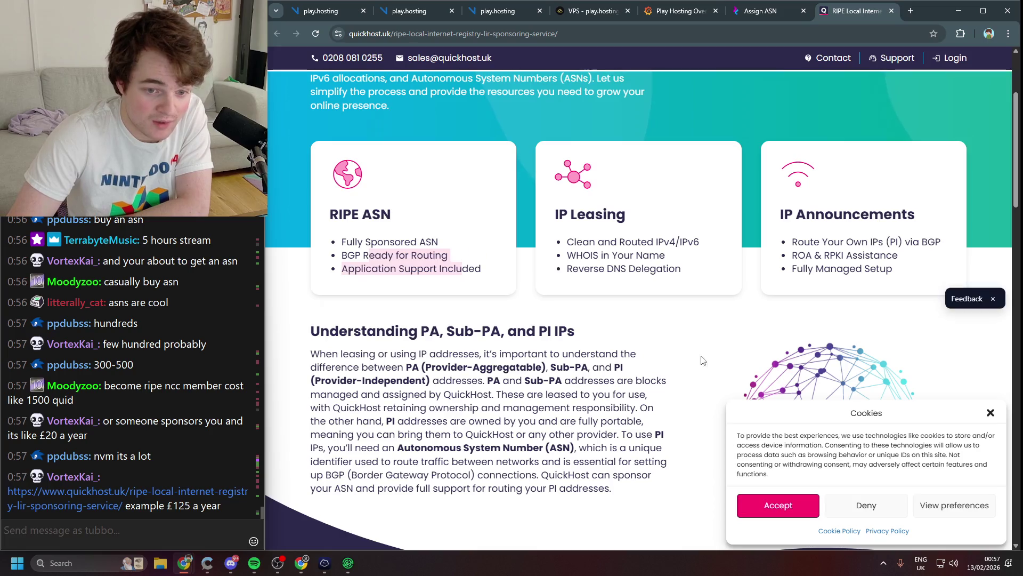
{"action": "left_click", "coordinate": [990, 412]}
{"action": "scroll", "coordinate": [511, 284], "scroll_direction": "down", "scroll_amount": 2}
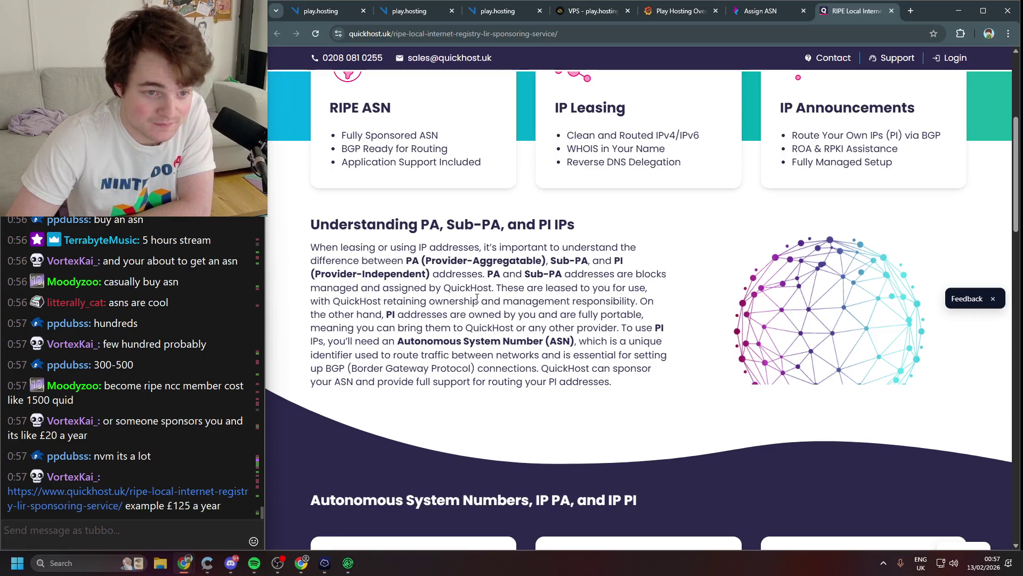
{"action": "scroll", "coordinate": [491, 292], "scroll_direction": "up", "scroll_amount": 3}
{"action": "left_click_drag", "start_coordinate": [438, 296], "coordinate": [335, 283]}
{"action": "left_click", "coordinate": [334, 284]}
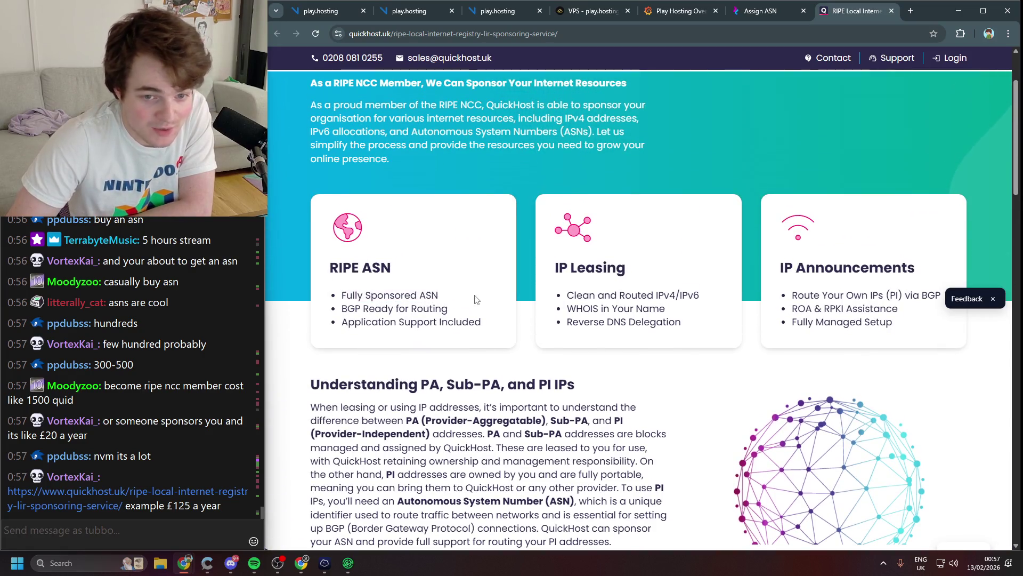
{"action": "scroll", "coordinate": [472, 298], "scroll_direction": "up", "scroll_amount": 2}
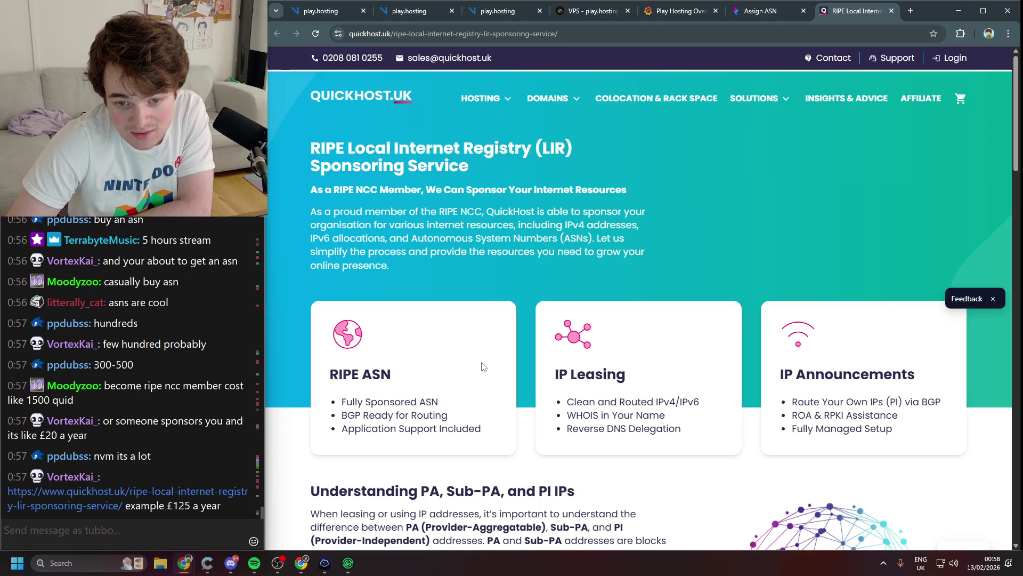
{"action": "scroll", "coordinate": [491, 363], "scroll_direction": "down", "scroll_amount": 7}
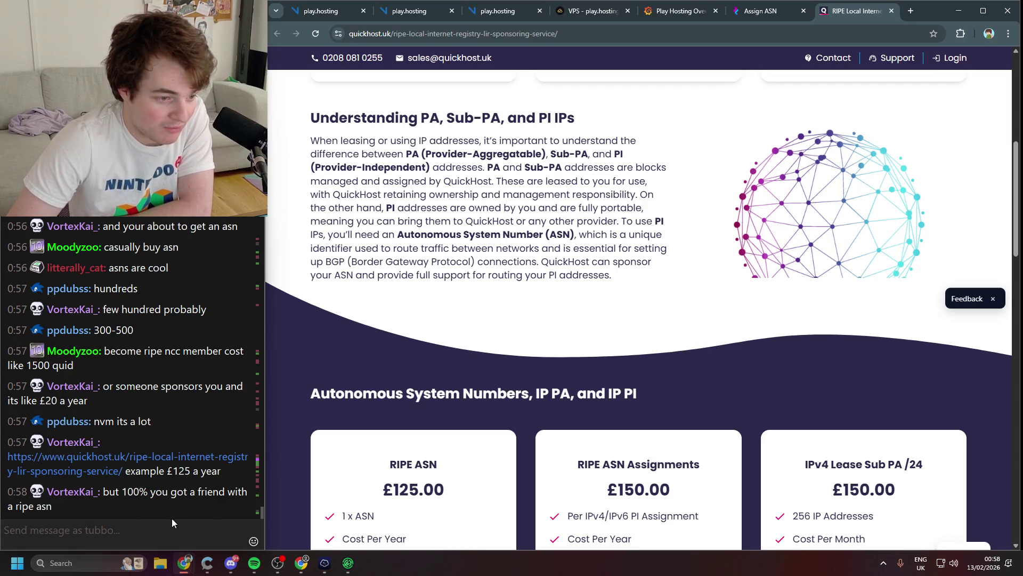
{"action": "scroll", "coordinate": [302, 479], "scroll_direction": "down", "scroll_amount": 5}
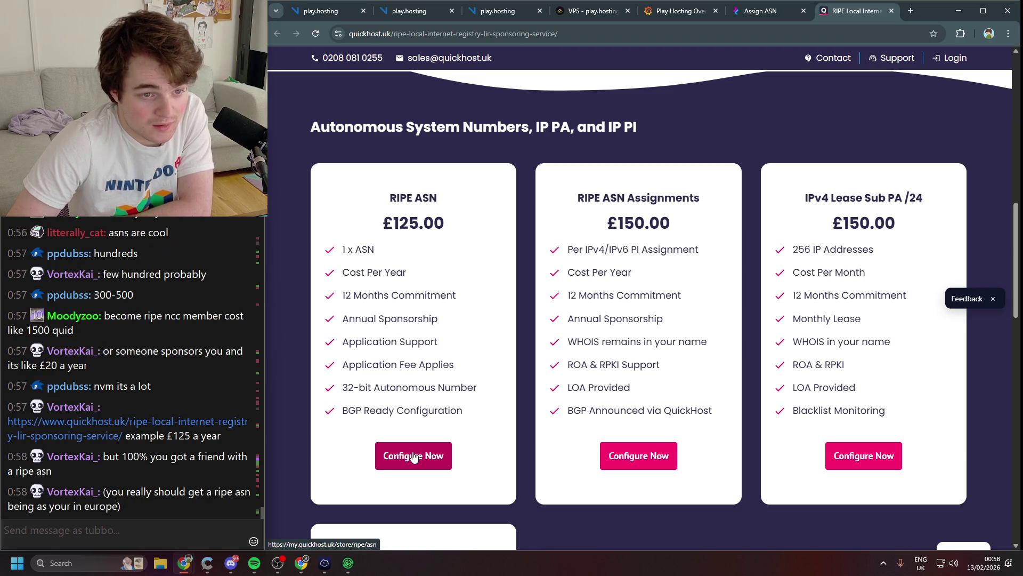
{"action": "scroll", "coordinate": [427, 414], "scroll_direction": "up", "scroll_amount": 12}
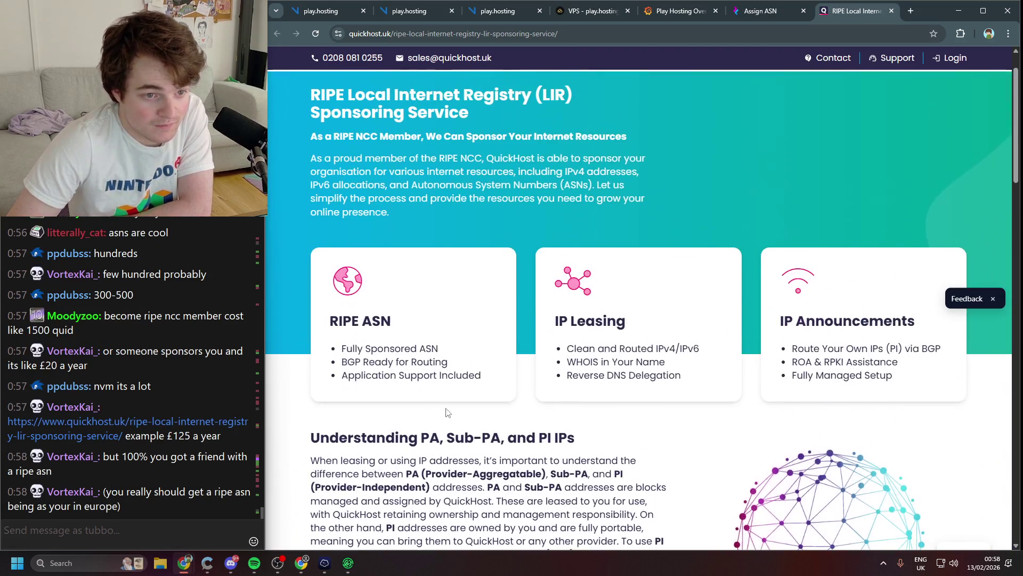
{"action": "scroll", "coordinate": [440, 403], "scroll_direction": "down", "scroll_amount": 10}
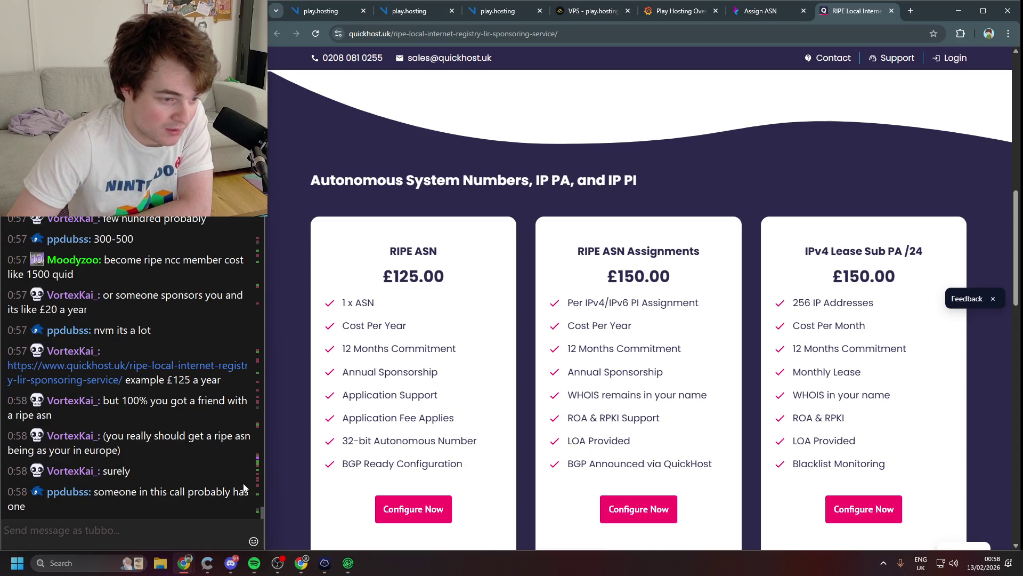
{"action": "scroll", "coordinate": [421, 456], "scroll_direction": "up", "scroll_amount": 6}
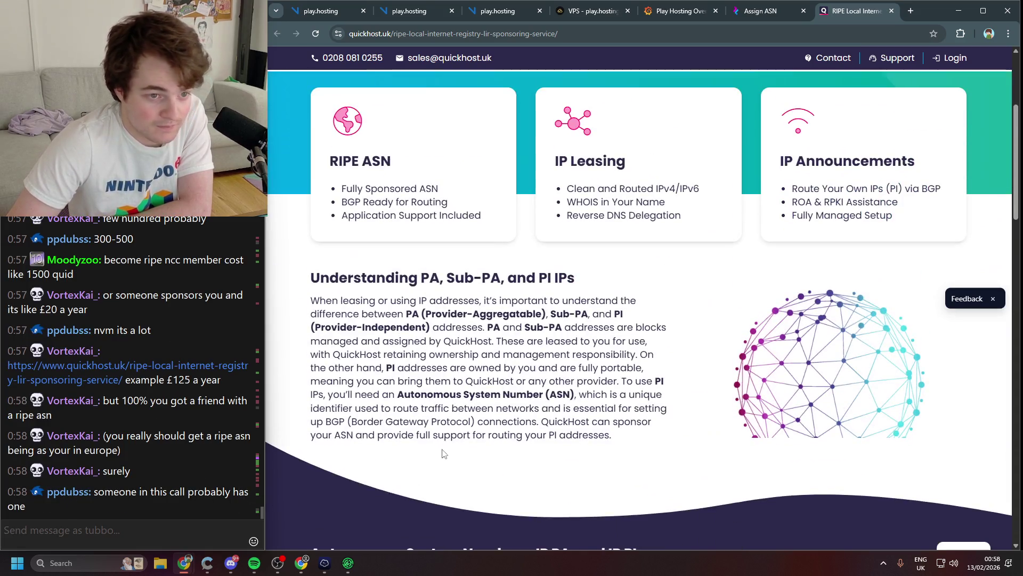
{"action": "scroll", "coordinate": [405, 448], "scroll_direction": "down", "scroll_amount": 7}
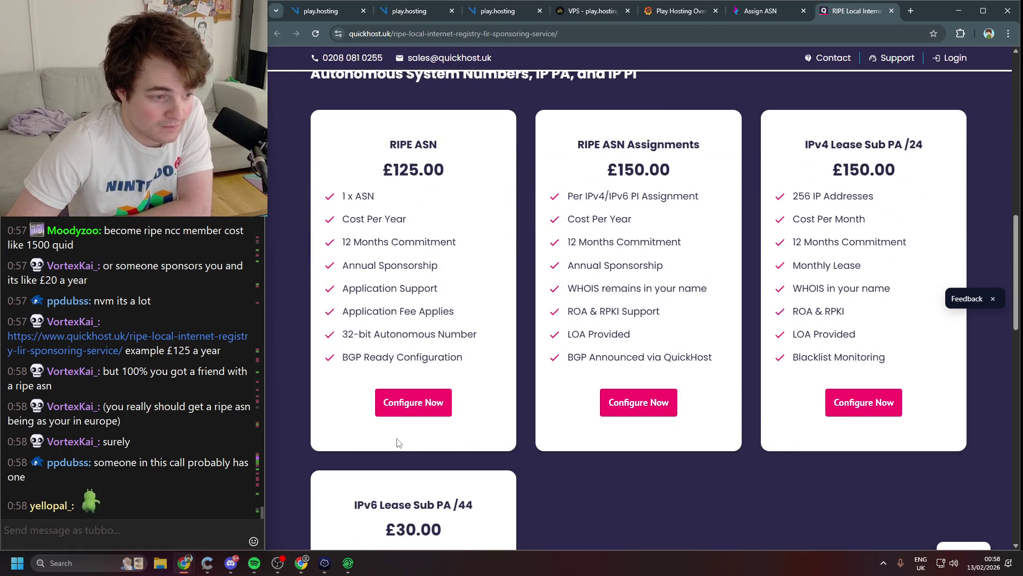
{"action": "scroll", "coordinate": [456, 443], "scroll_direction": "down", "scroll_amount": 4}
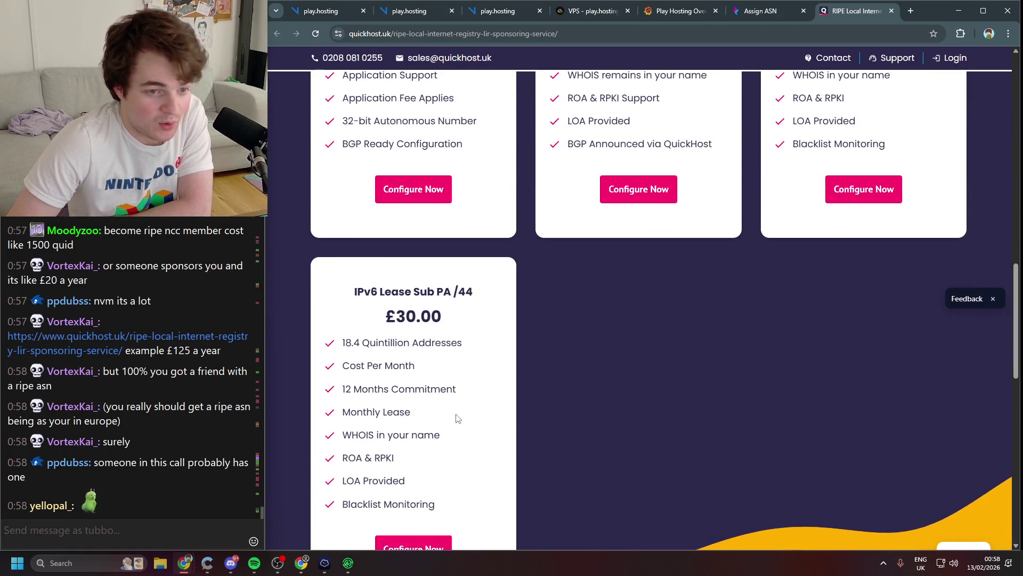
{"action": "scroll", "coordinate": [465, 389], "scroll_direction": "down", "scroll_amount": 1}
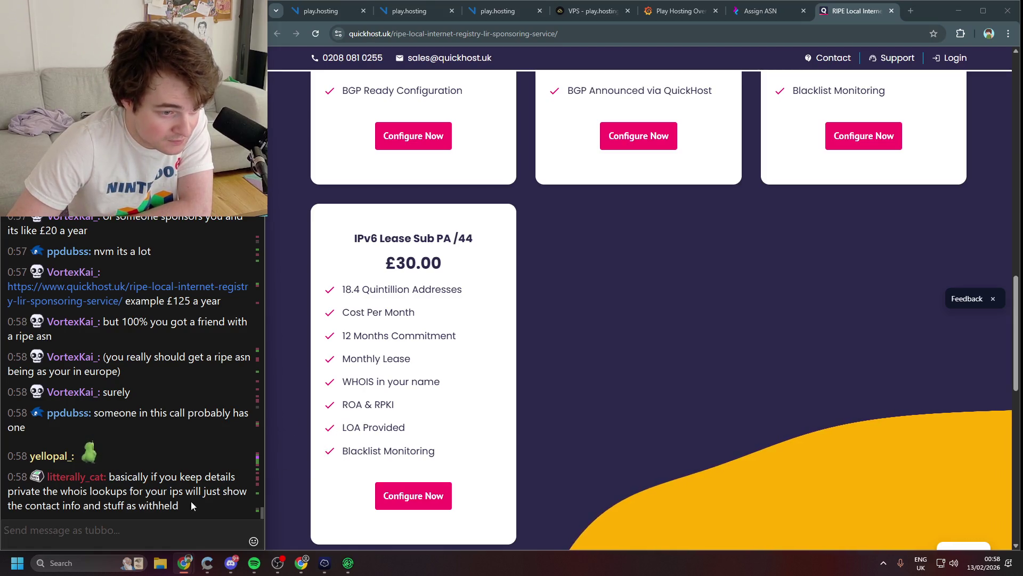
{"action": "scroll", "coordinate": [276, 474], "scroll_direction": "up", "scroll_amount": 5}
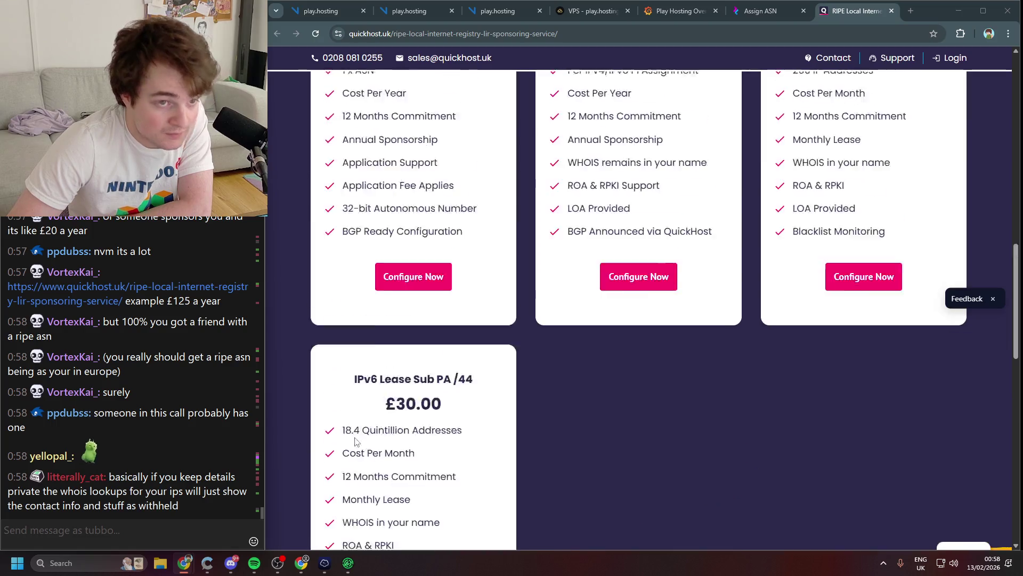
- Recheck the AS16276 assignment settings, then return to QuickHost's £125.00-per-year RIPE ASN pricing
{"action": "left_click", "coordinate": [762, 11]}
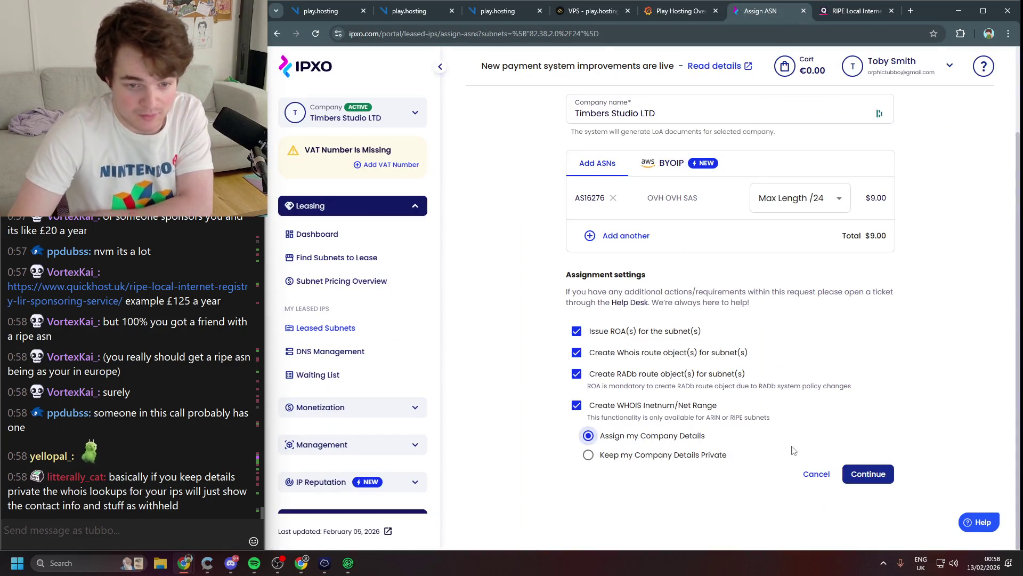
{"action": "scroll", "coordinate": [725, 446], "scroll_direction": "up", "scroll_amount": 2}
{"action": "scroll", "coordinate": [739, 449], "scroll_direction": "down", "scroll_amount": 2}
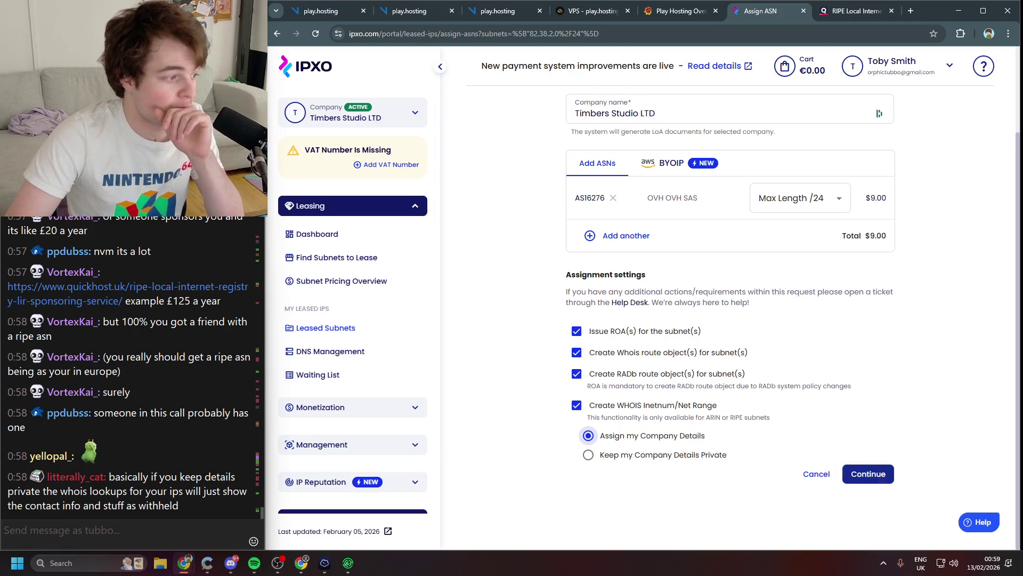
{"action": "left_click", "coordinate": [851, 6]}
{"action": "scroll", "coordinate": [461, 413], "scroll_direction": "down", "scroll_amount": 3}
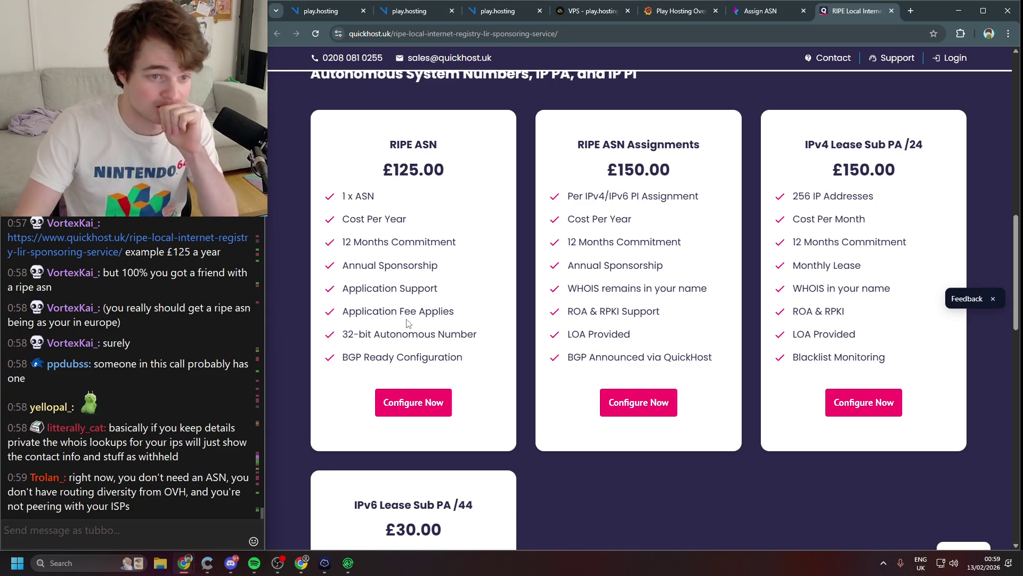
- Compare QuickHost's RIPE ASN and IPv4 /24 lease prices, then go back to IPXO's Assign ASN form
{"action": "scroll", "coordinate": [460, 305], "scroll_direction": "up", "scroll_amount": 4}
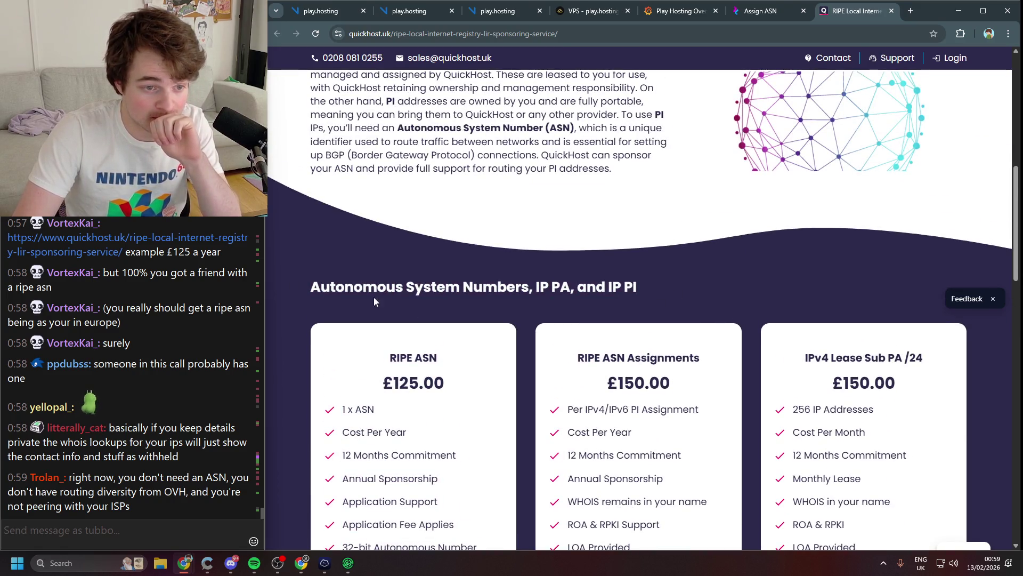
{"action": "scroll", "coordinate": [560, 339], "scroll_direction": "down", "scroll_amount": 5}
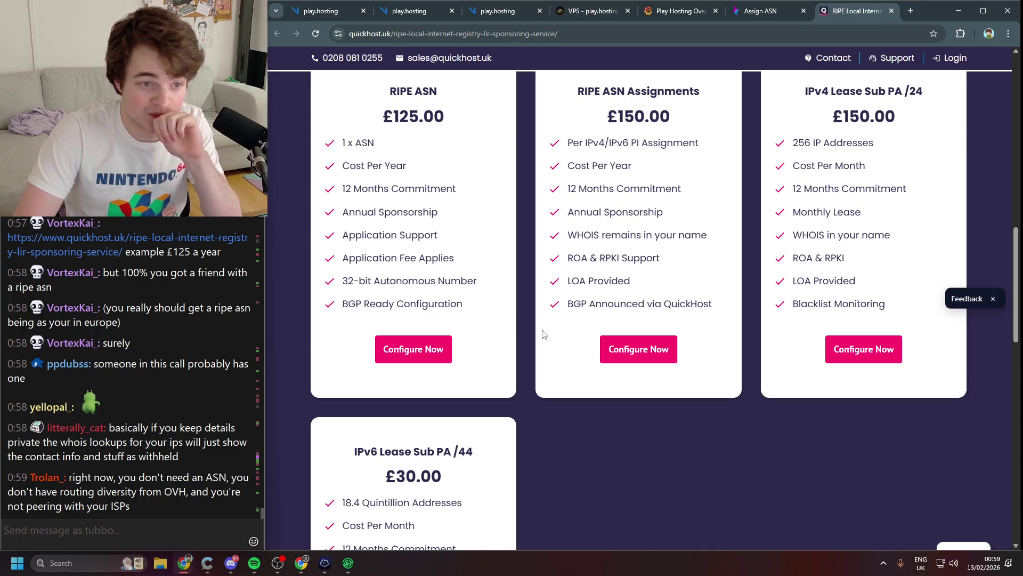
{"action": "scroll", "coordinate": [479, 320], "scroll_direction": "up", "scroll_amount": 10}
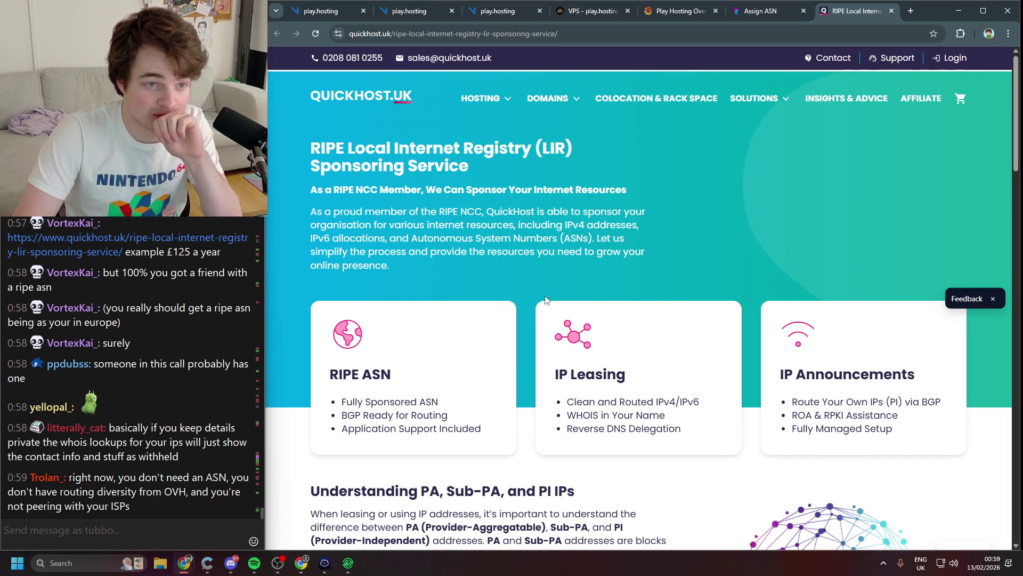
{"action": "scroll", "coordinate": [535, 292], "scroll_direction": "down", "scroll_amount": 7}
{"action": "scroll", "coordinate": [535, 292], "scroll_direction": "down", "scroll_amount": 3}
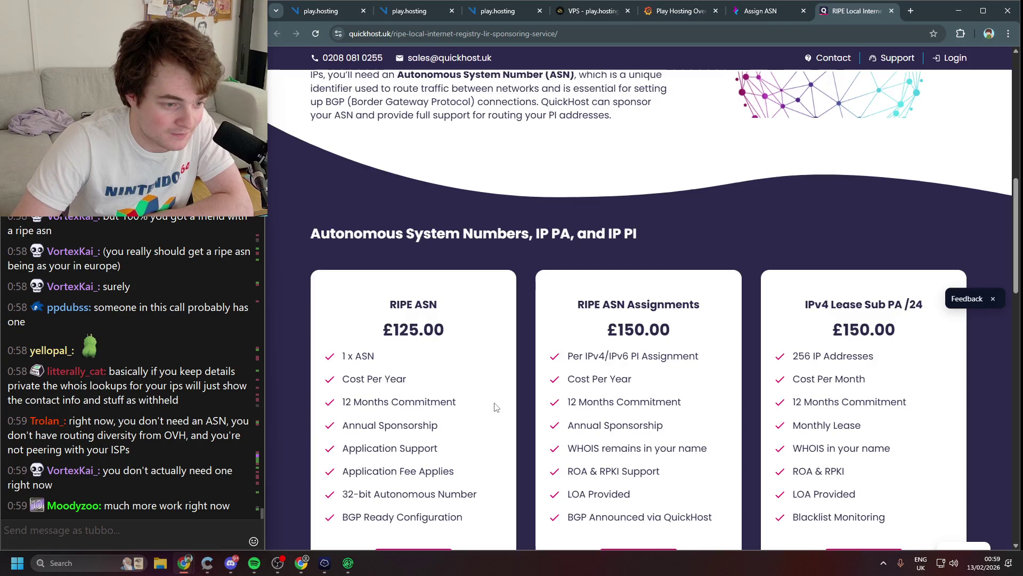
{"action": "scroll", "coordinate": [495, 407], "scroll_direction": "down", "scroll_amount": 3}
{"action": "scroll", "coordinate": [511, 406], "scroll_direction": "down", "scroll_amount": 5}
{"action": "scroll", "coordinate": [520, 407], "scroll_direction": "up", "scroll_amount": 6}
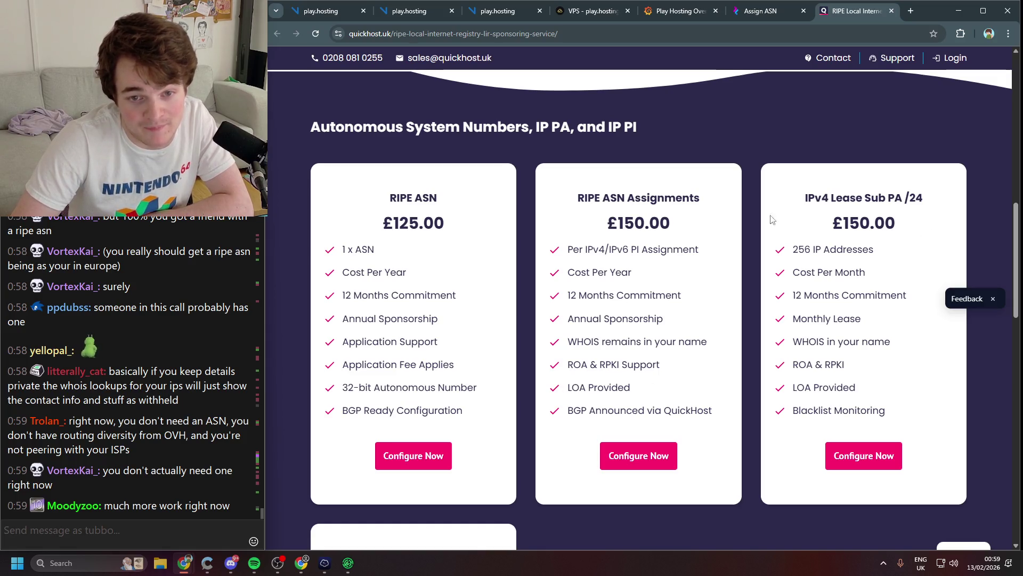
{"action": "scroll", "coordinate": [789, 260], "scroll_direction": "down", "scroll_amount": 5}
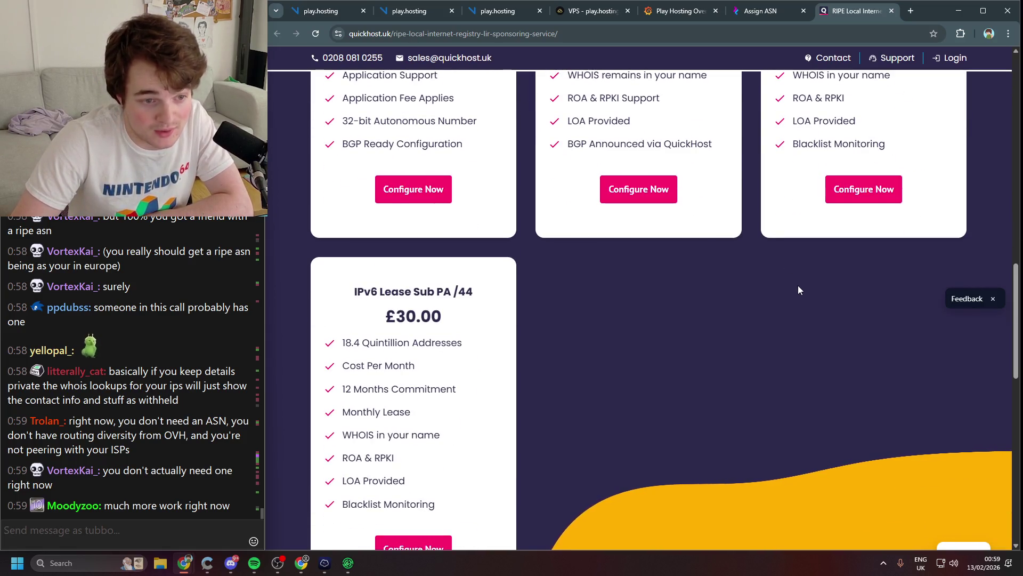
{"action": "scroll", "coordinate": [798, 284], "scroll_direction": "up", "scroll_amount": 6}
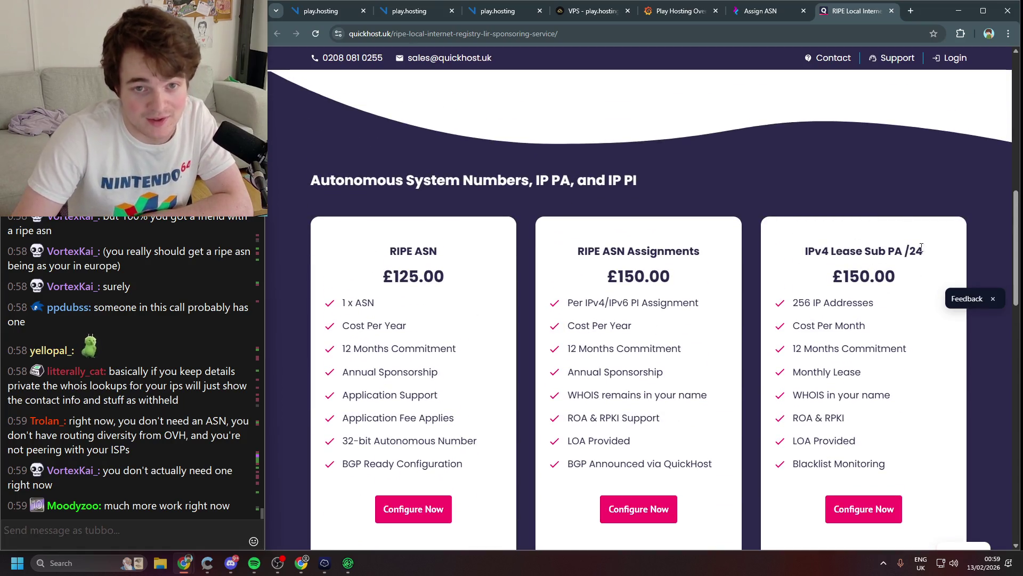
{"action": "left_click", "coordinate": [768, 17]}
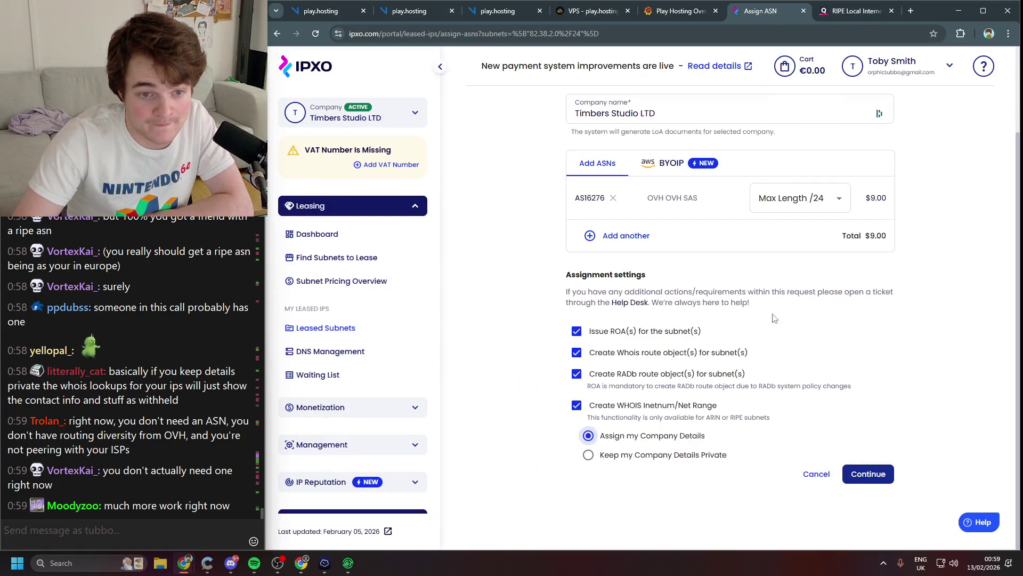
- Submit the AS16276 assignment, putting a €7.58 LOA in the cart, and proceed to checkout
{"action": "left_click", "coordinate": [869, 474]}
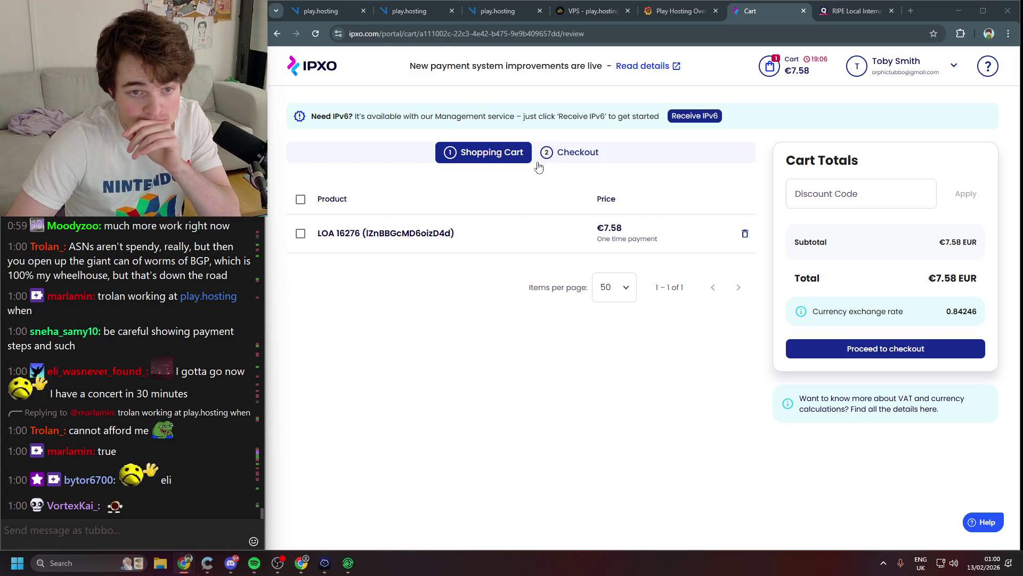
{"action": "left_click", "coordinate": [892, 349]}
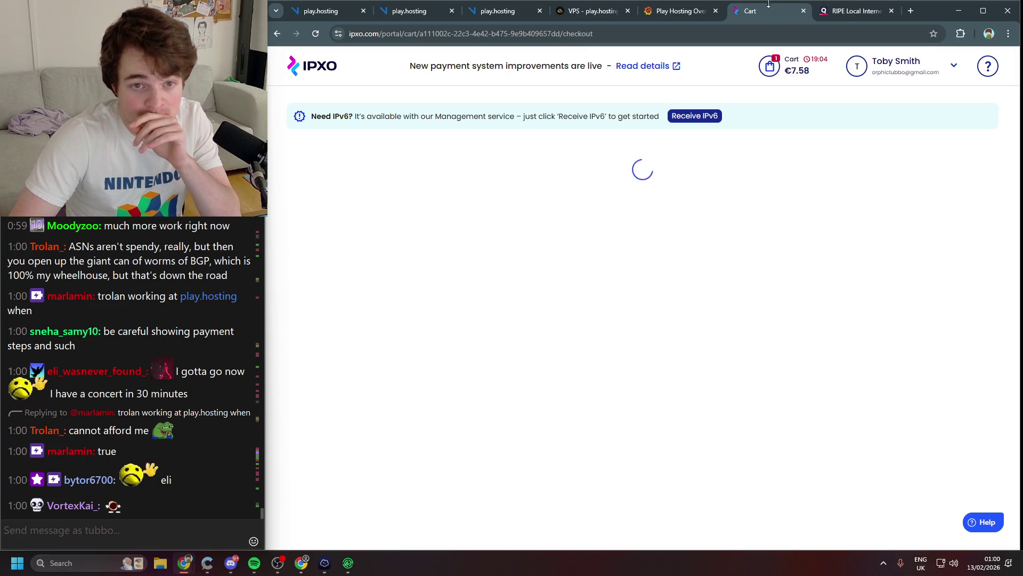
- Close the checkout and QuickHost tabs, leaving My Leased IPs showing 82.38.2.0/24 with one ASN
{"action": "key", "text": "ctrl+w"}
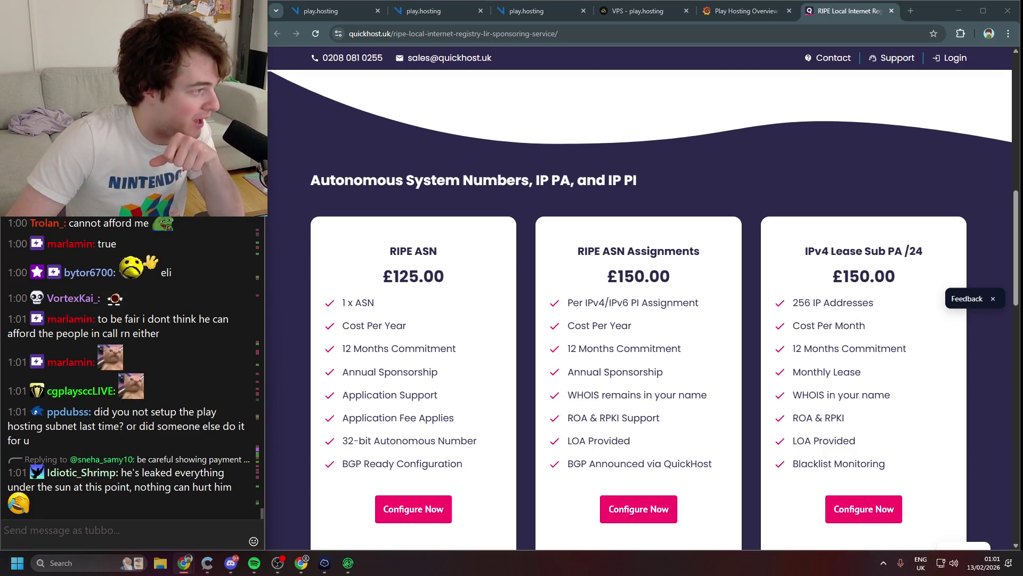
{"action": "mouse_move", "coordinate": [1022, 11]}
{"action": "left_mouse_down"}
{"action": "mouse_move", "coordinate": [565, 11]}
{"action": "mouse_move", "coordinate": [831, 11]}
{"action": "mouse_move", "coordinate": [806, 15]}
{"action": "left_mouse_up"}
{"action": "left_click", "coordinate": [804, 11]}
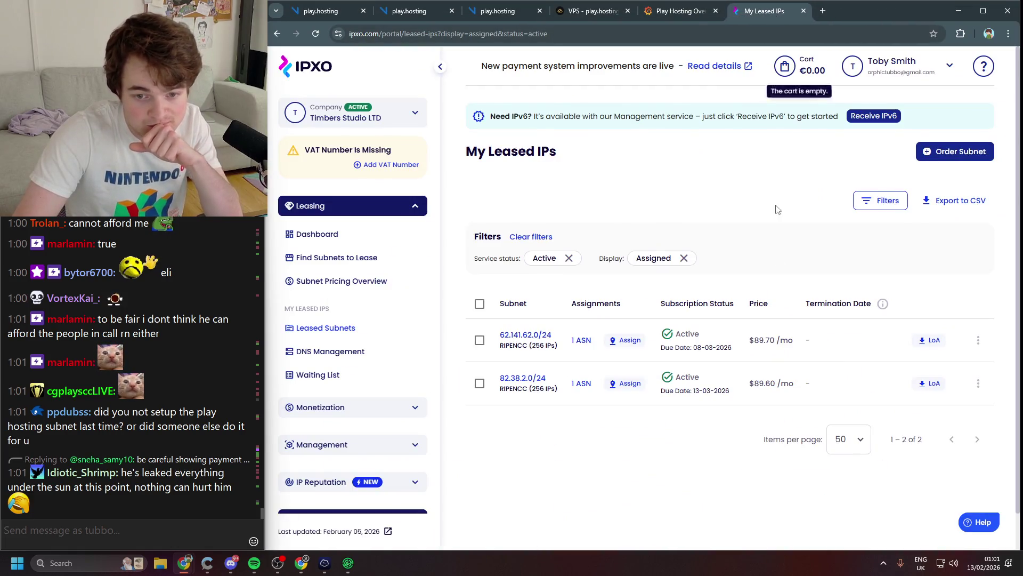
{"action": "scroll", "coordinate": [810, 405], "scroll_direction": "down", "scroll_amount": 1}
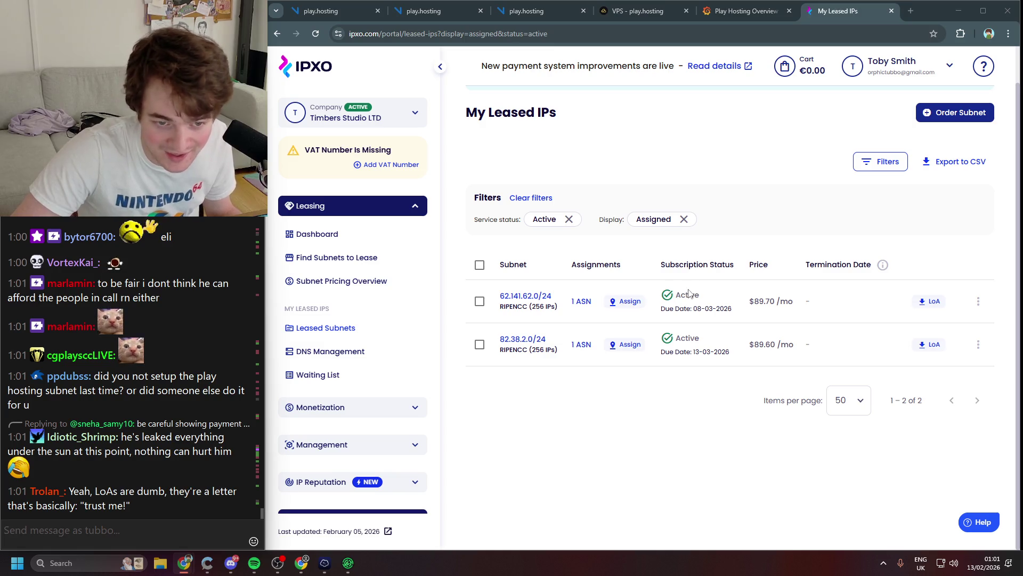
- Open subnet 82.38.2.0/24, review its GEO Data, Subscriptions and Assignment tabs, and start the geolocation update
{"action": "left_click", "coordinate": [530, 340]}
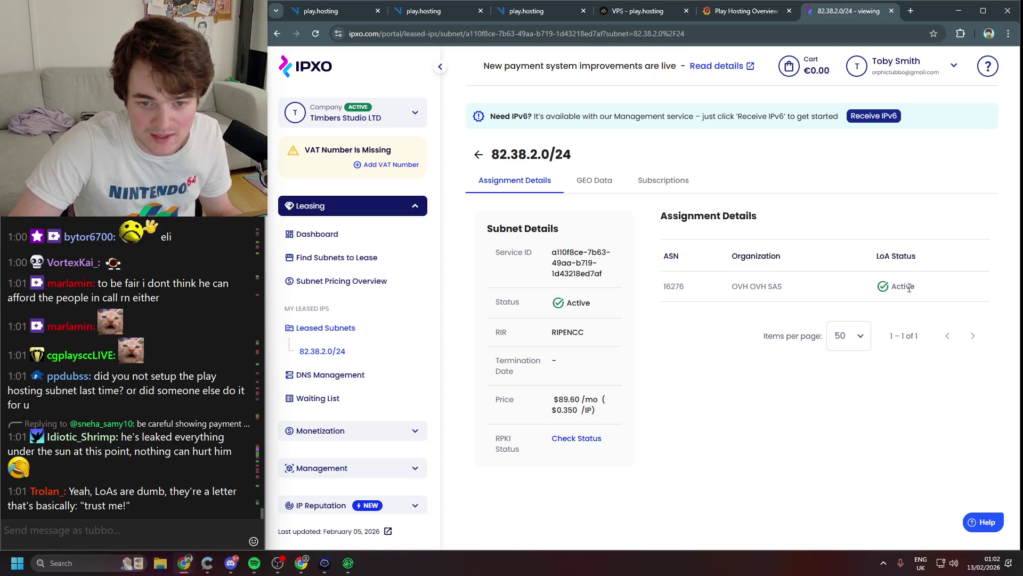
{"action": "left_click", "coordinate": [594, 191]}
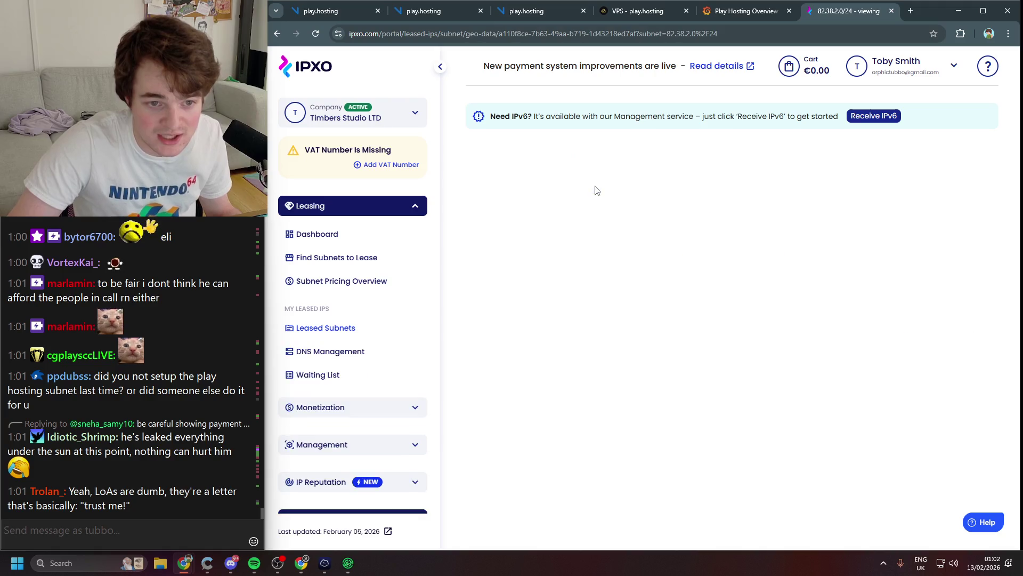
{"action": "left_click", "coordinate": [666, 181]}
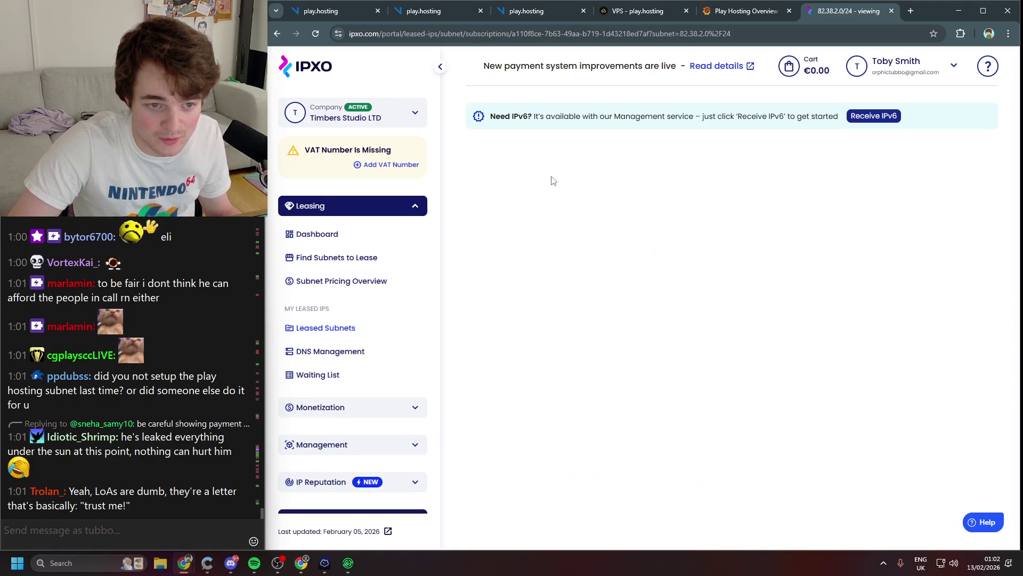
{"action": "left_click", "coordinate": [518, 183]}
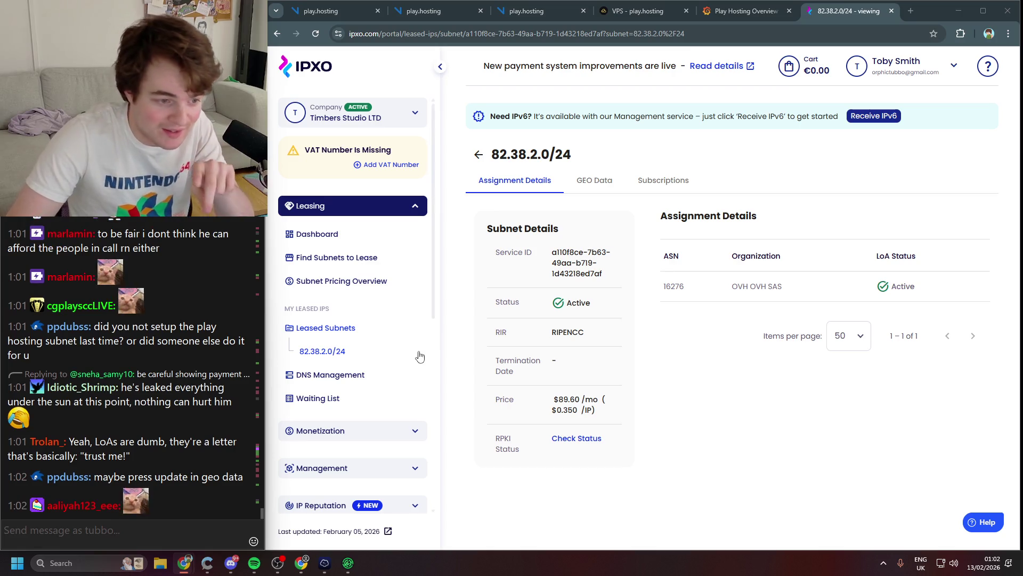
{"action": "left_click", "coordinate": [599, 183]}
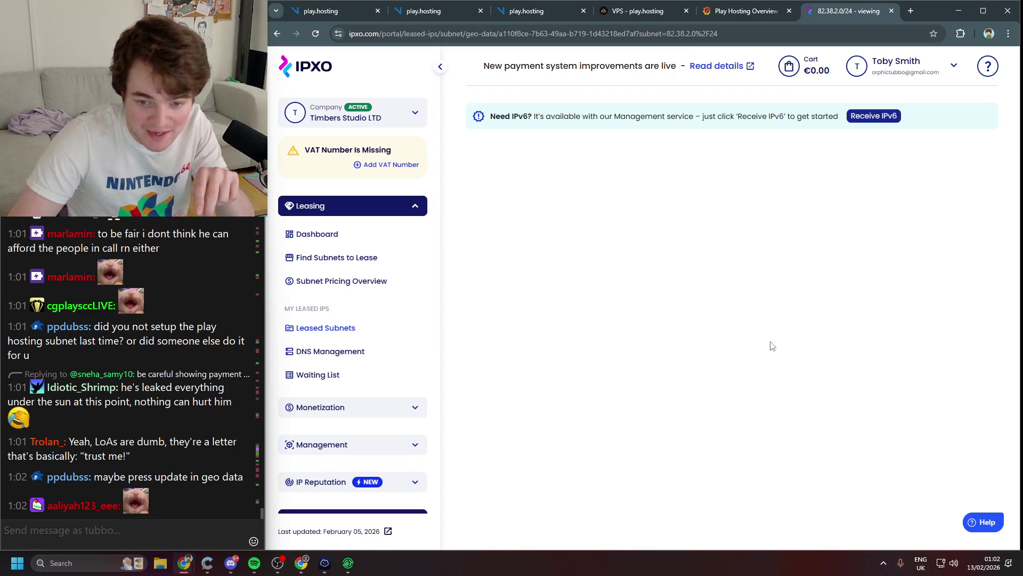
{"action": "scroll", "coordinate": [751, 332], "scroll_direction": "down", "scroll_amount": 1}
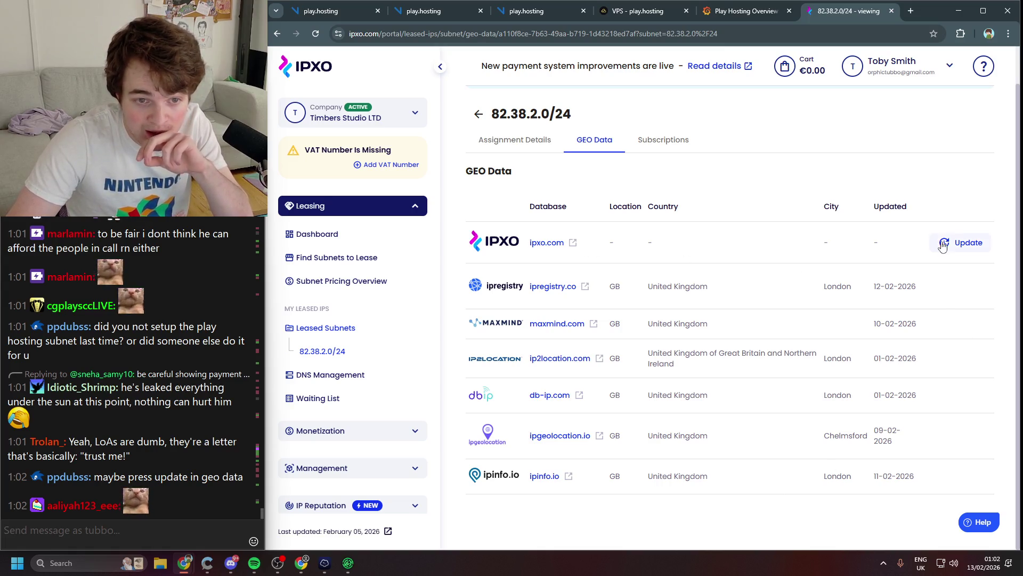
{"action": "left_click", "coordinate": [964, 243]}
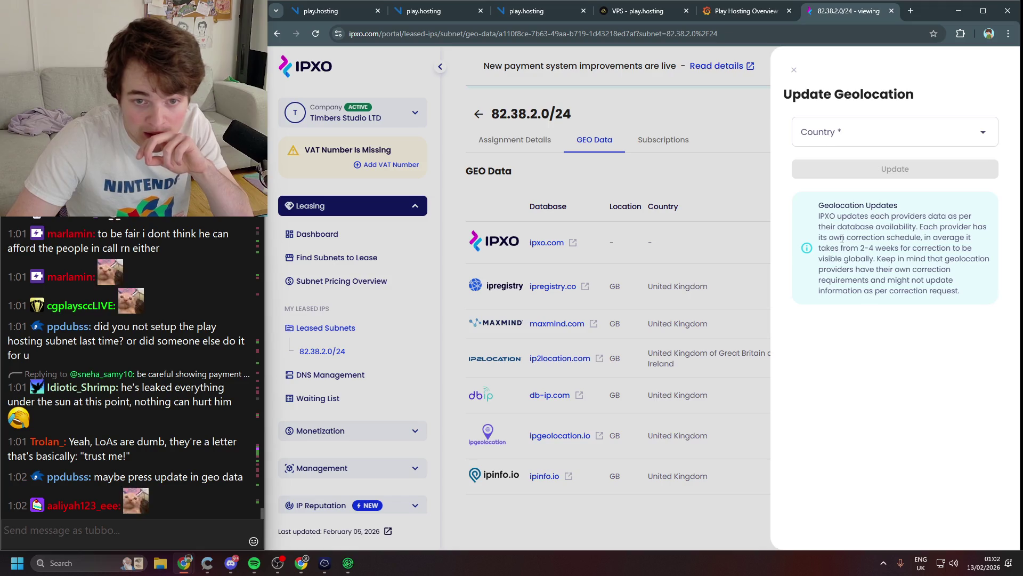
- Set the subnet's geolocation country to United Kingdom
{"action": "left_click", "coordinate": [850, 133]}
{"action": "scroll", "coordinate": [884, 213], "scroll_direction": "down", "scroll_amount": 10}
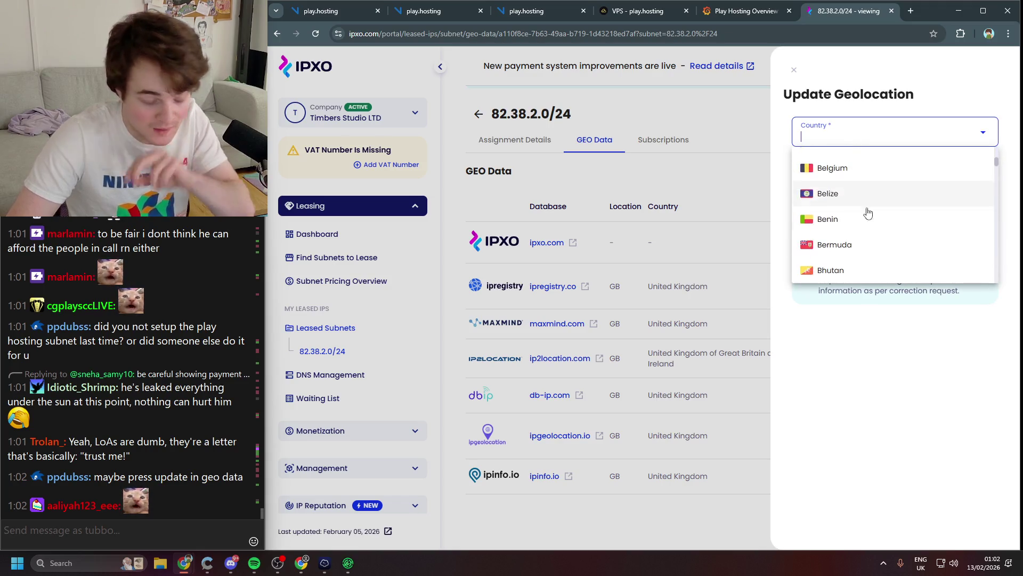
{"action": "type", "text": "unit"}
{"action": "left_click", "coordinate": [888, 198]}
- Choose Brighton as the city, submit the geolocation update, and return to Assignment Details
{"action": "left_click", "coordinate": [859, 180]}
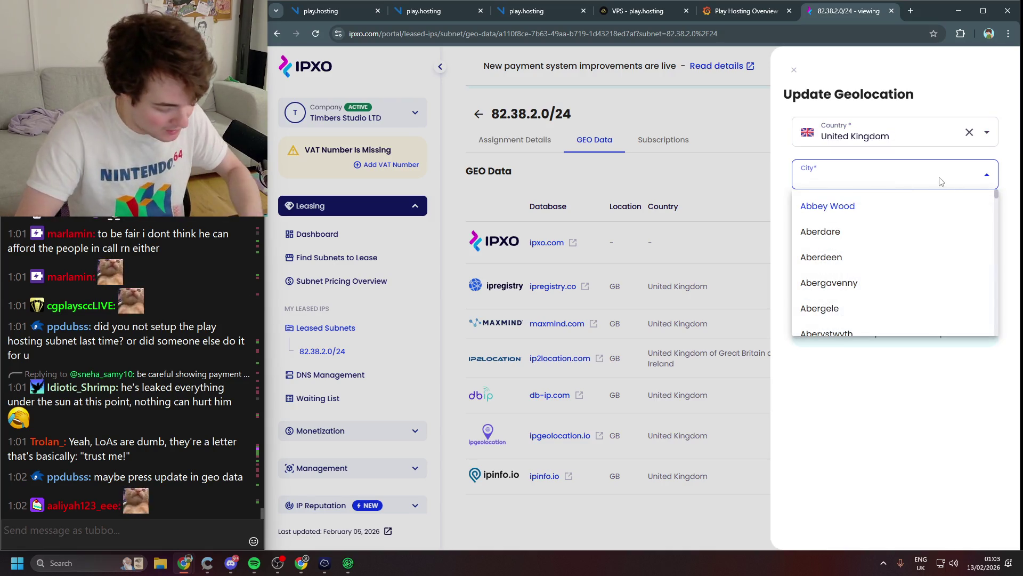
{"action": "key", "text": "Down"}
{"action": "key", "text": "Down"}
{"action": "key", "text": "Down"}
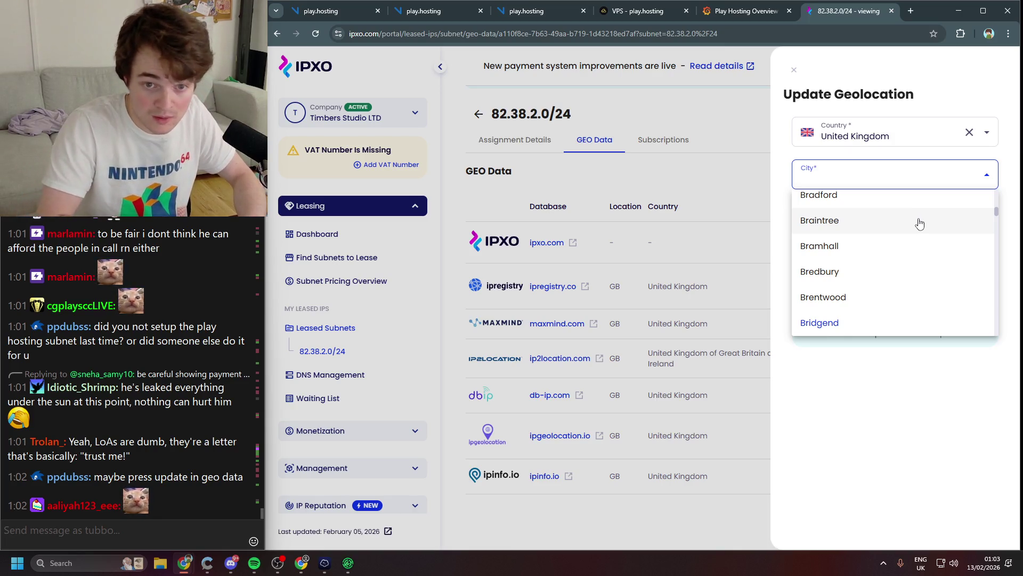
{"action": "key", "text": "t"}
{"action": "key", "text": "b"}
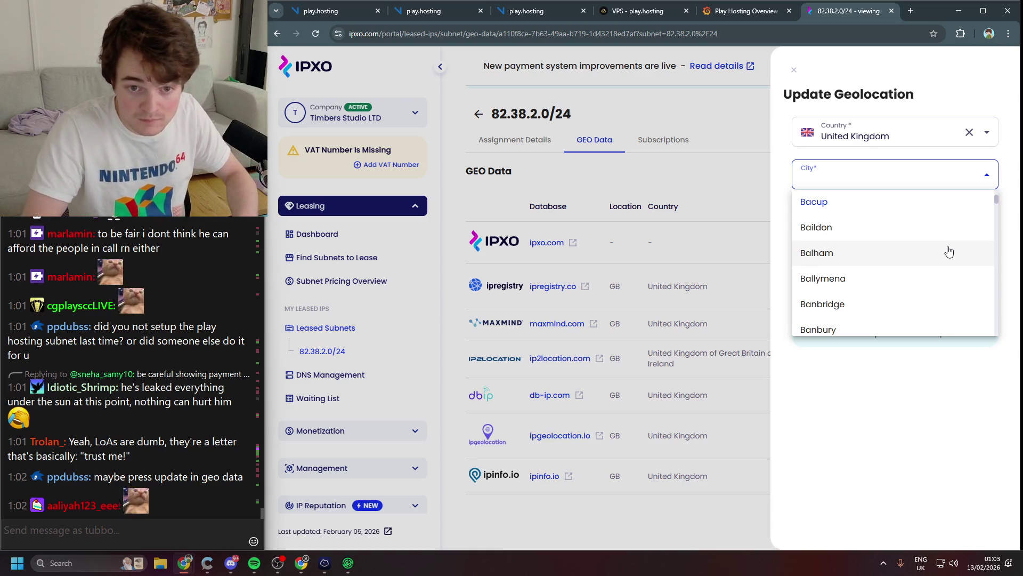
{"action": "key", "text": "p"}
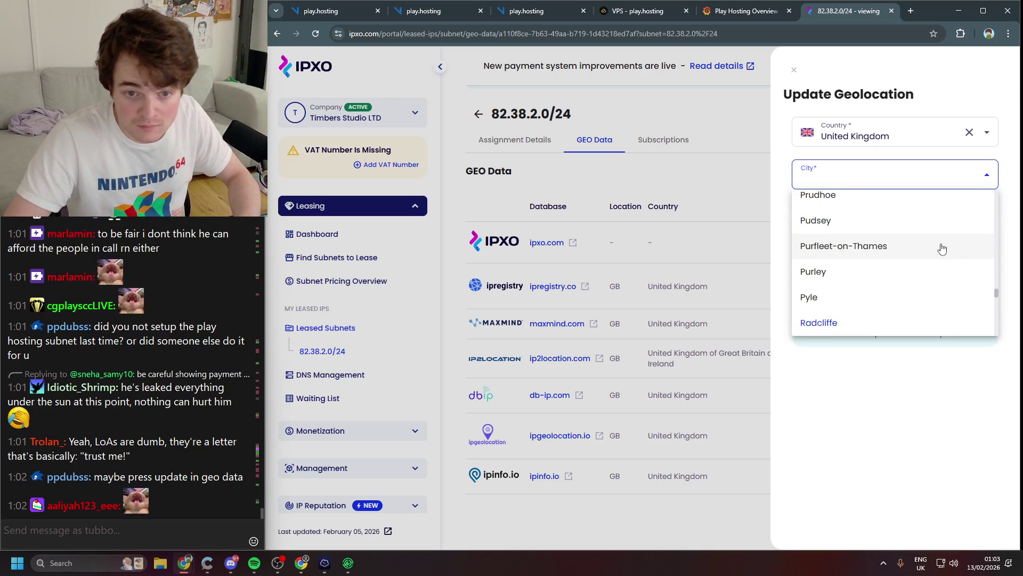
{"action": "key", "text": "b"}
{"action": "scroll", "coordinate": [879, 256], "scroll_direction": "down", "scroll_amount": 5}
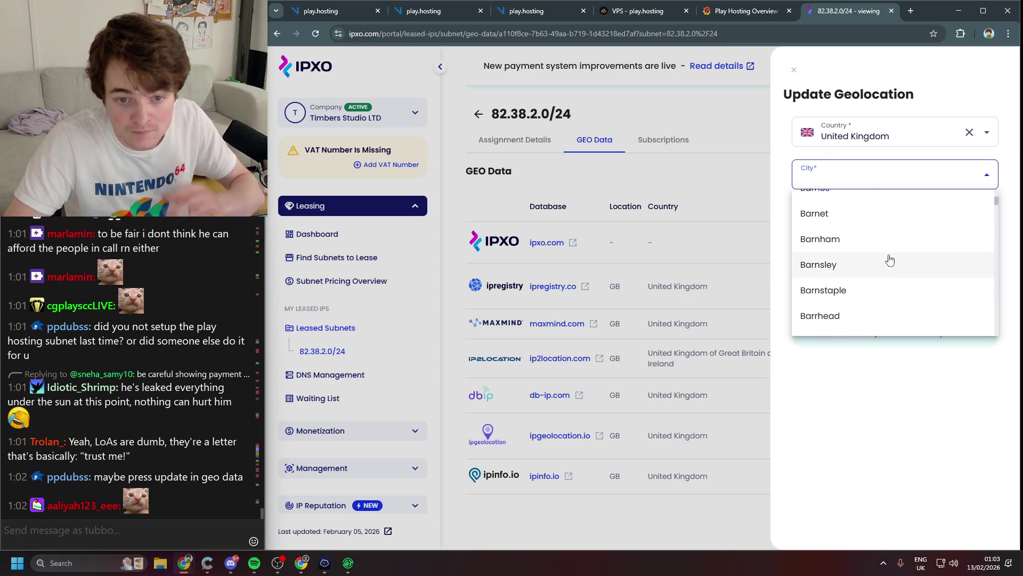
{"action": "scroll", "coordinate": [882, 263], "scroll_direction": "down", "scroll_amount": 5}
{"action": "scroll", "coordinate": [882, 271], "scroll_direction": "down", "scroll_amount": 8}
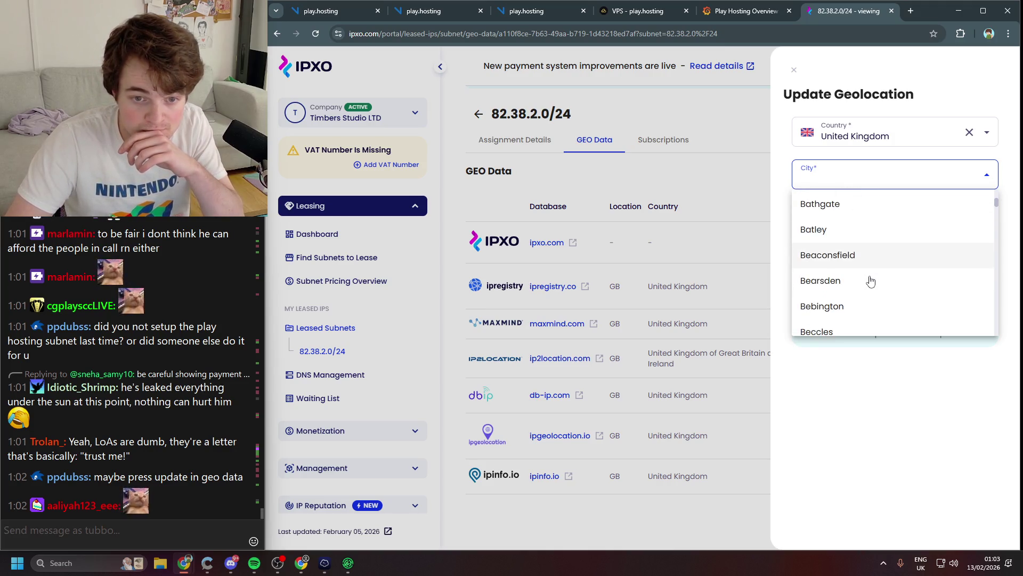
{"action": "scroll", "coordinate": [881, 277], "scroll_direction": "down", "scroll_amount": 10}
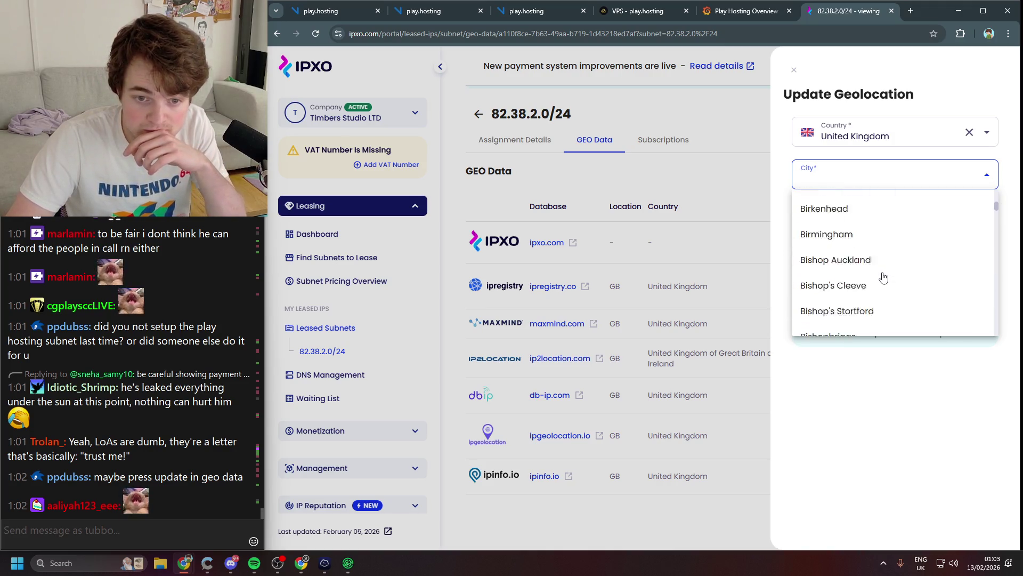
{"action": "scroll", "coordinate": [880, 272], "scroll_direction": "down", "scroll_amount": 8}
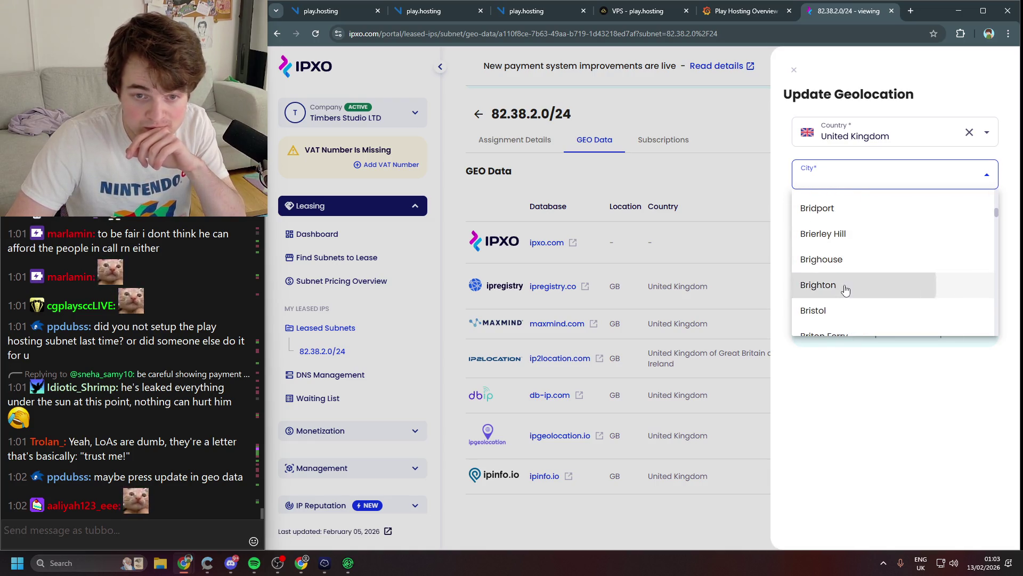
{"action": "left_click", "coordinate": [845, 286]}
{"action": "left_click", "coordinate": [829, 211]}
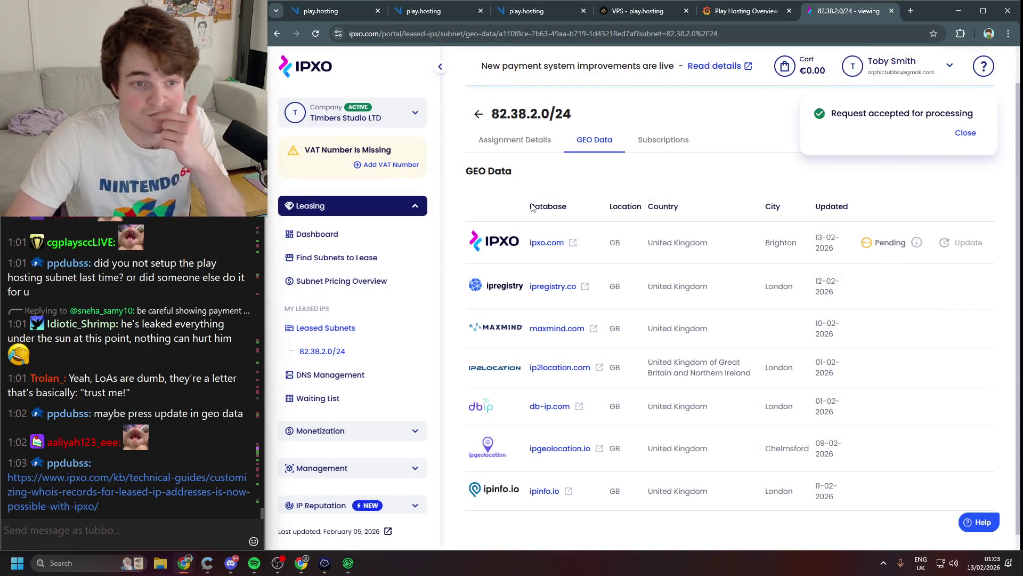
{"action": "left_click", "coordinate": [527, 140]}
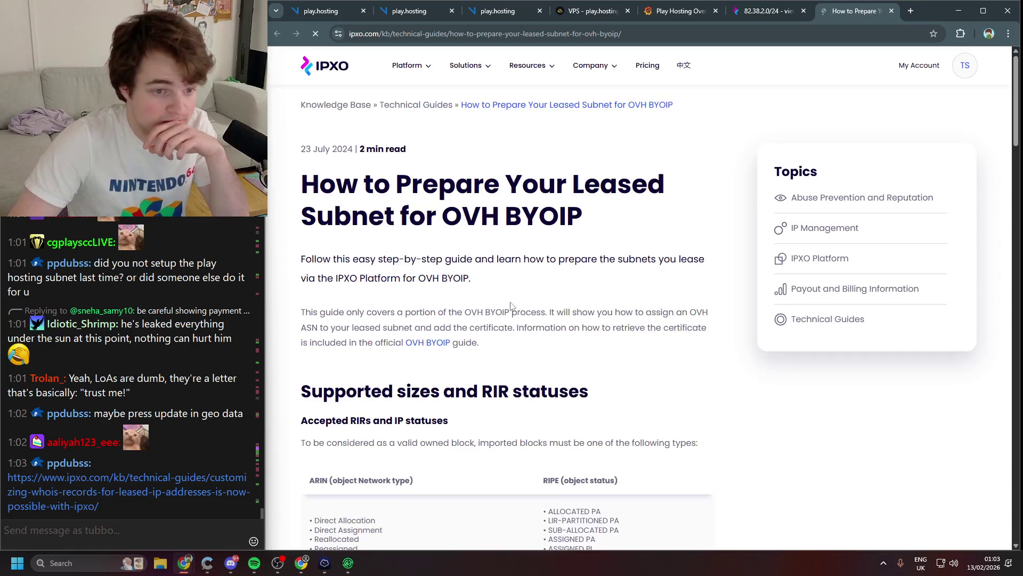
- Scroll the OVH BYOIP guide down to Step 3 and follow the Customer Solutions Team link
{"action": "scroll", "coordinate": [517, 320], "scroll_direction": "down", "scroll_amount": 5}
{"action": "scroll", "coordinate": [494, 238], "scroll_direction": "down", "scroll_amount": 15}
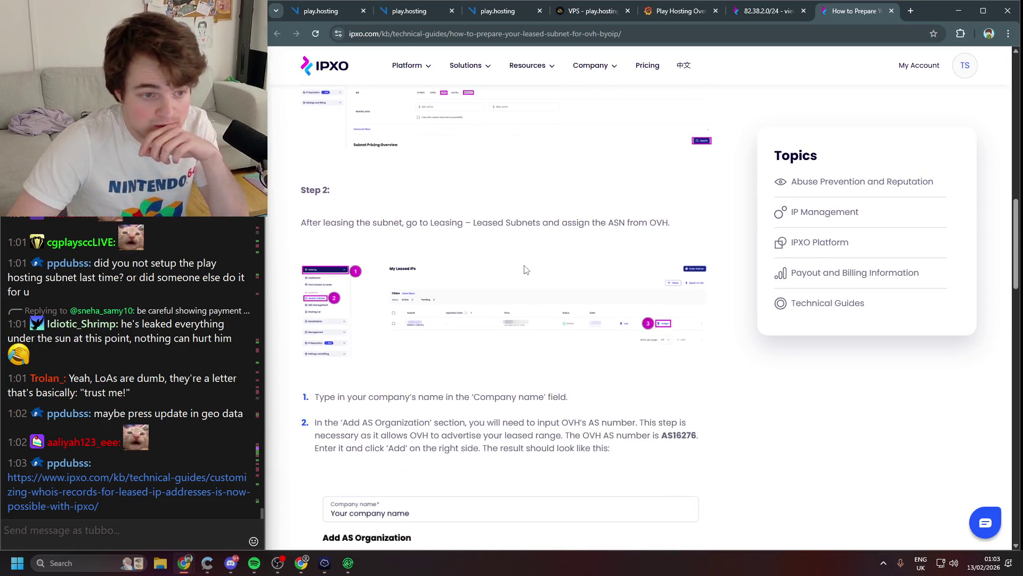
{"action": "scroll", "coordinate": [522, 271], "scroll_direction": "down", "scroll_amount": 3}
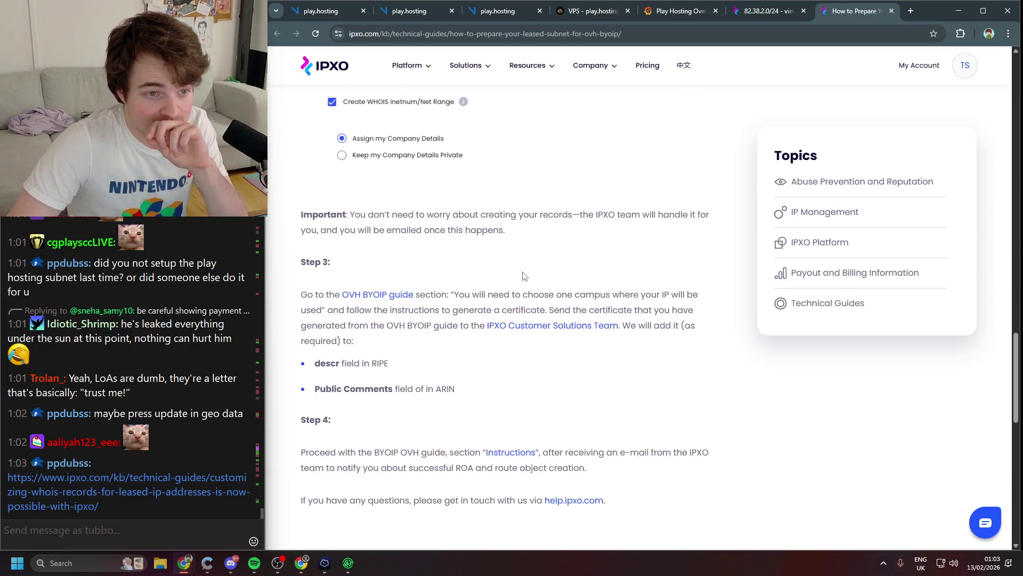
{"action": "scroll", "coordinate": [448, 237], "scroll_direction": "down", "scroll_amount": 3}
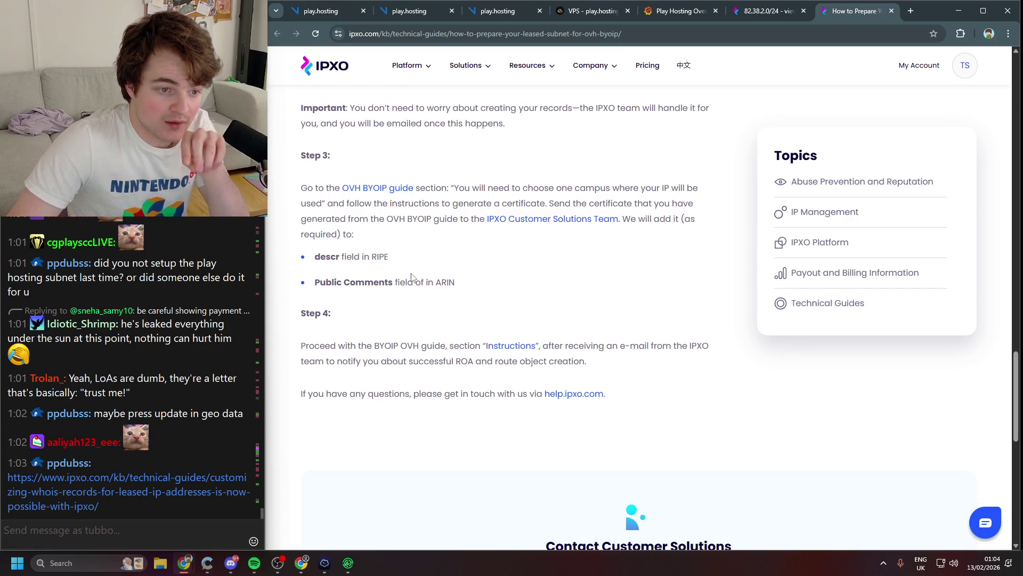
{"action": "left_click", "coordinate": [548, 221]}
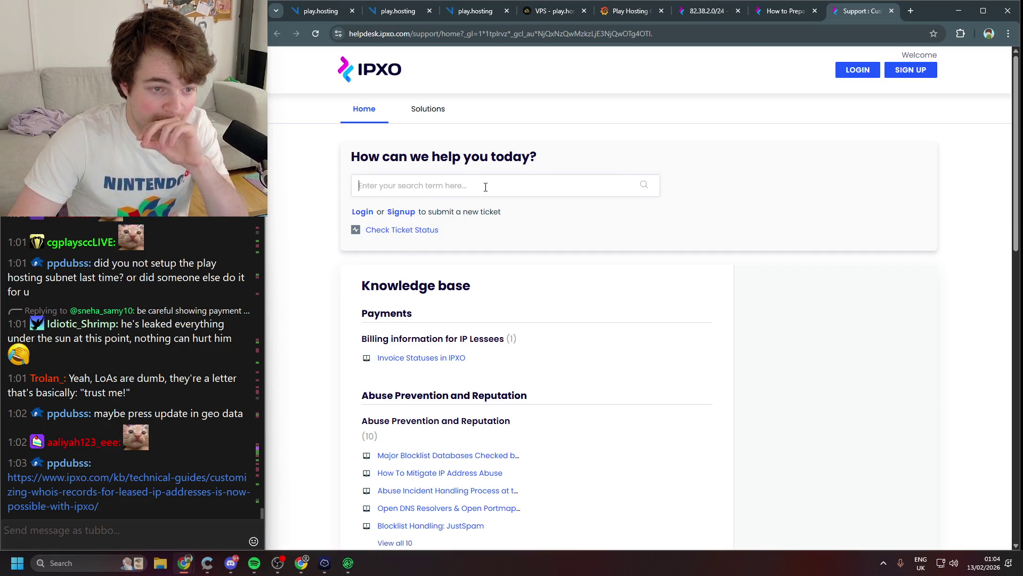
- Search the helpdesk for 'desc feild', then go back to the OVH BYOIP guide
{"action": "type", "text": "desc"}
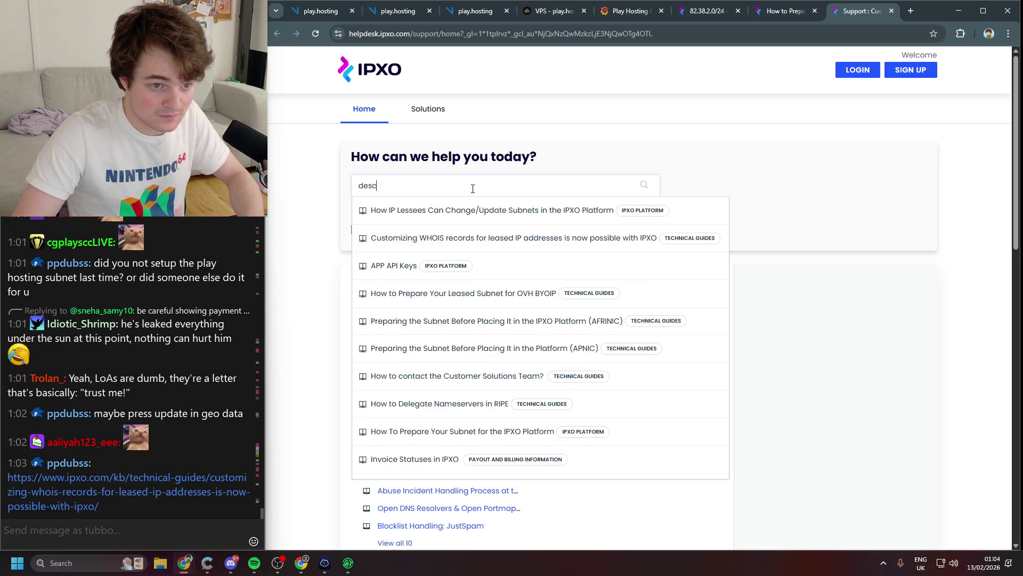
{"action": "left_click", "coordinate": [755, 13]}
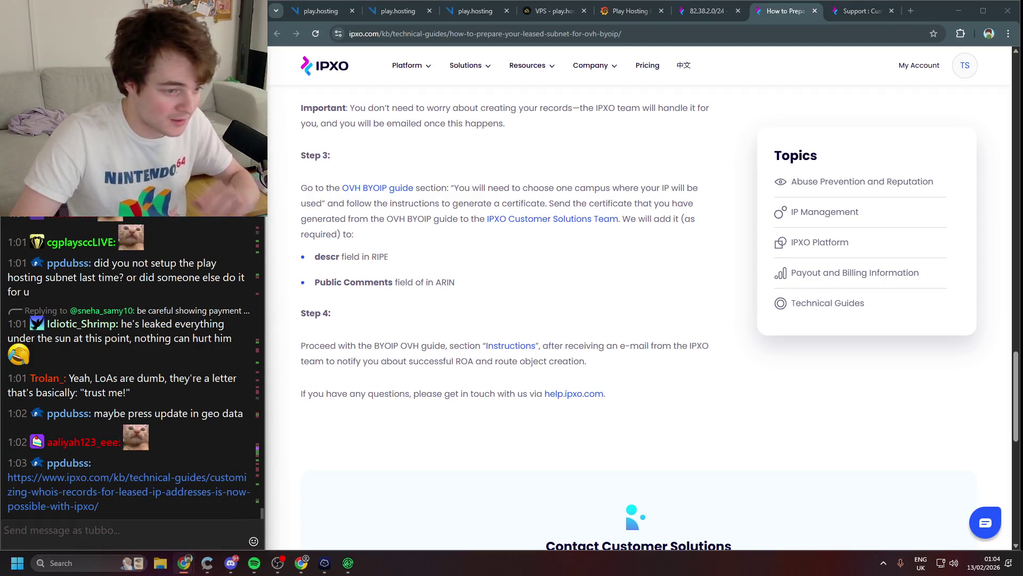
{"action": "scroll", "coordinate": [653, 282], "scroll_direction": "up", "scroll_amount": 2}
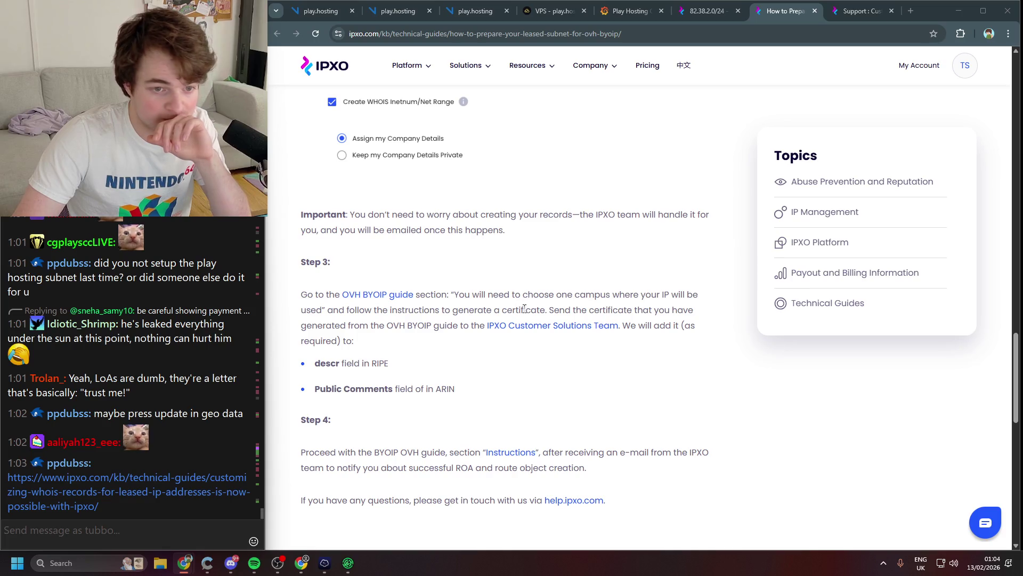
{"action": "left_click", "coordinate": [852, 17]}
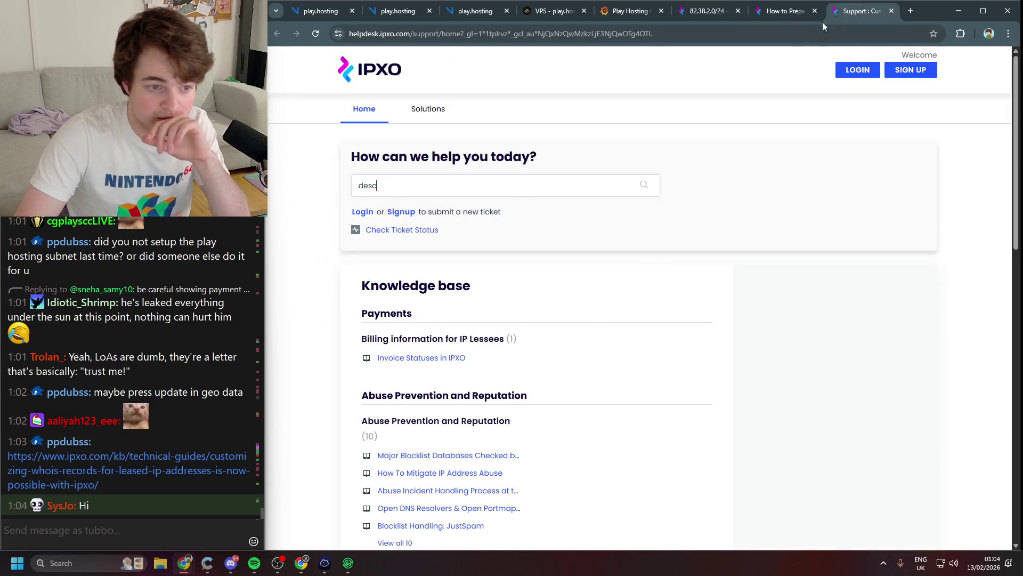
{"action": "left_click", "coordinate": [408, 189]}
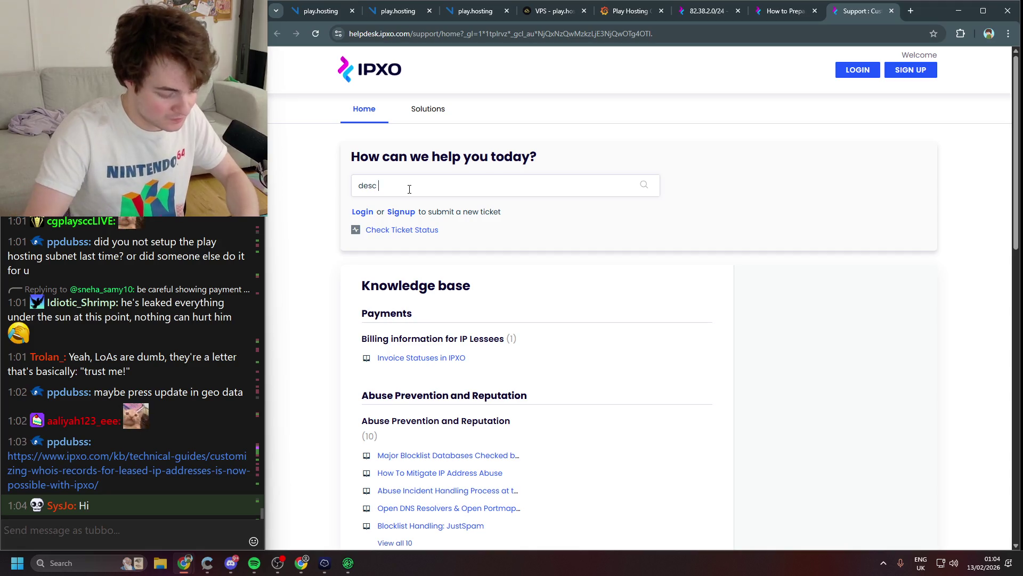
{"action": "type", "text": "eild"}
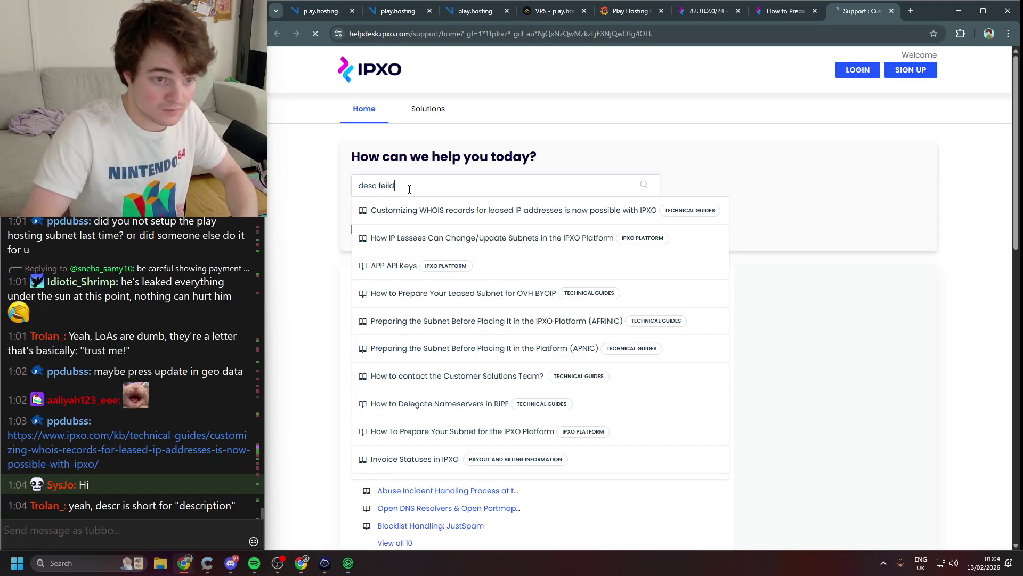
{"action": "key", "text": "Return"}
{"action": "key", "text": "alt+Left"}
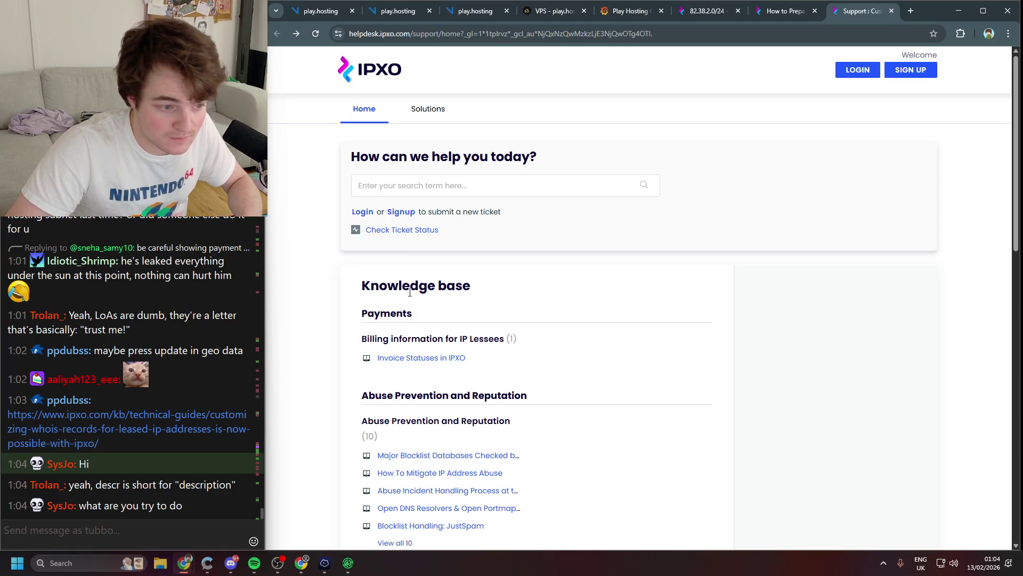
{"action": "left_click", "coordinate": [785, 11]}
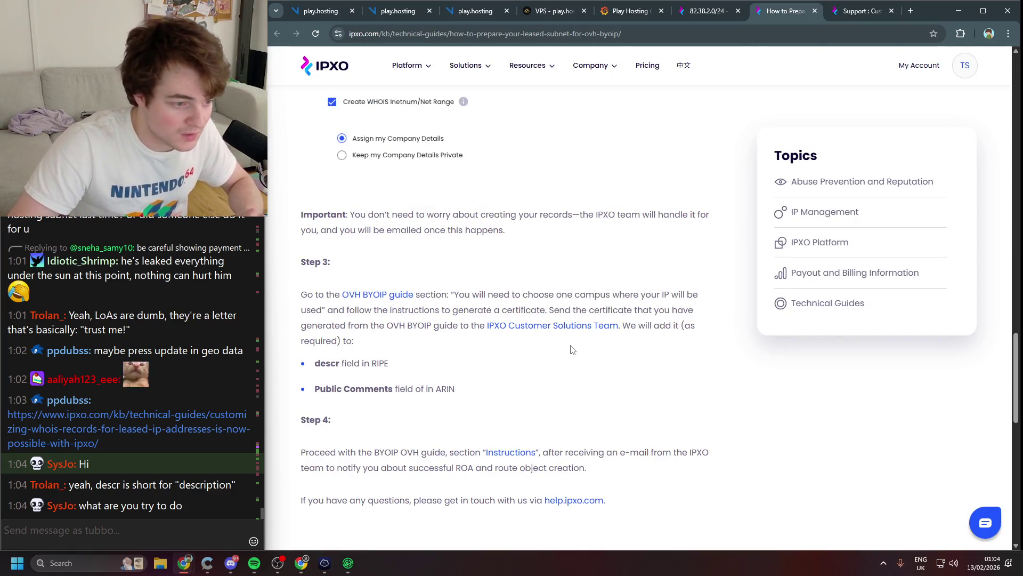
{"action": "scroll", "coordinate": [569, 350], "scroll_direction": "down", "scroll_amount": 2}
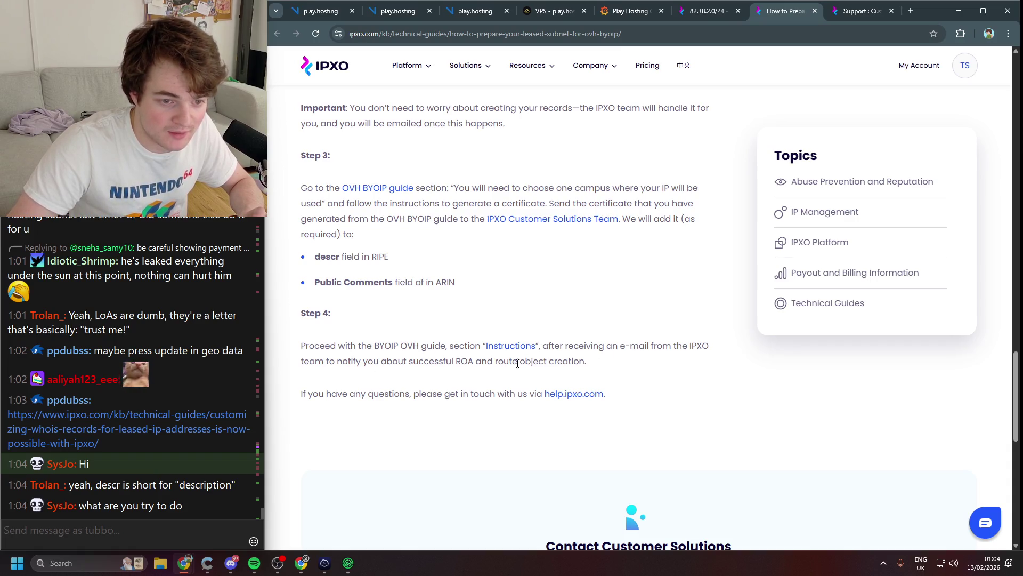
{"action": "scroll", "coordinate": [429, 271], "scroll_direction": "up", "scroll_amount": 1}
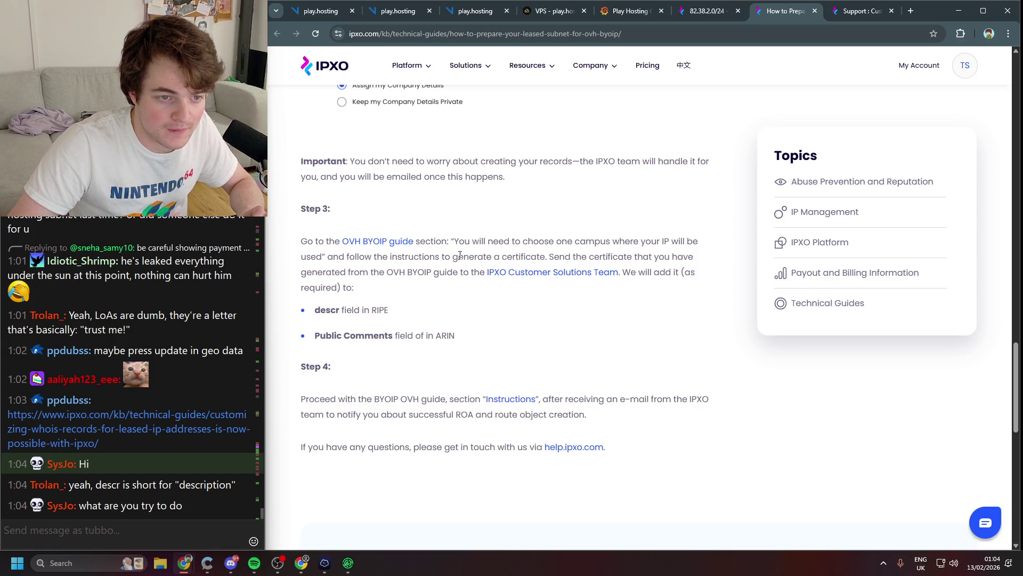
{"action": "scroll", "coordinate": [457, 253], "scroll_direction": "up", "scroll_amount": 6}
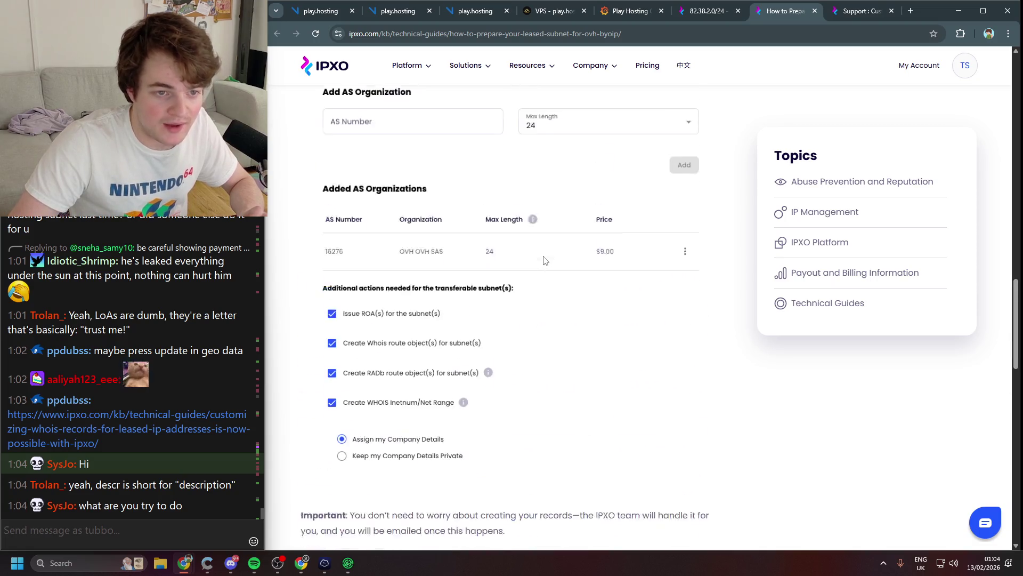
{"action": "scroll", "coordinate": [543, 260], "scroll_direction": "up", "scroll_amount": 1}
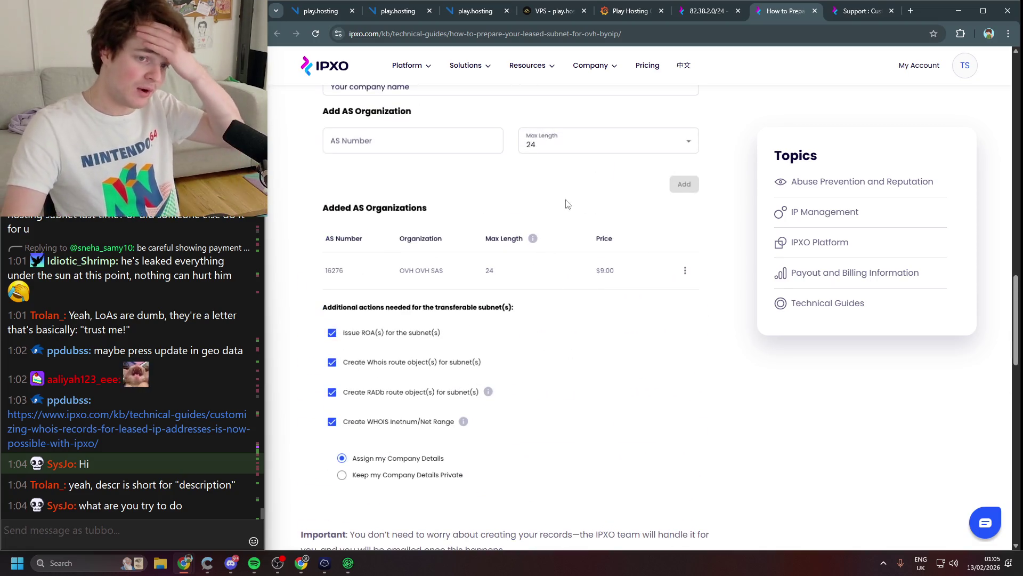
{"action": "scroll", "coordinate": [530, 283], "scroll_direction": "up", "scroll_amount": 3}
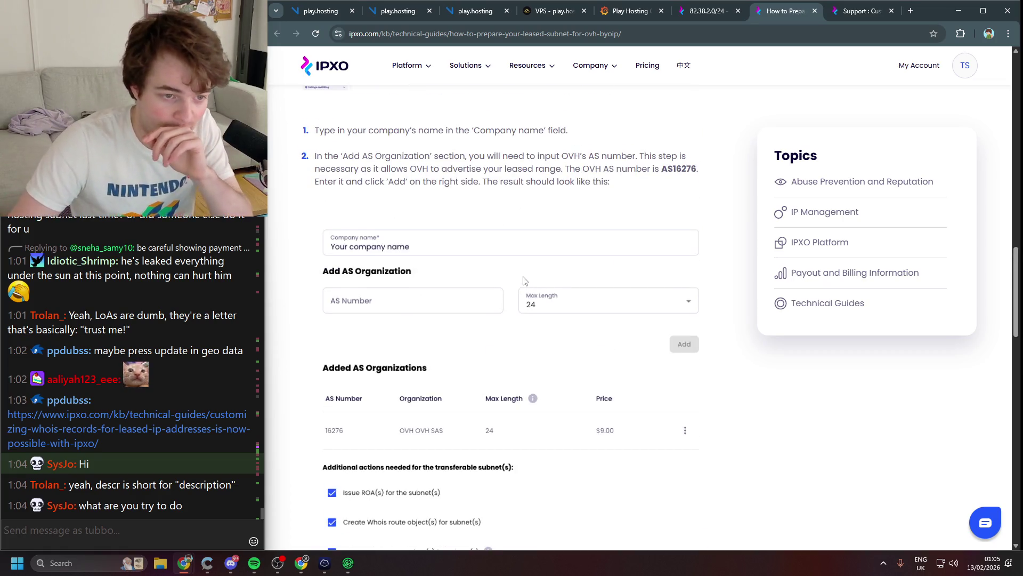
{"action": "scroll", "coordinate": [529, 278], "scroll_direction": "down", "scroll_amount": 1}
{"action": "scroll", "coordinate": [529, 278], "scroll_direction": "down", "scroll_amount": 9}
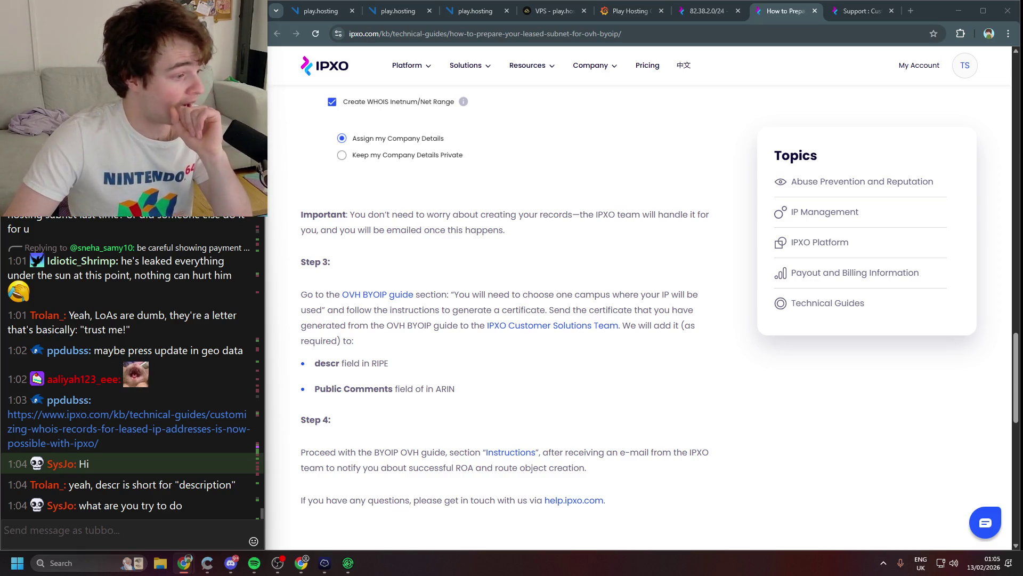
- Look over the helpdesk's Solutions and Home pages, then close the support tab
{"action": "left_click", "coordinate": [841, 3]}
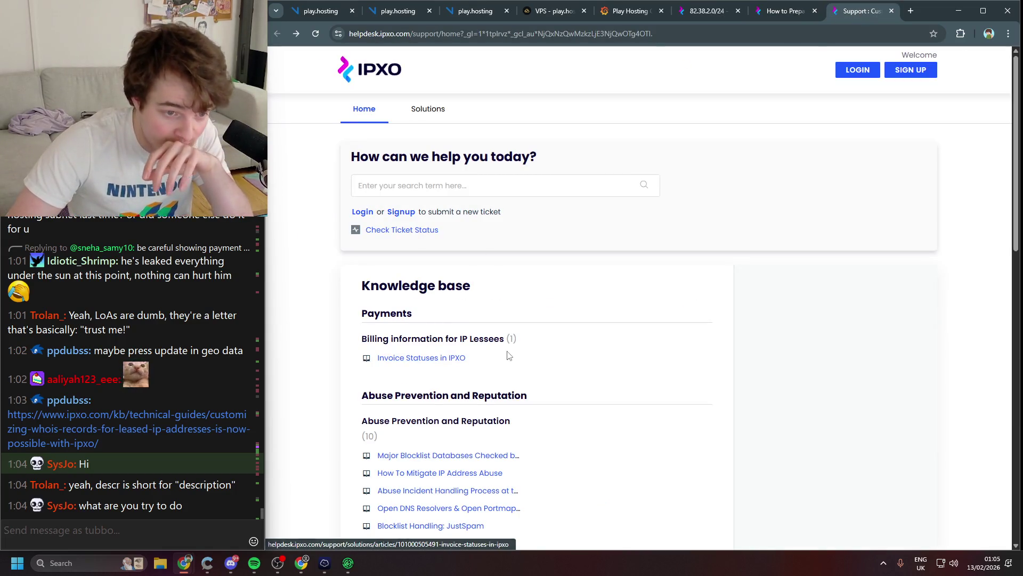
{"action": "scroll", "coordinate": [601, 320], "scroll_direction": "down", "scroll_amount": 2}
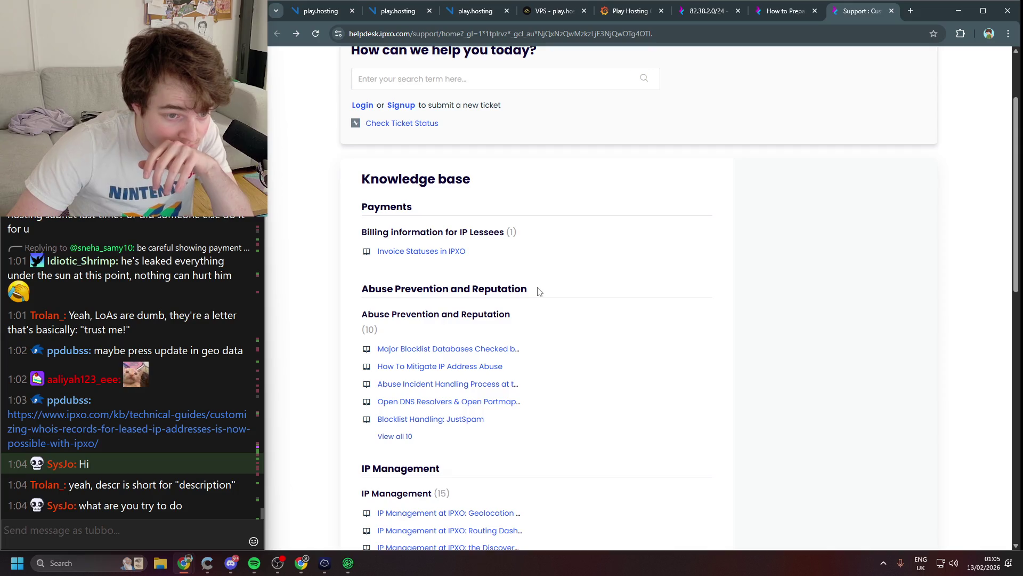
{"action": "scroll", "coordinate": [538, 291], "scroll_direction": "down", "scroll_amount": 5}
{"action": "scroll", "coordinate": [539, 287], "scroll_direction": "up", "scroll_amount": 7}
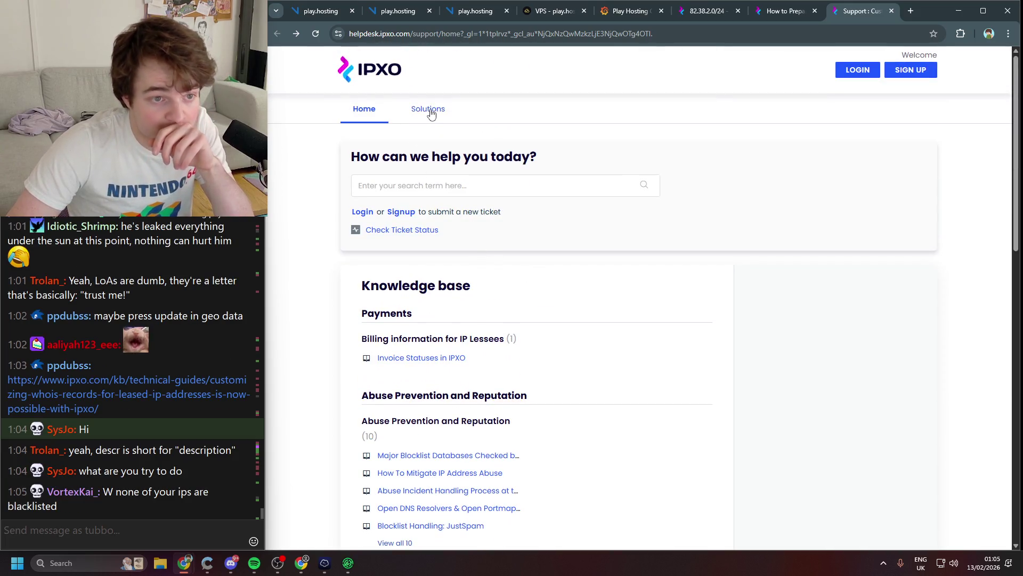
{"action": "left_click", "coordinate": [429, 109]}
{"action": "left_click", "coordinate": [365, 109]}
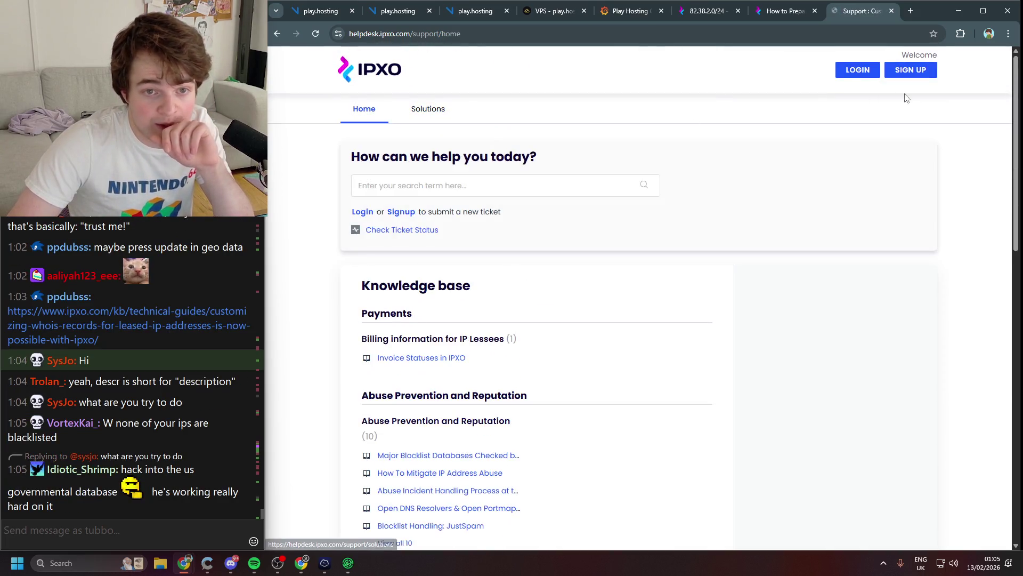
{"action": "key", "text": "ctrl+w"}
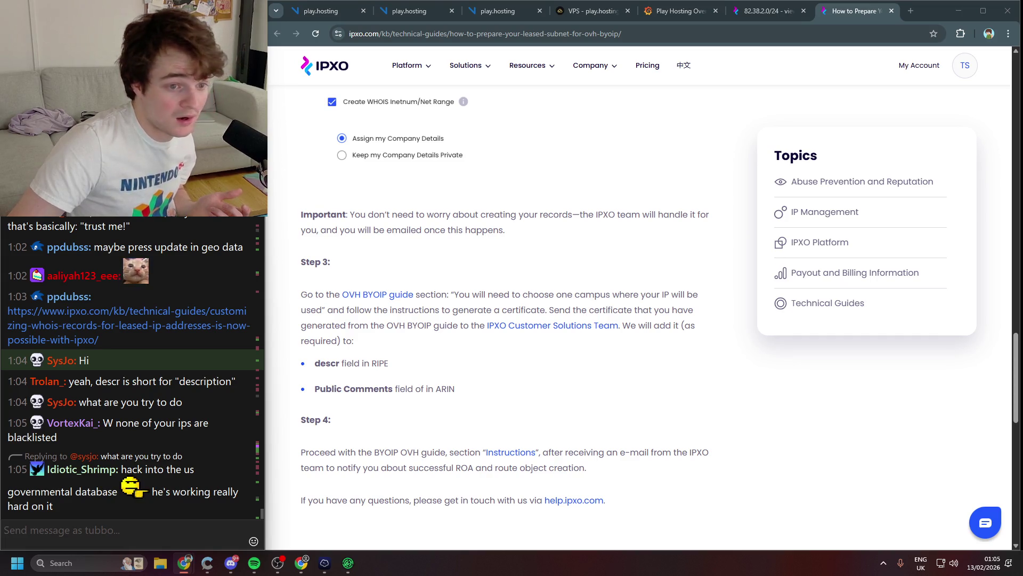
- Return to the 82.38.2.0/24 subnet page showing ASN 16276 OVH SAS with Active LoA
{"action": "scroll", "coordinate": [506, 294], "scroll_direction": "up", "scroll_amount": 2}
{"action": "left_click", "coordinate": [777, 11]}
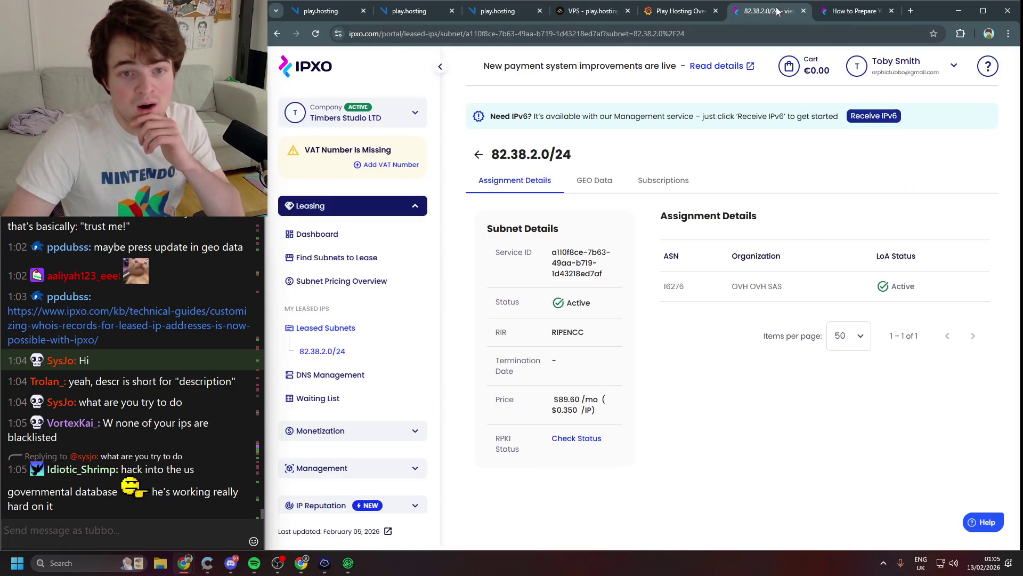
{"action": "left_click", "coordinate": [954, 66]}
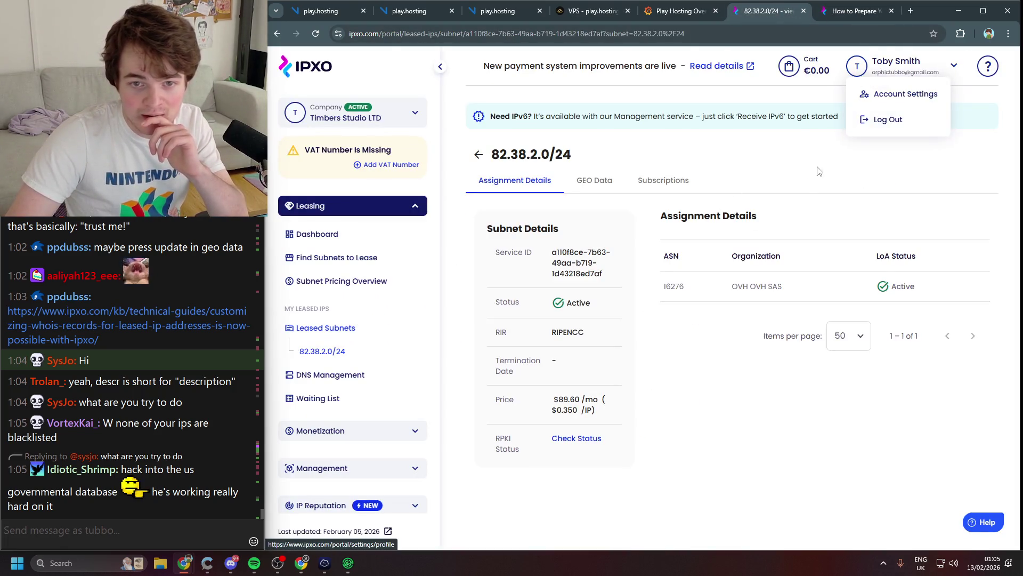
{"action": "left_click", "coordinate": [820, 178]}
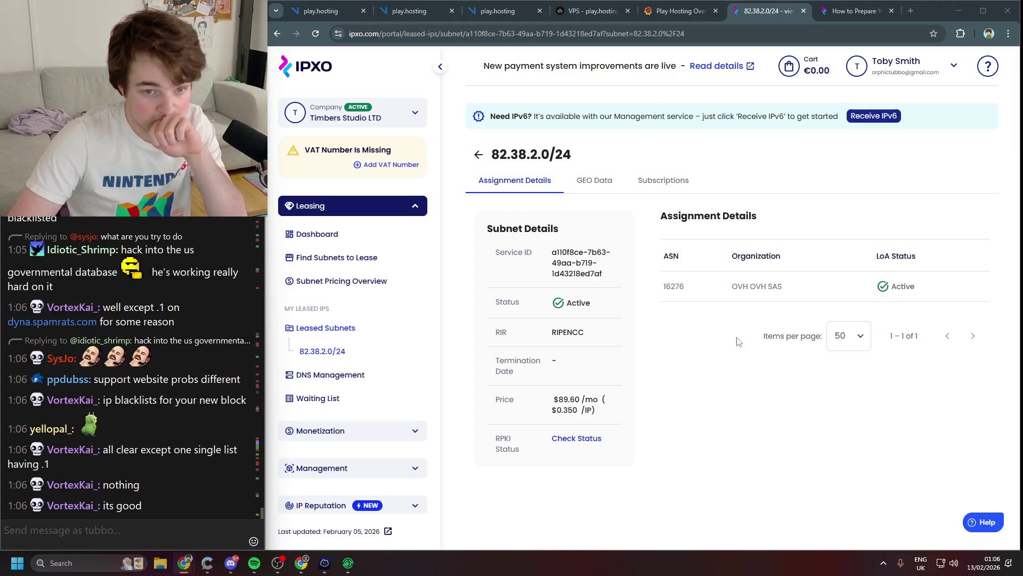
{"action": "left_click", "coordinate": [831, 12]}
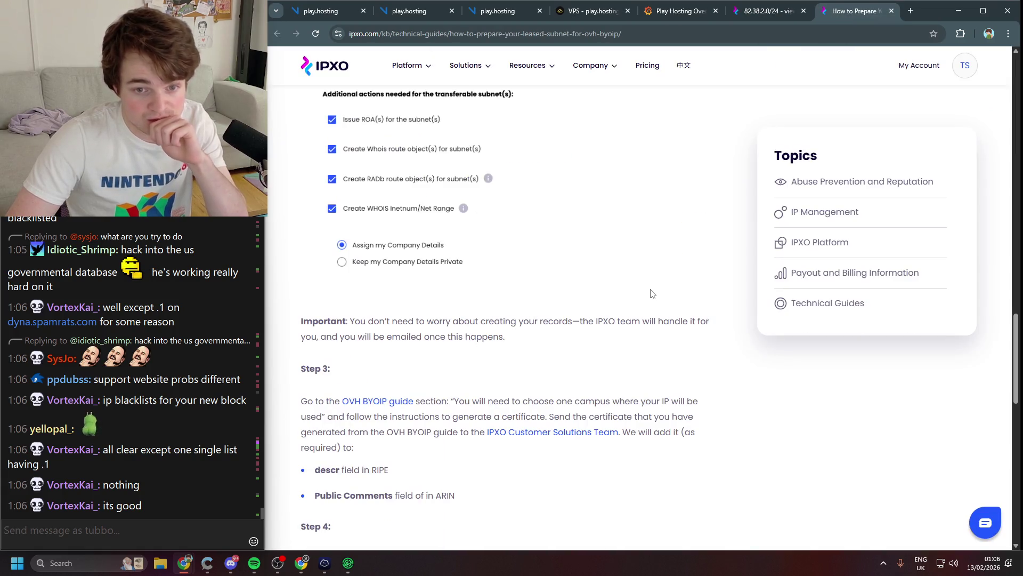
{"action": "scroll", "coordinate": [696, 279], "scroll_direction": "up", "scroll_amount": 10}
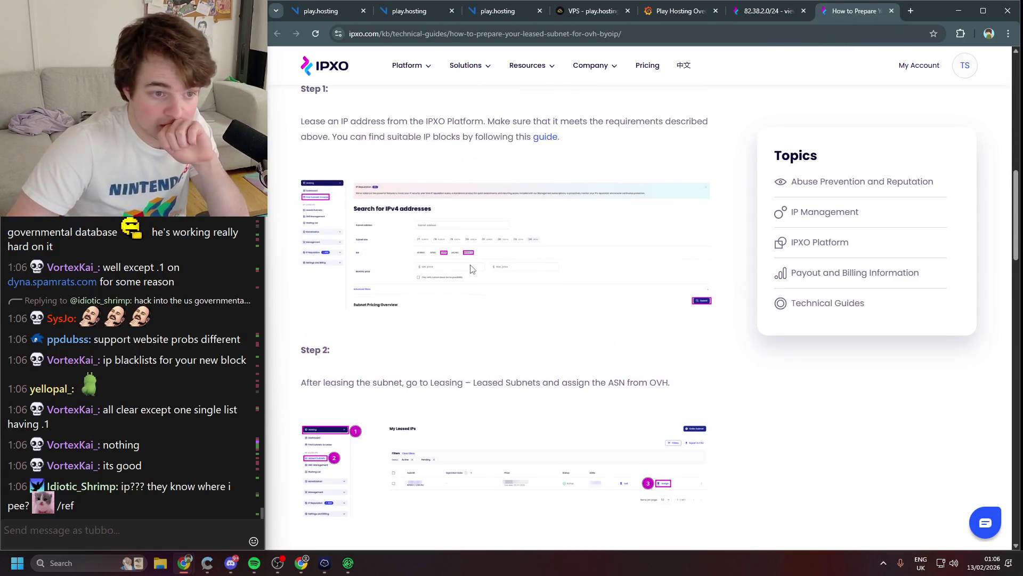
{"action": "scroll", "coordinate": [471, 268], "scroll_direction": "up", "scroll_amount": 4}
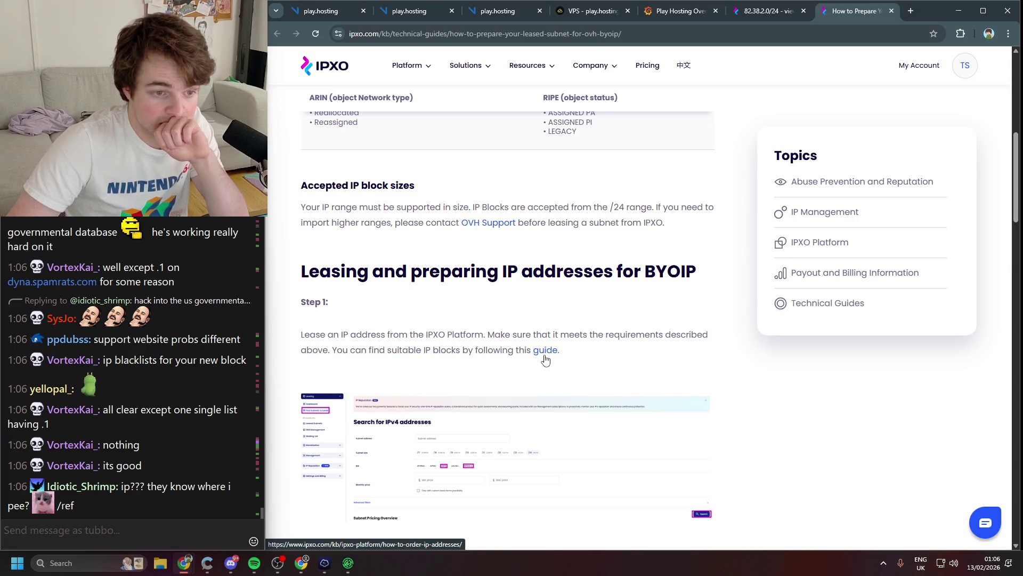
{"action": "scroll", "coordinate": [545, 360], "scroll_direction": "up", "scroll_amount": 1}
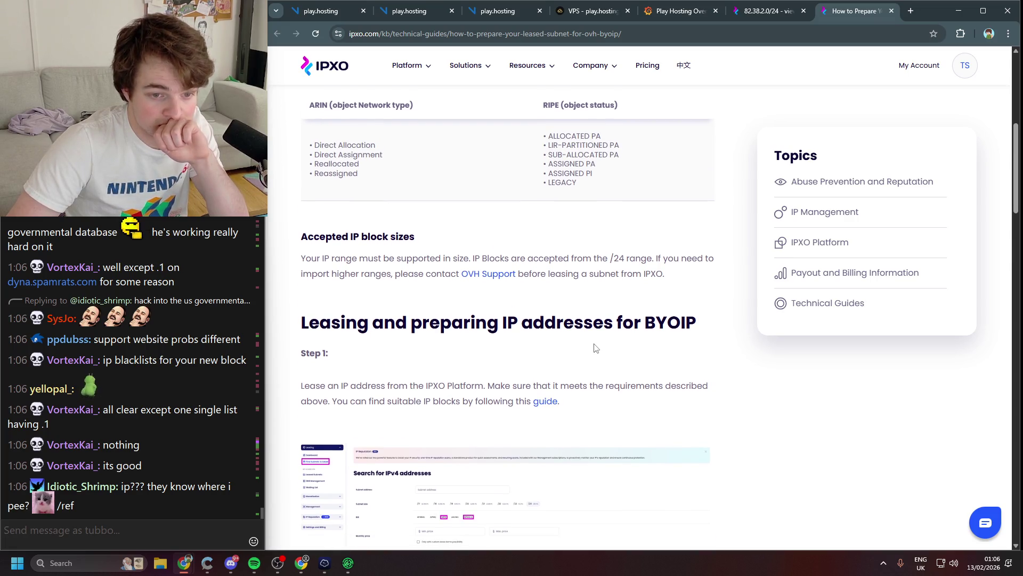
{"action": "scroll", "coordinate": [596, 348], "scroll_direction": "down", "scroll_amount": 8}
{"action": "scroll", "coordinate": [603, 320], "scroll_direction": "down", "scroll_amount": 6}
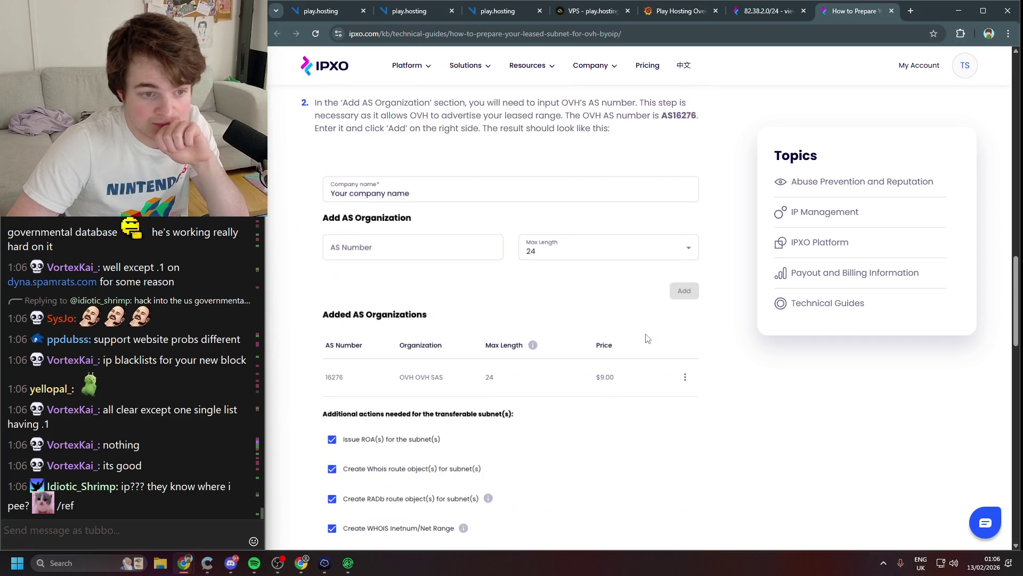
{"action": "scroll", "coordinate": [565, 320], "scroll_direction": "down", "scroll_amount": 7}
{"action": "scroll", "coordinate": [560, 326], "scroll_direction": "down", "scroll_amount": 1}
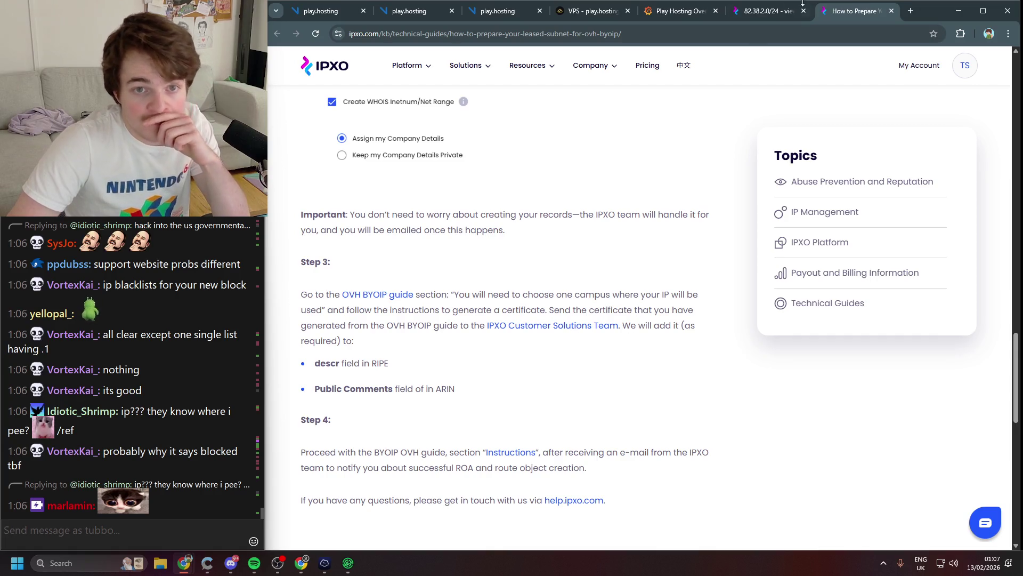
{"action": "key", "text": "ctrl+shift+Tab"}
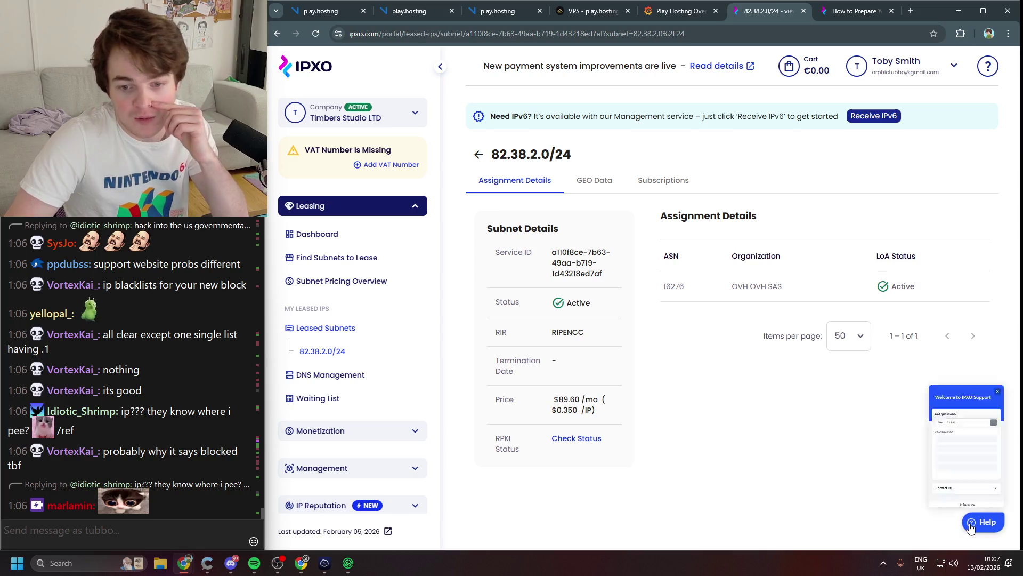
- Open the IPXO support contact form and pick Technical Questions as the topic
{"action": "left_click", "coordinate": [983, 522]}
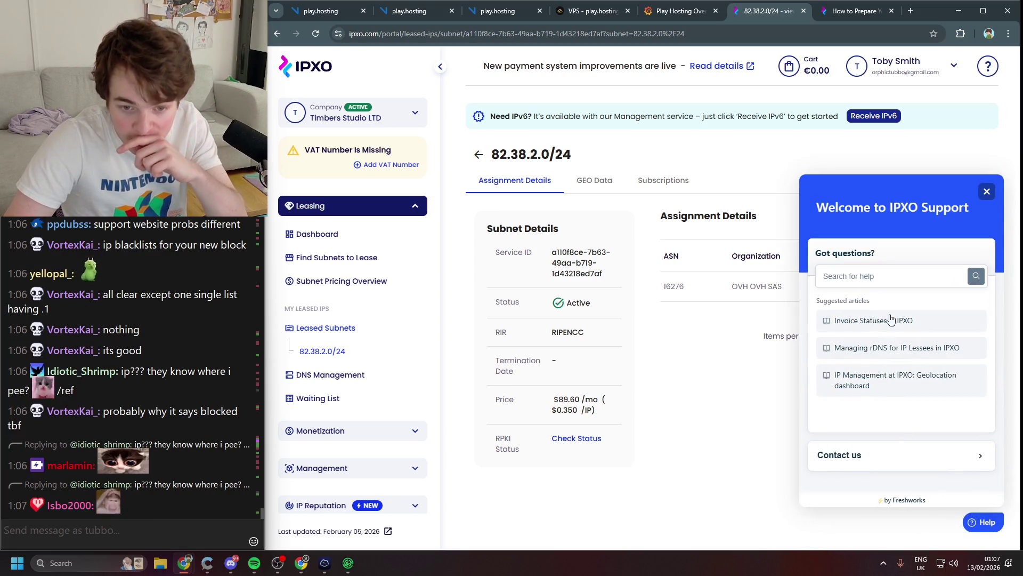
{"action": "left_click", "coordinate": [969, 457]}
{"action": "scroll", "coordinate": [898, 331], "scroll_direction": "down", "scroll_amount": 5}
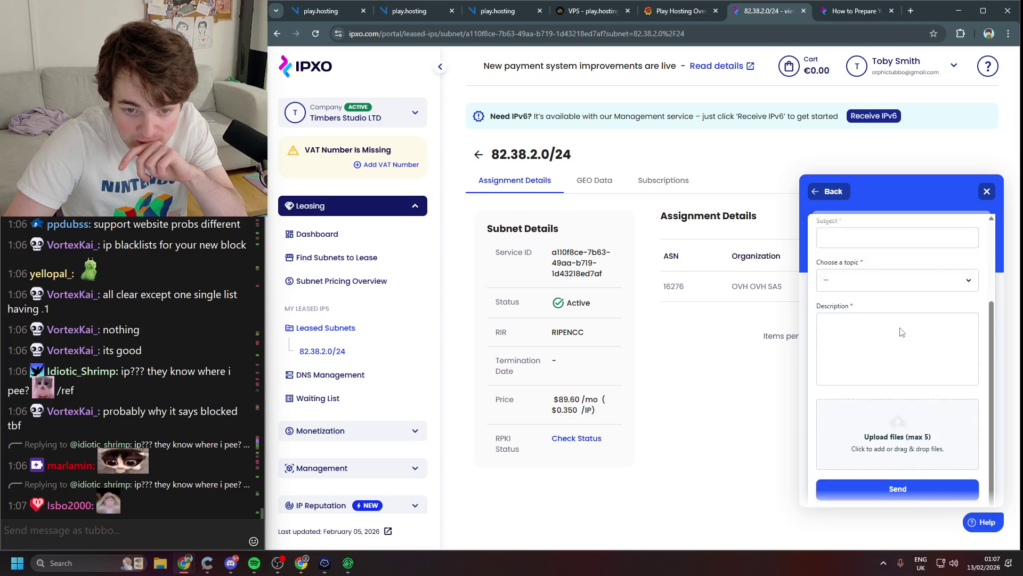
{"action": "scroll", "coordinate": [899, 330], "scroll_direction": "up", "scroll_amount": 5}
{"action": "left_click", "coordinate": [888, 344]}
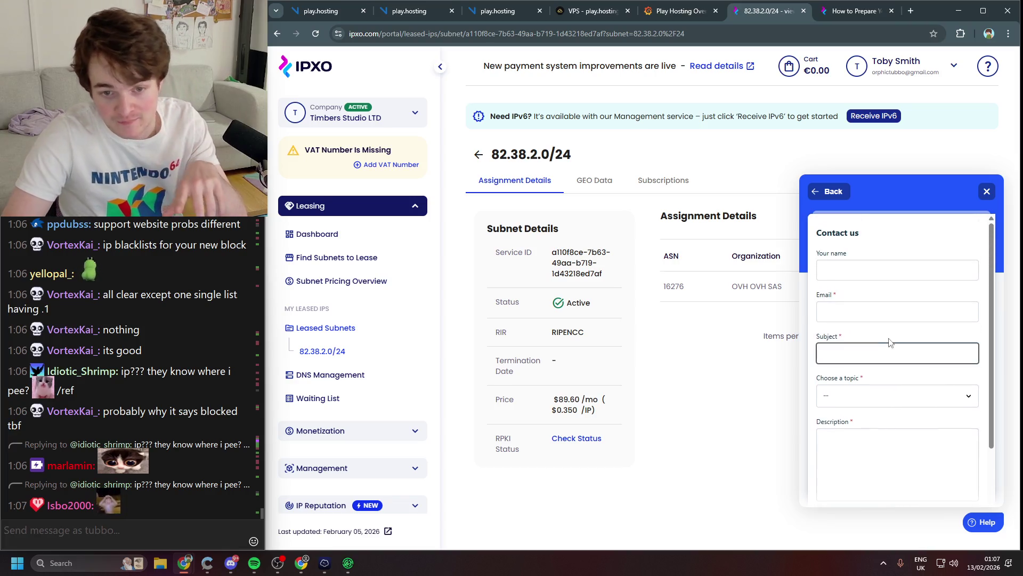
{"action": "left_click", "coordinate": [885, 396]}
{"action": "scroll", "coordinate": [882, 332], "scroll_direction": "down", "scroll_amount": 1}
{"action": "scroll", "coordinate": [882, 332], "scroll_direction": "up", "scroll_amount": 1}
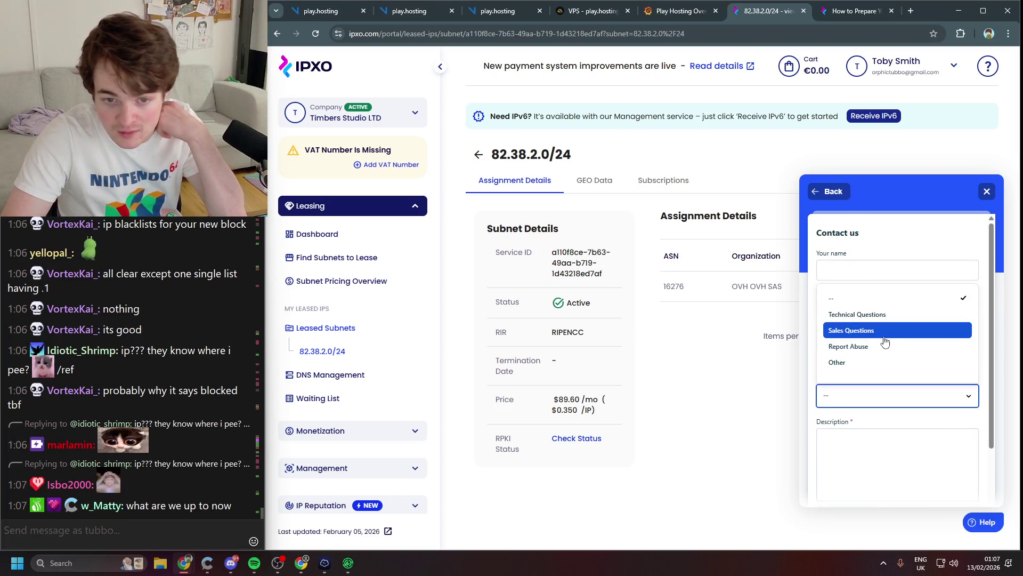
{"action": "left_click", "coordinate": [887, 314]}
- Try Other as the topic, then switch back to Technical Questions, leaving Type unchosen
{"action": "left_click", "coordinate": [884, 394]}
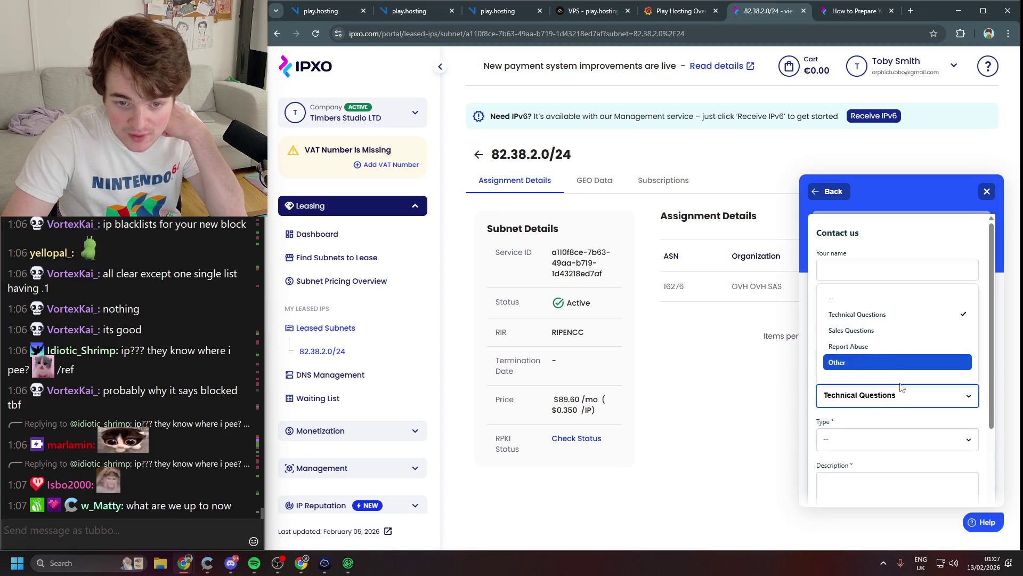
{"action": "left_click", "coordinate": [874, 368]}
{"action": "scroll", "coordinate": [868, 399], "scroll_direction": "down", "scroll_amount": 1}
{"action": "left_click", "coordinate": [869, 389]}
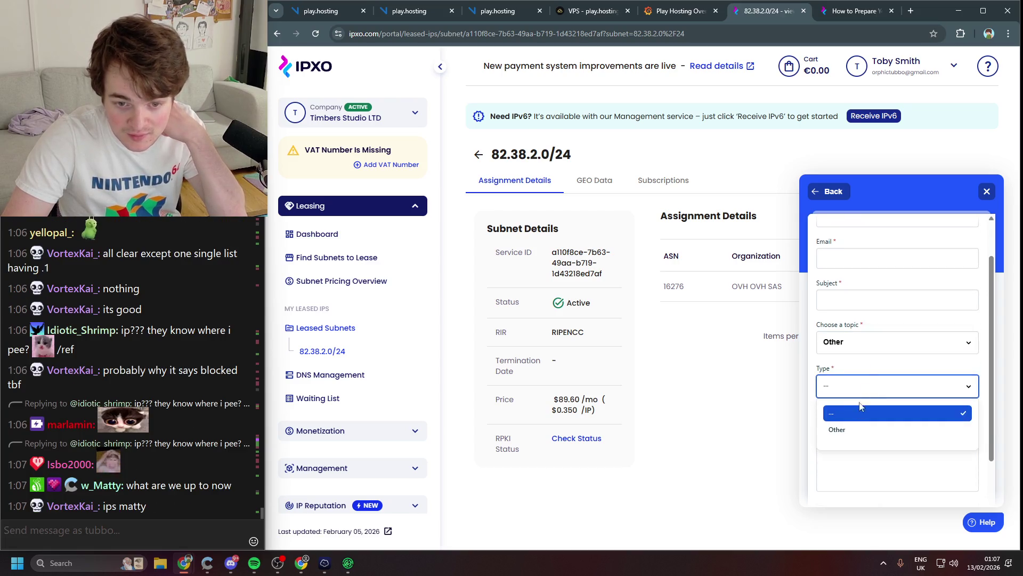
{"action": "left_click", "coordinate": [885, 343]}
{"action": "left_click", "coordinate": [858, 387]}
{"action": "left_click", "coordinate": [858, 392]}
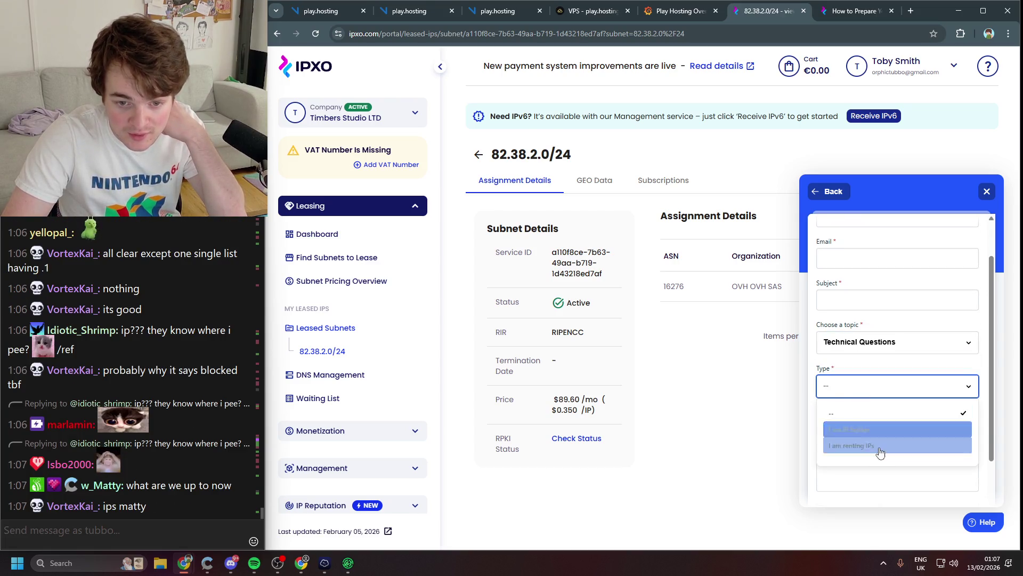
{"action": "left_click", "coordinate": [887, 388]}
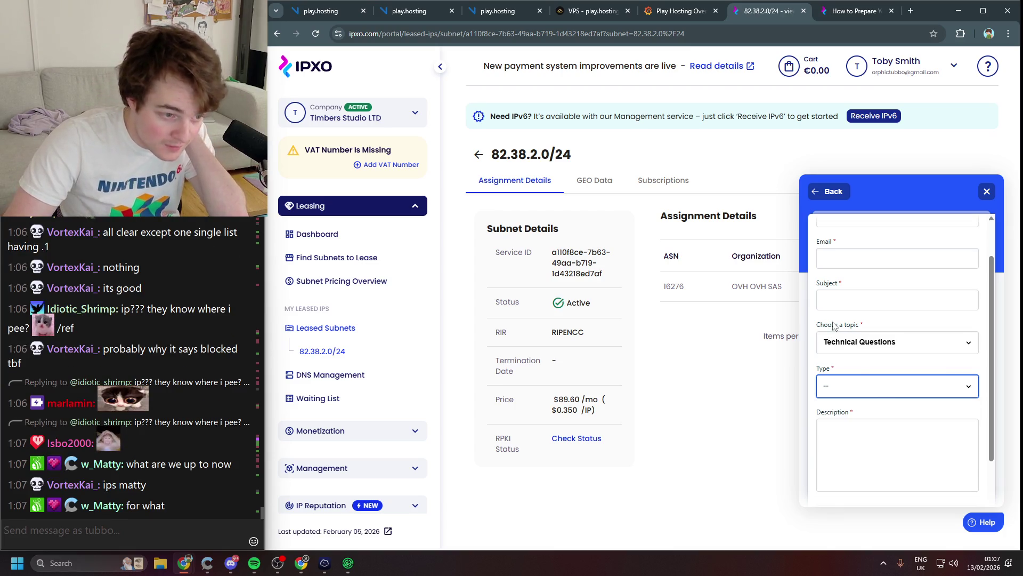
- Enter the contact's name and e-mail address in the form
{"action": "left_click", "coordinate": [842, 298]}
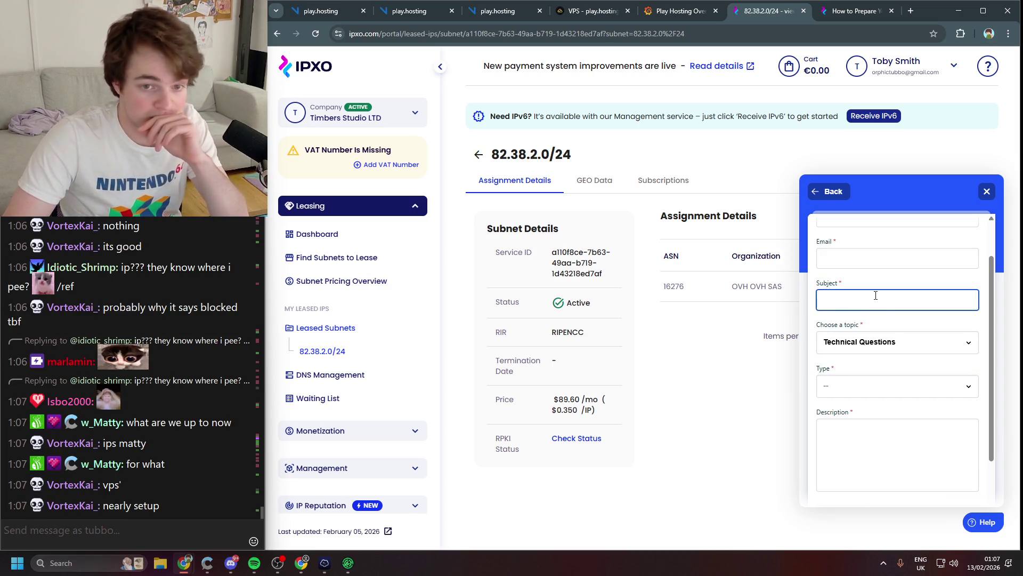
{"action": "scroll", "coordinate": [873, 294], "scroll_direction": "up", "scroll_amount": 2}
{"action": "left_click", "coordinate": [854, 274]}
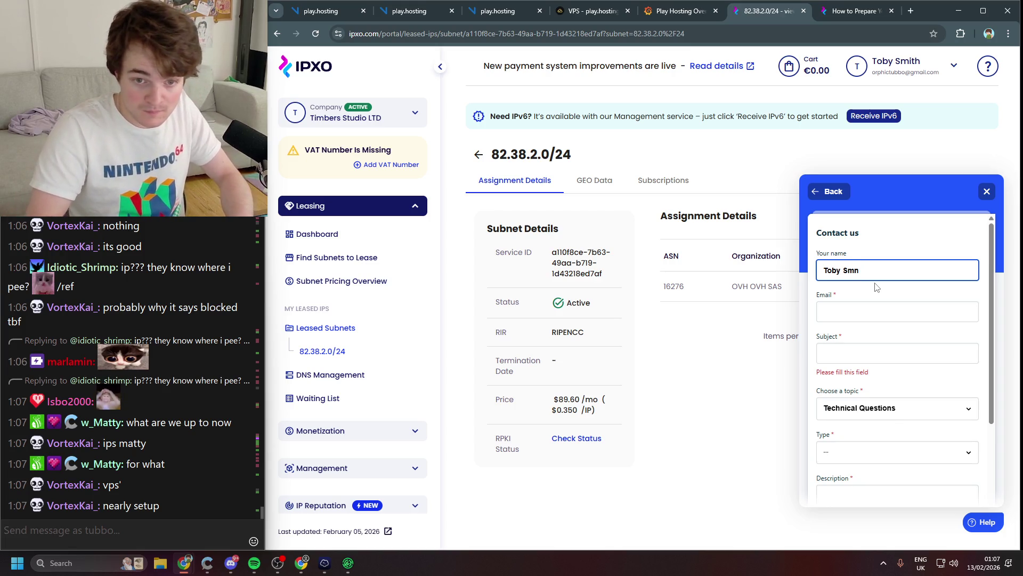
{"action": "left_click", "coordinate": [938, 307]}
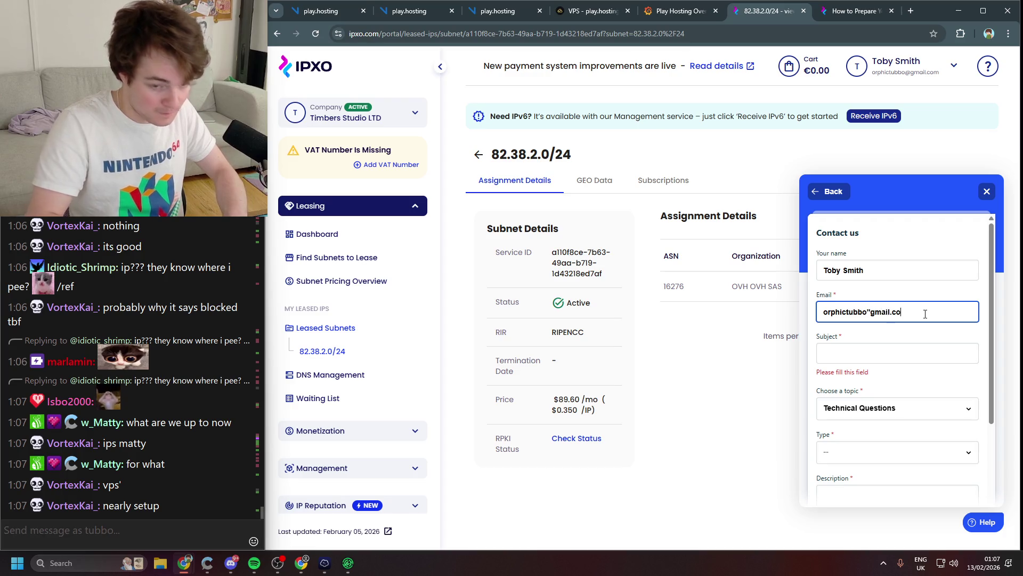
{"action": "type", "text": "m"}
{"action": "key", "text": "Left"}
{"action": "key", "text": "Left"}
{"action": "key", "text": "Left"}
{"action": "key", "text": "BackSpace"}
{"action": "type", "text": "@"}
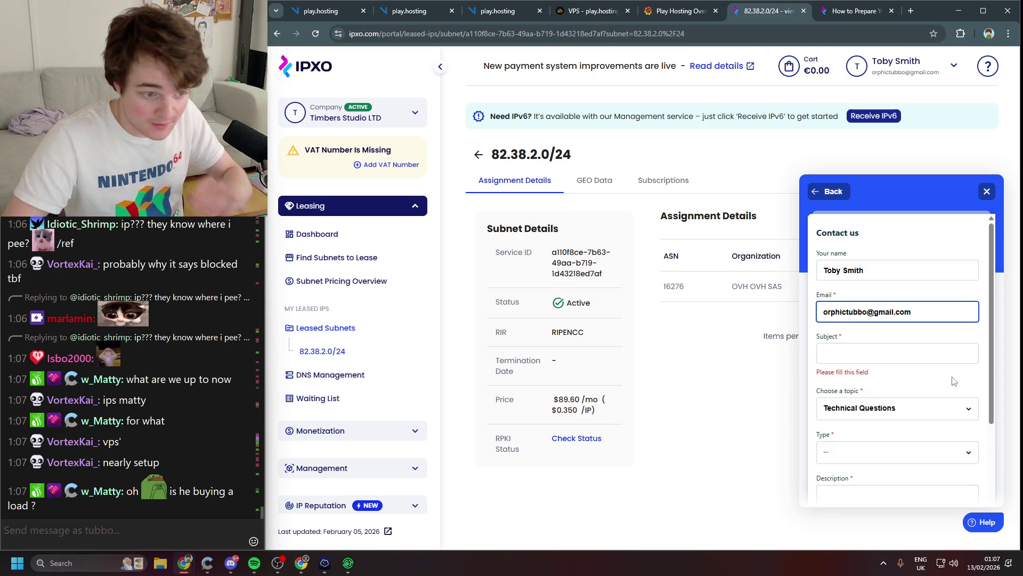
{"action": "left_click", "coordinate": [852, 16]}
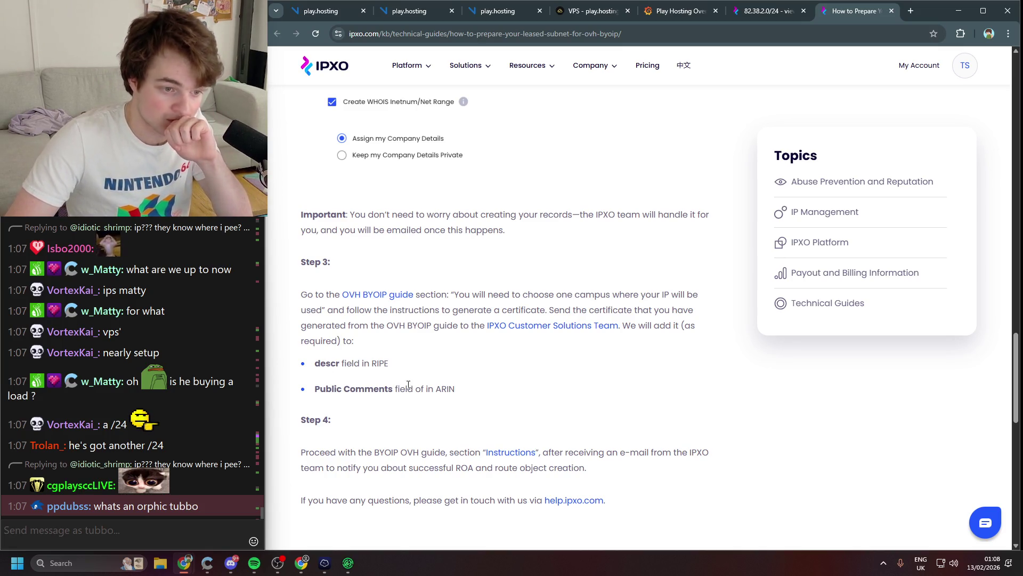
- Copy 'descr field in RIPE' from the guide and paste it into the form's Subject
{"action": "left_click_drag", "start_coordinate": [393, 366], "coordinate": [317, 360]}
{"action": "key", "text": "ctrl+c"}
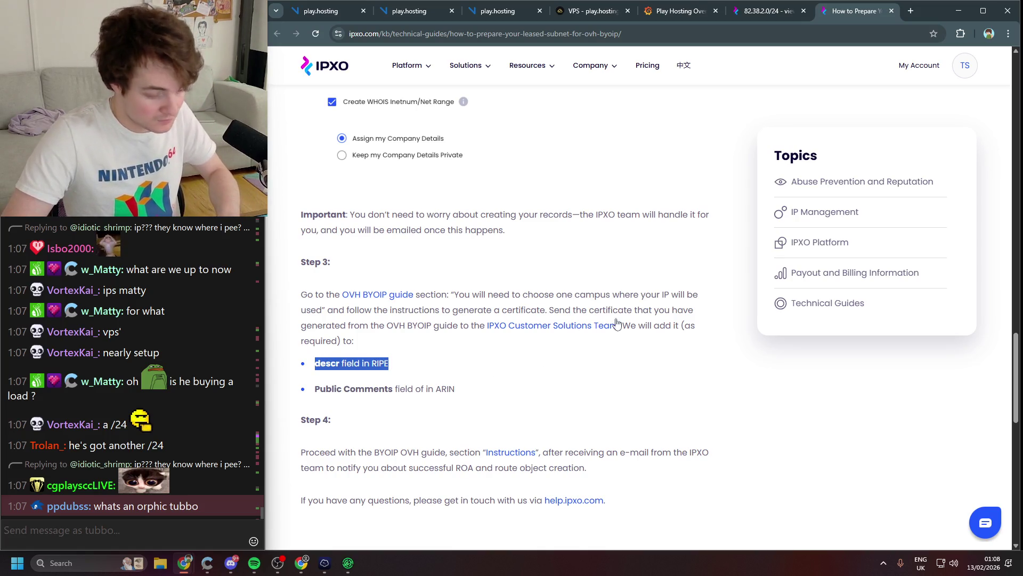
{"action": "left_click", "coordinate": [770, 11]}
{"action": "left_click", "coordinate": [888, 352]}
{"action": "key", "text": "ctrl+v"}
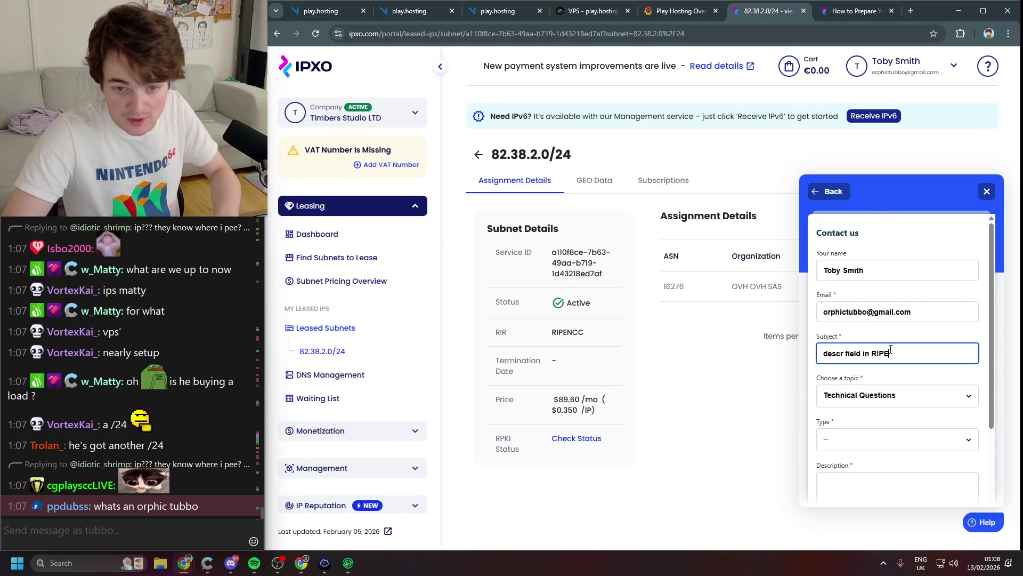
{"action": "scroll", "coordinate": [888, 352], "scroll_direction": "down", "scroll_amount": 1}
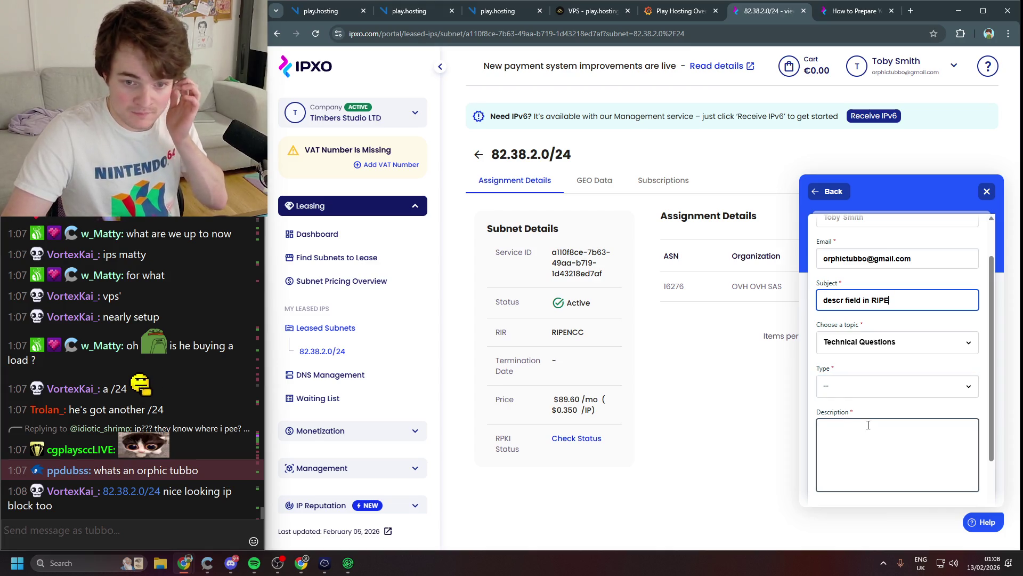
- Set the request type to 'I am renting IPs' and the category to Whois requests
{"action": "left_click", "coordinate": [869, 386]}
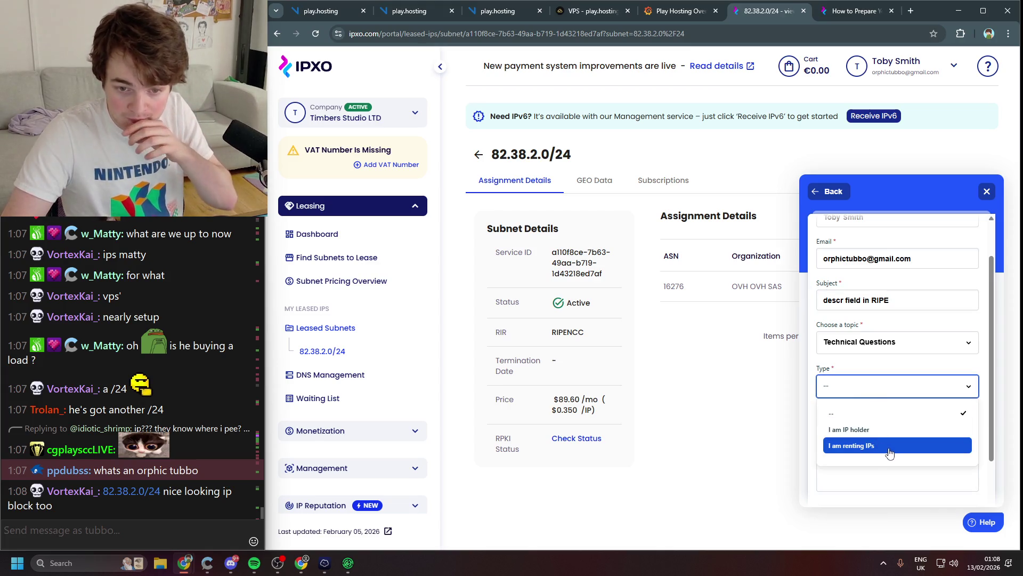
{"action": "left_click", "coordinate": [888, 446]}
{"action": "scroll", "coordinate": [892, 446], "scroll_direction": "down", "scroll_amount": 1}
{"action": "left_click", "coordinate": [877, 376]}
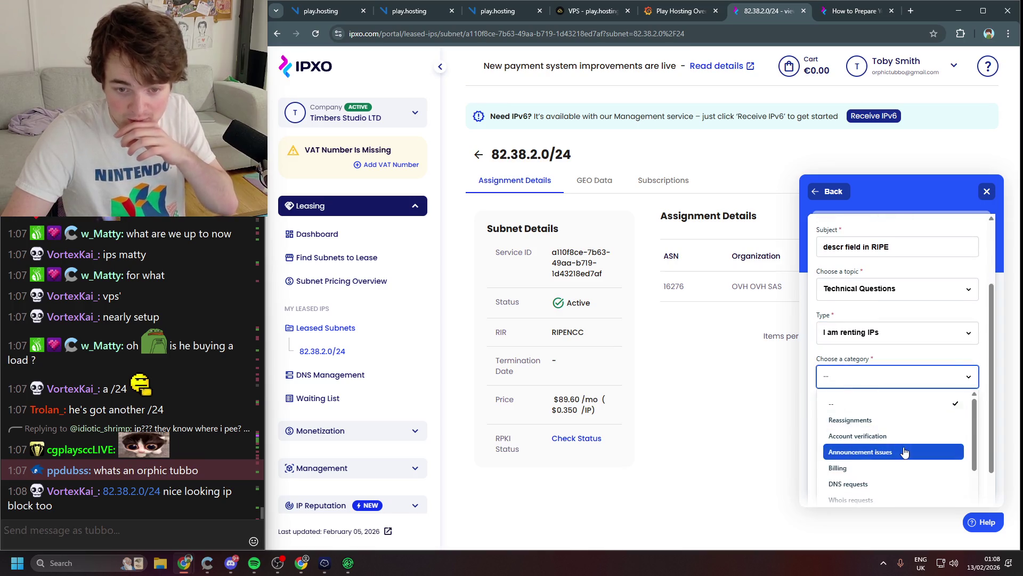
{"action": "scroll", "coordinate": [904, 452], "scroll_direction": "down", "scroll_amount": 5}
{"action": "scroll", "coordinate": [893, 429], "scroll_direction": "up", "scroll_amount": 4}
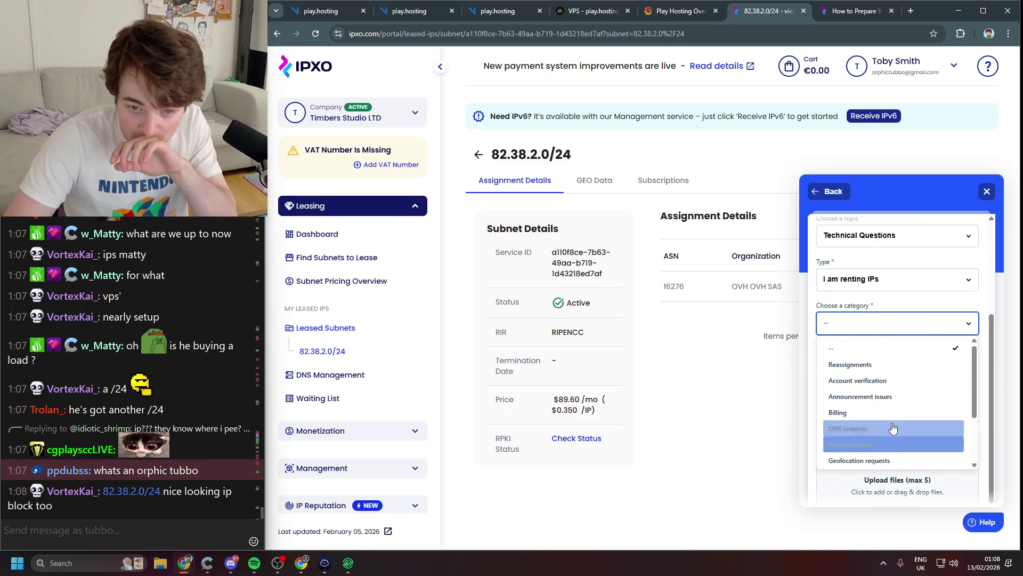
{"action": "scroll", "coordinate": [880, 411], "scroll_direction": "down", "scroll_amount": 3}
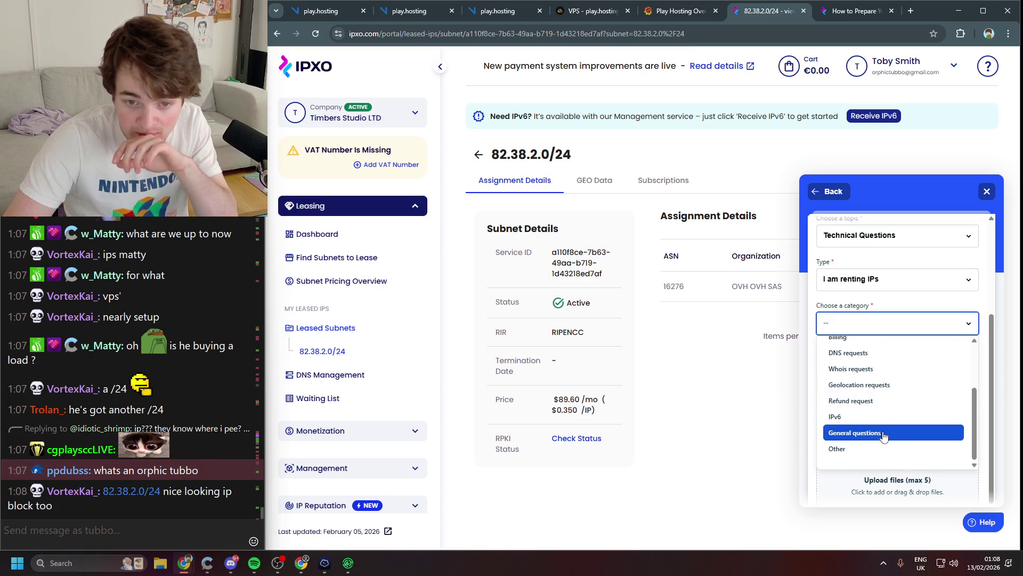
{"action": "scroll", "coordinate": [895, 429], "scroll_direction": "up", "scroll_amount": 3}
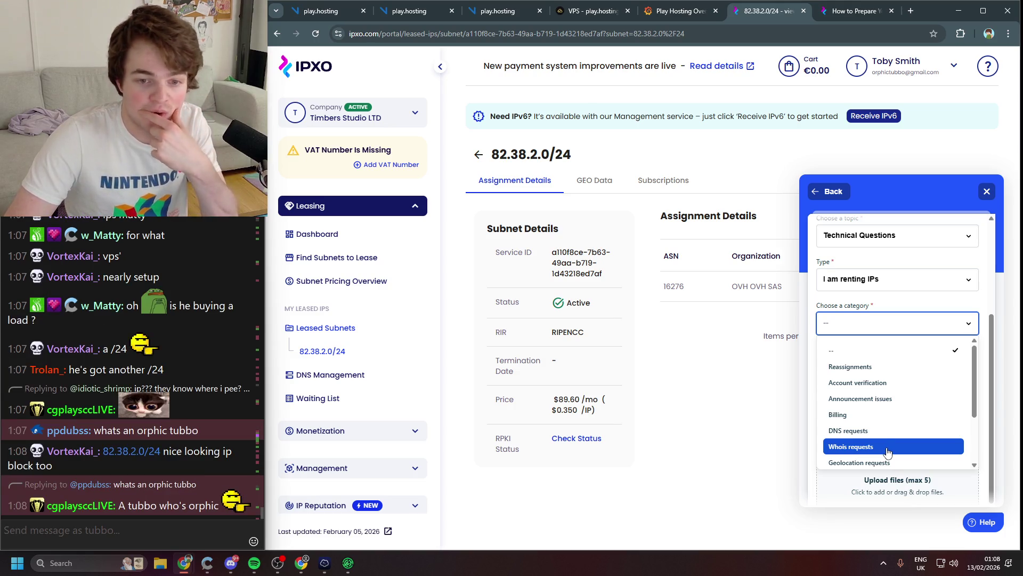
{"action": "scroll", "coordinate": [893, 445], "scroll_direction": "up", "scroll_amount": 1}
{"action": "scroll", "coordinate": [899, 436], "scroll_direction": "down", "scroll_amount": 1}
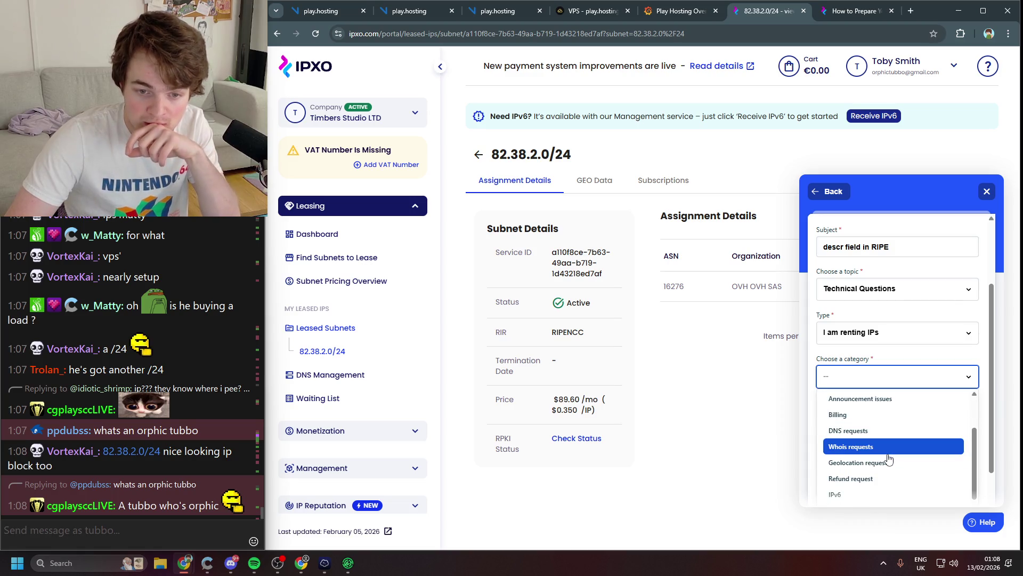
{"action": "left_click", "coordinate": [887, 447]}
{"action": "scroll", "coordinate": [893, 427], "scroll_direction": "down", "scroll_amount": 1}
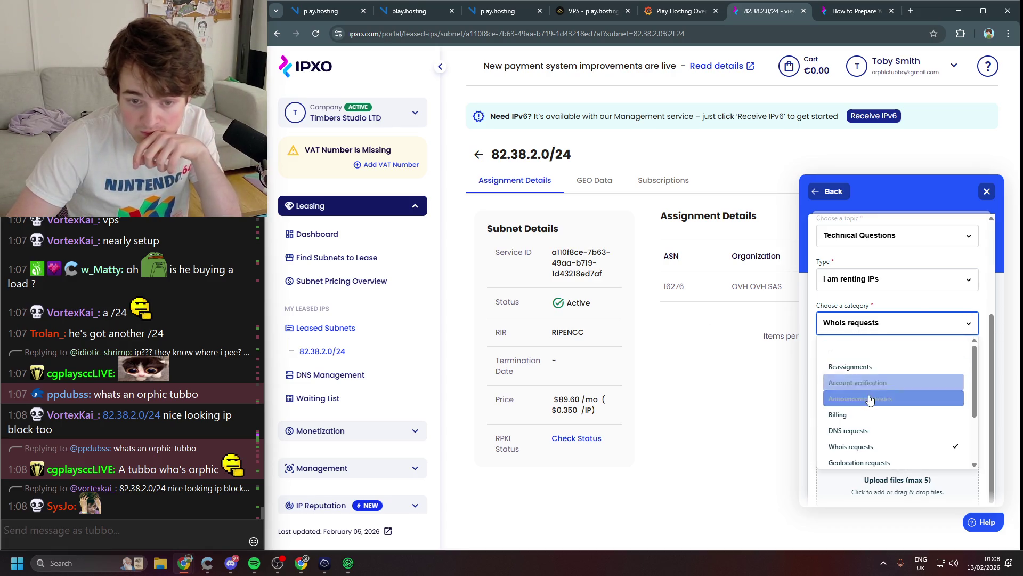
{"action": "left_click", "coordinate": [903, 301]}
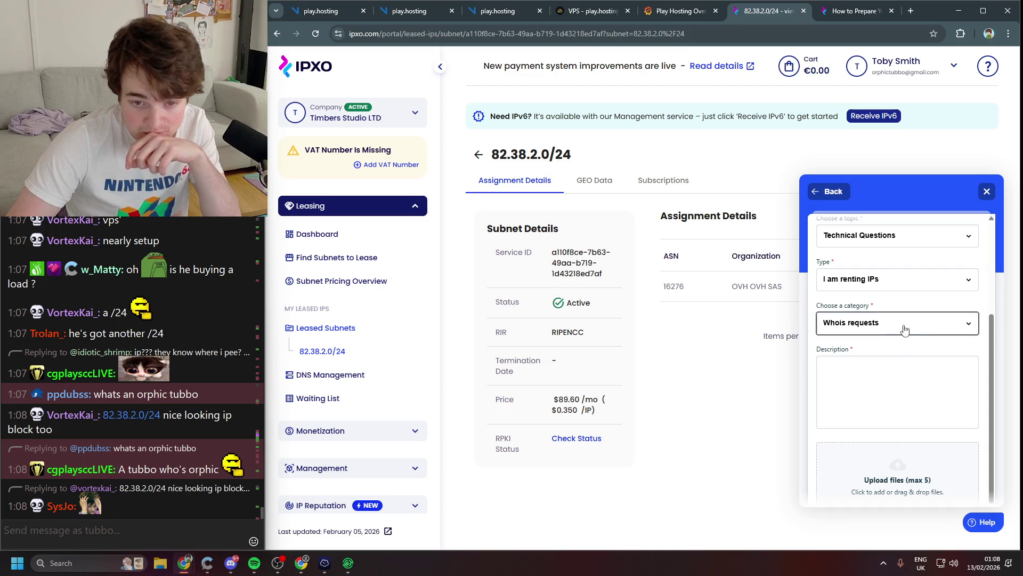
- Recheck the category list, keep Whois requests, and close the 82.38.2.0/24 tab
{"action": "left_click", "coordinate": [903, 327]}
{"action": "scroll", "coordinate": [852, 415], "scroll_direction": "down", "scroll_amount": 1}
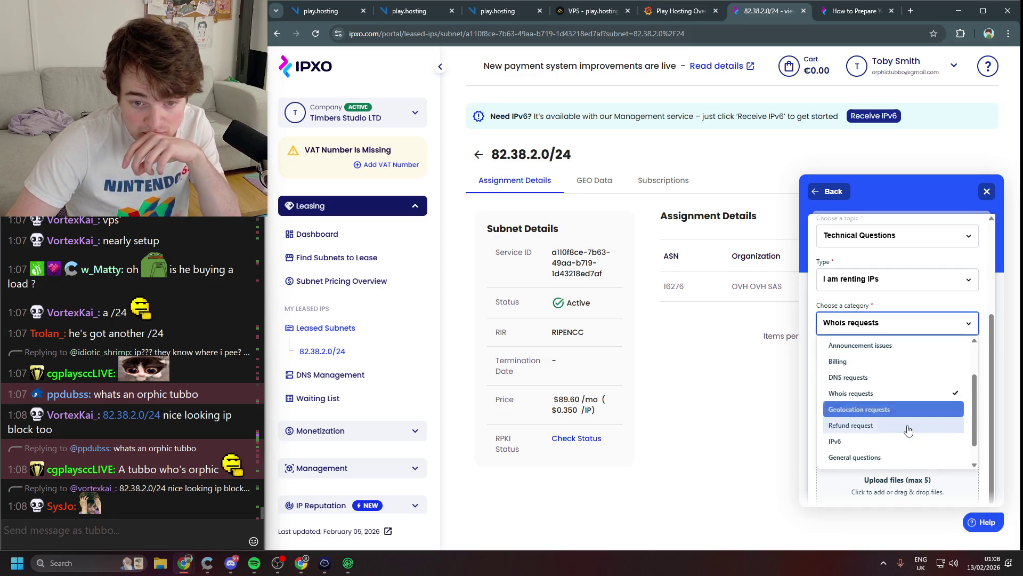
{"action": "scroll", "coordinate": [895, 453], "scroll_direction": "down", "scroll_amount": 3}
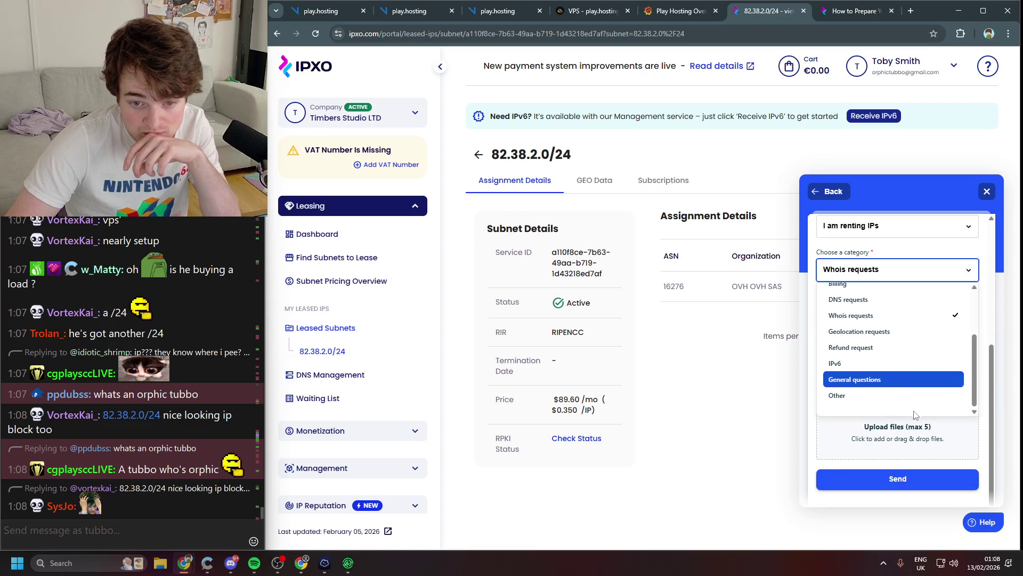
{"action": "left_click", "coordinate": [817, 461]}
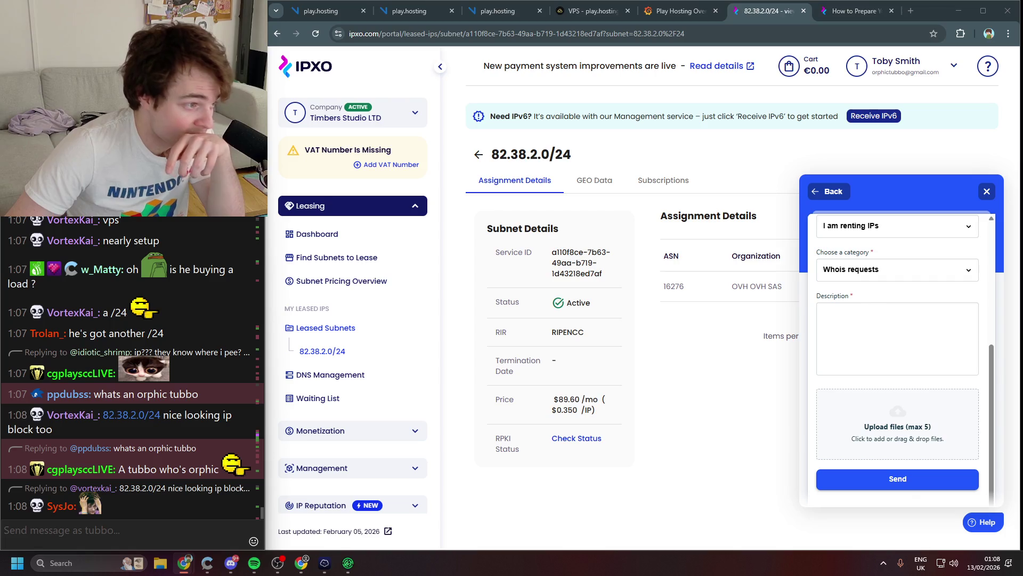
{"action": "scroll", "coordinate": [874, 318], "scroll_direction": "up", "scroll_amount": 5}
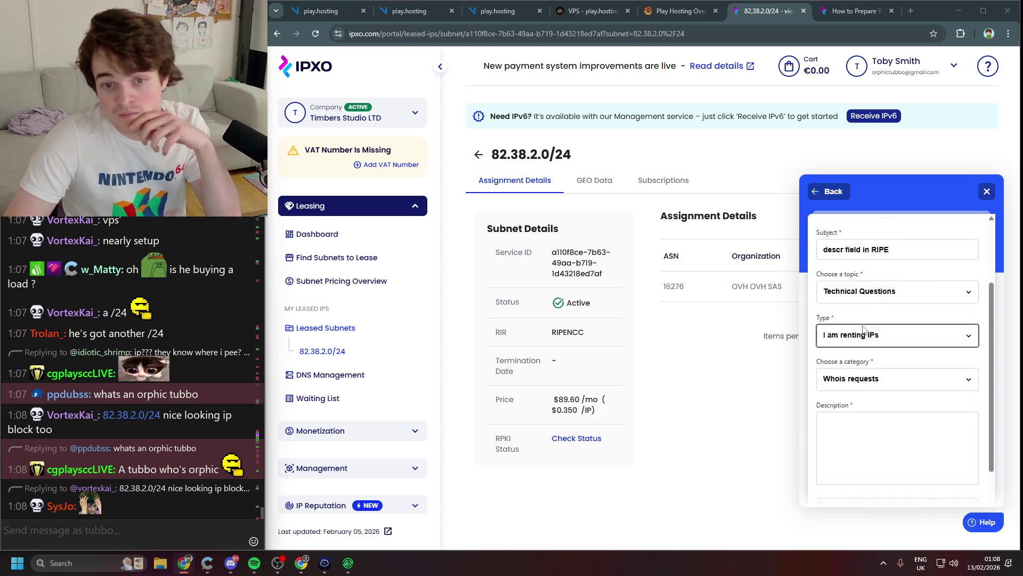
{"action": "scroll", "coordinate": [874, 318], "scroll_direction": "down", "scroll_amount": 3}
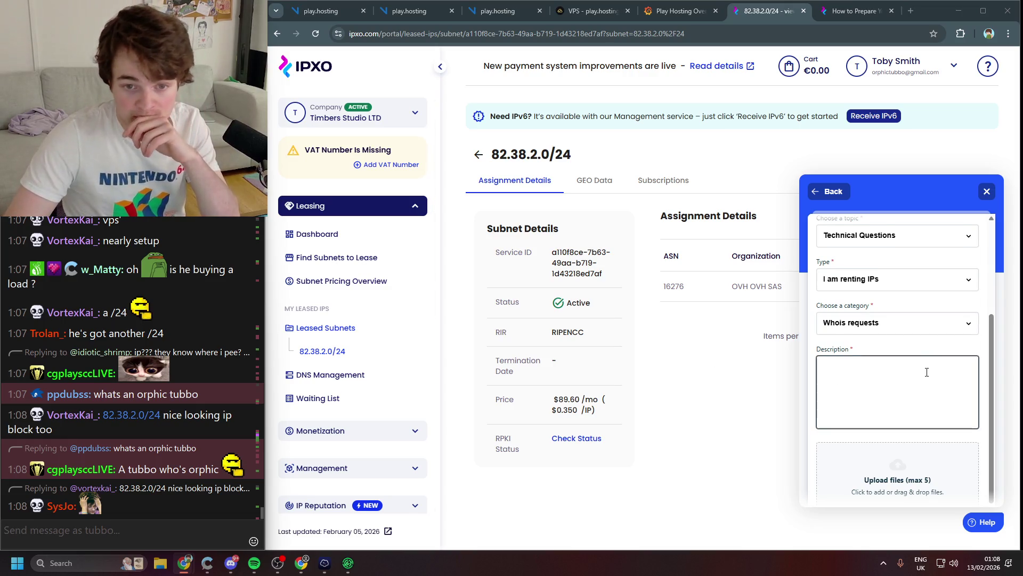
{"action": "scroll", "coordinate": [916, 366], "scroll_direction": "up", "scroll_amount": 2}
{"action": "scroll", "coordinate": [913, 309], "scroll_direction": "up", "scroll_amount": 1}
{"action": "scroll", "coordinate": [917, 335], "scroll_direction": "down", "scroll_amount": 1}
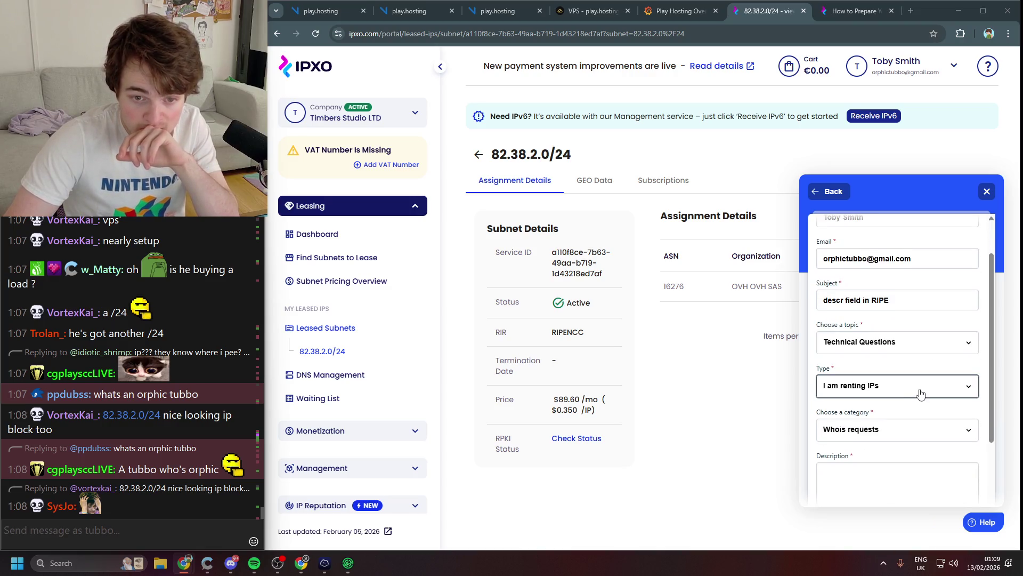
{"action": "left_click", "coordinate": [923, 436]}
{"action": "scroll", "coordinate": [908, 394], "scroll_direction": "down", "scroll_amount": 3}
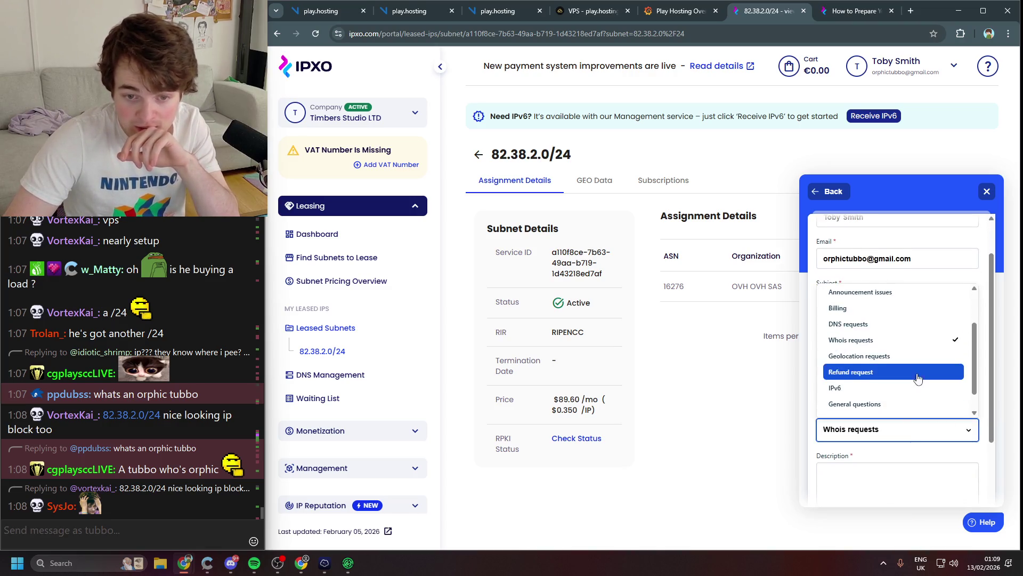
{"action": "scroll", "coordinate": [906, 394], "scroll_direction": "up", "scroll_amount": 3}
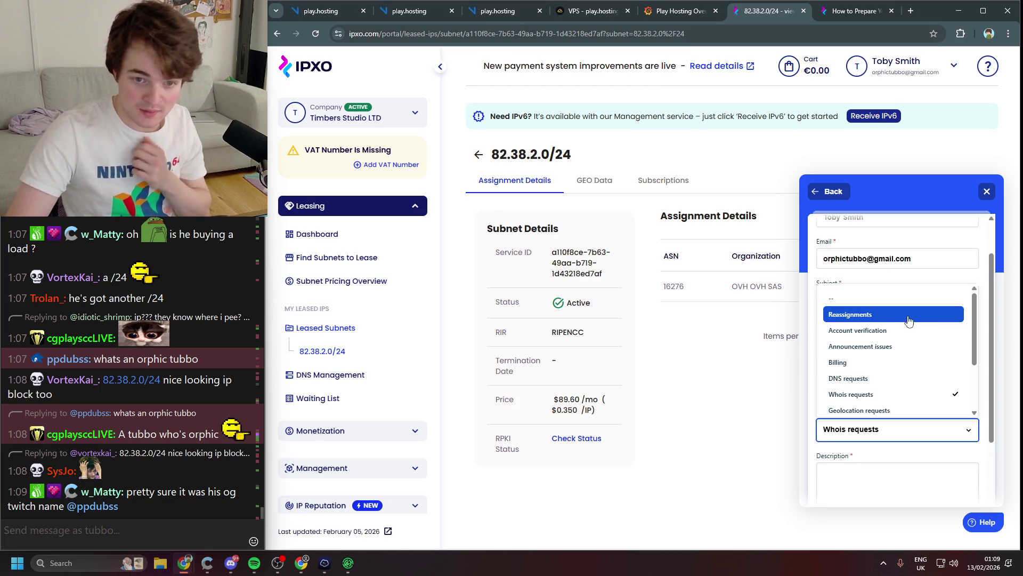
{"action": "left_click", "coordinate": [904, 464]}
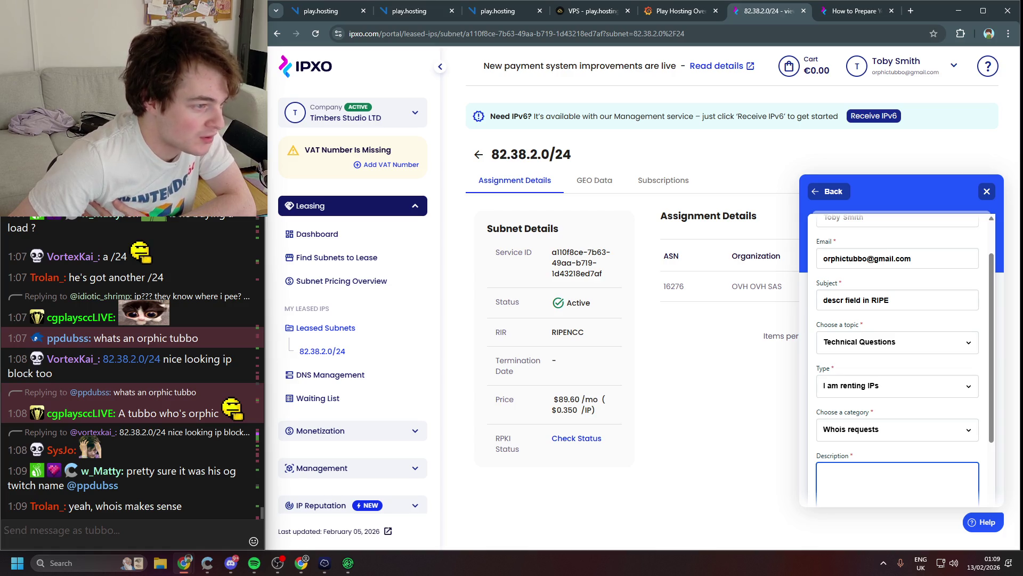
{"action": "key", "text": "ctrl+w"}
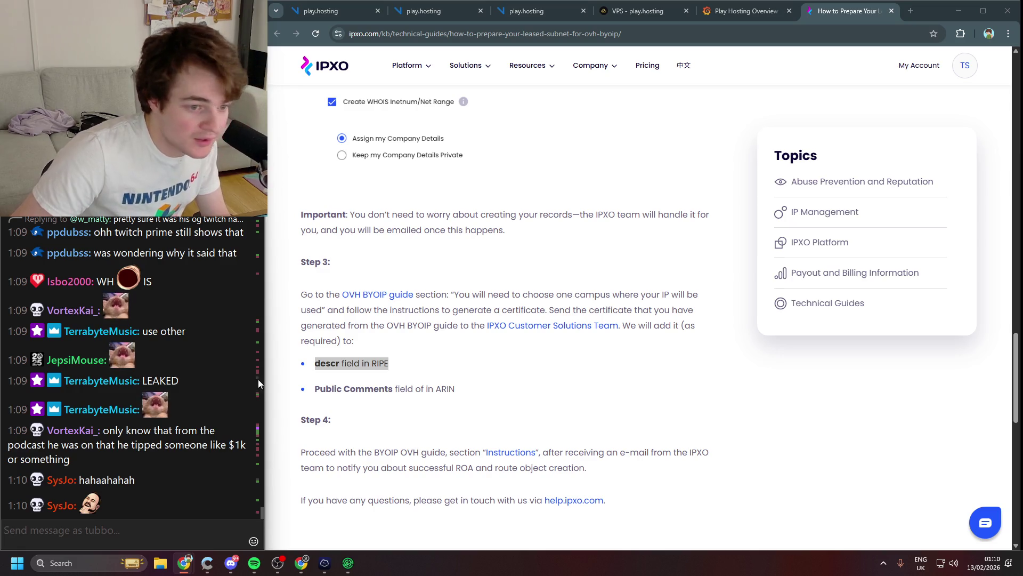
- Clear the guide's text selection, scroll to the top, and head to the portal dashboard
{"action": "left_click", "coordinate": [750, 81]}
{"action": "scroll", "coordinate": [714, 226], "scroll_direction": "up", "scroll_amount": 20}
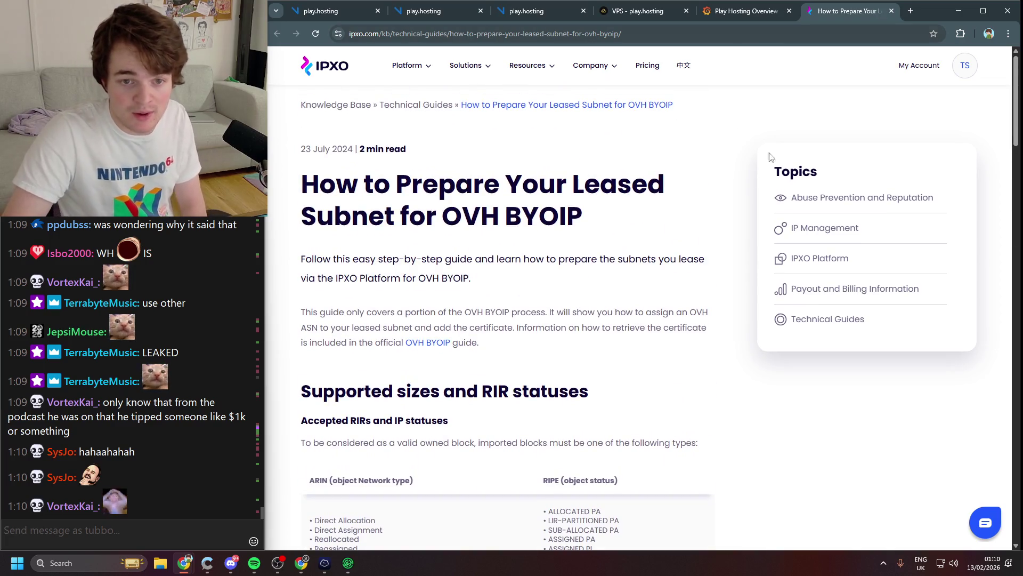
{"action": "left_click", "coordinate": [919, 65]}
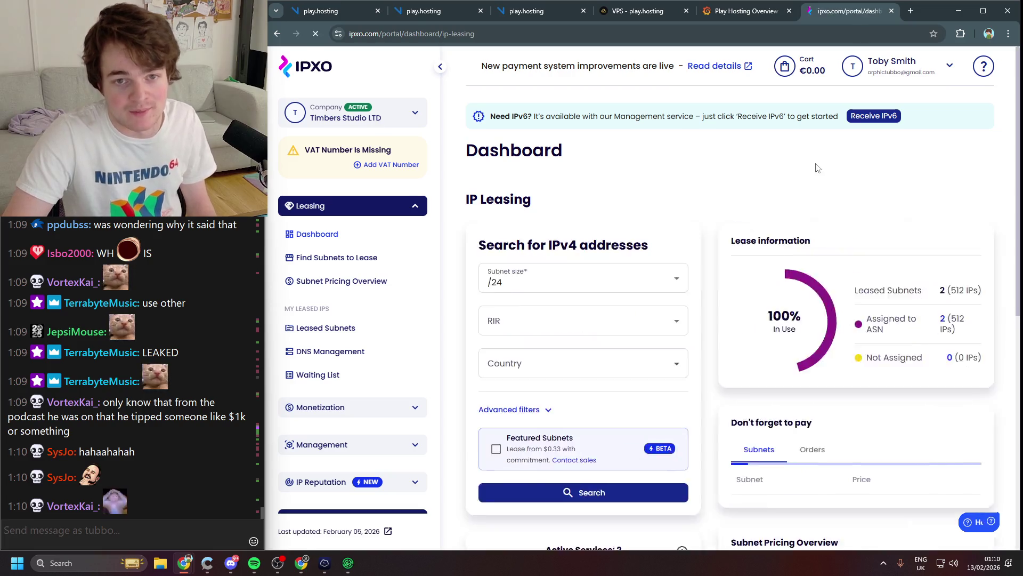
- Go back to the OVH BYOIP guide and reopen the IPXO portal dashboard via My Account
{"action": "key", "text": "alt+Left"}
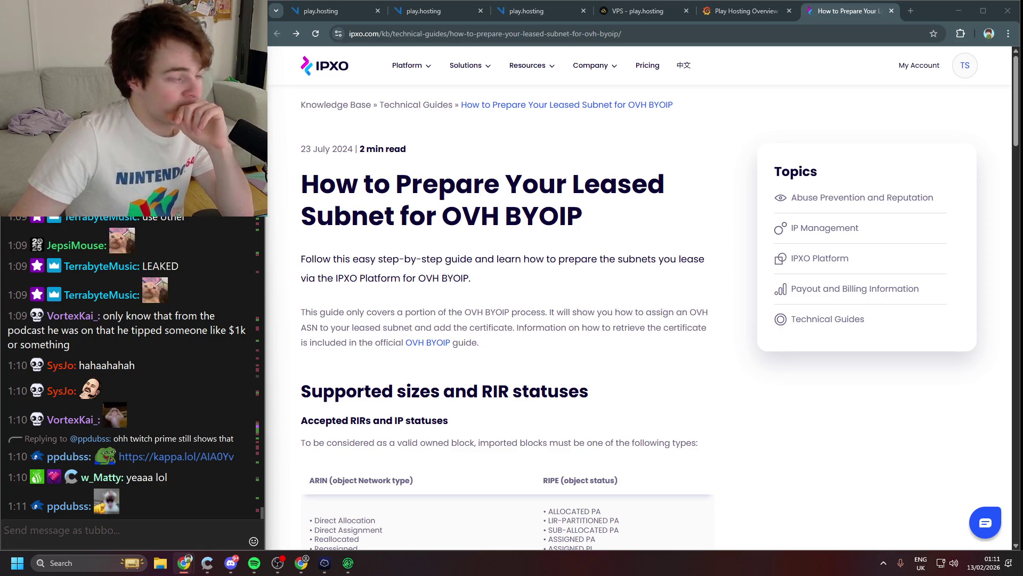
{"action": "mouse_move", "coordinate": [933, 70]}
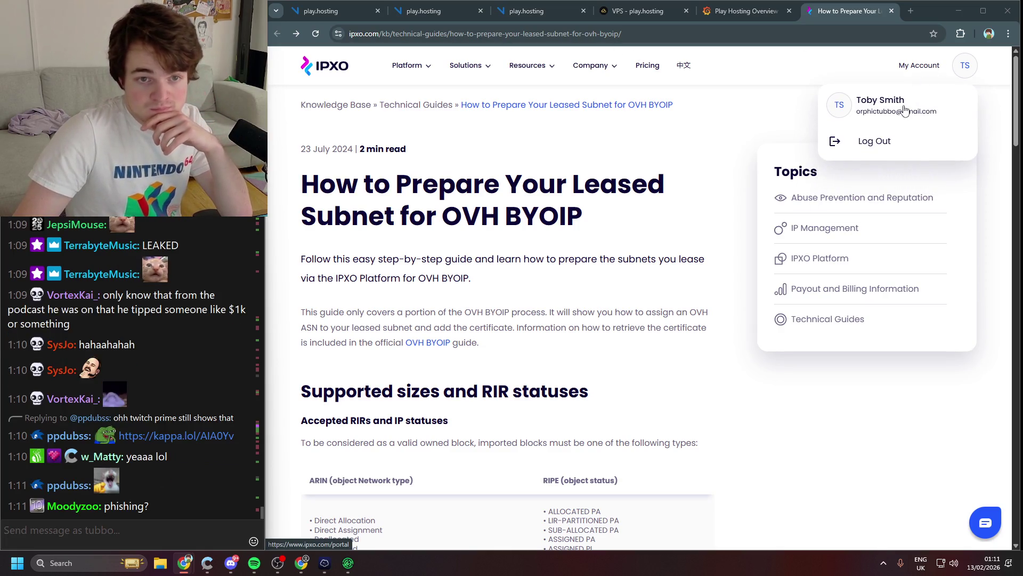
{"action": "left_click", "coordinate": [895, 107]}
- Open a new Contact us support message from Help, then dismiss it
{"action": "left_click", "coordinate": [983, 521]}
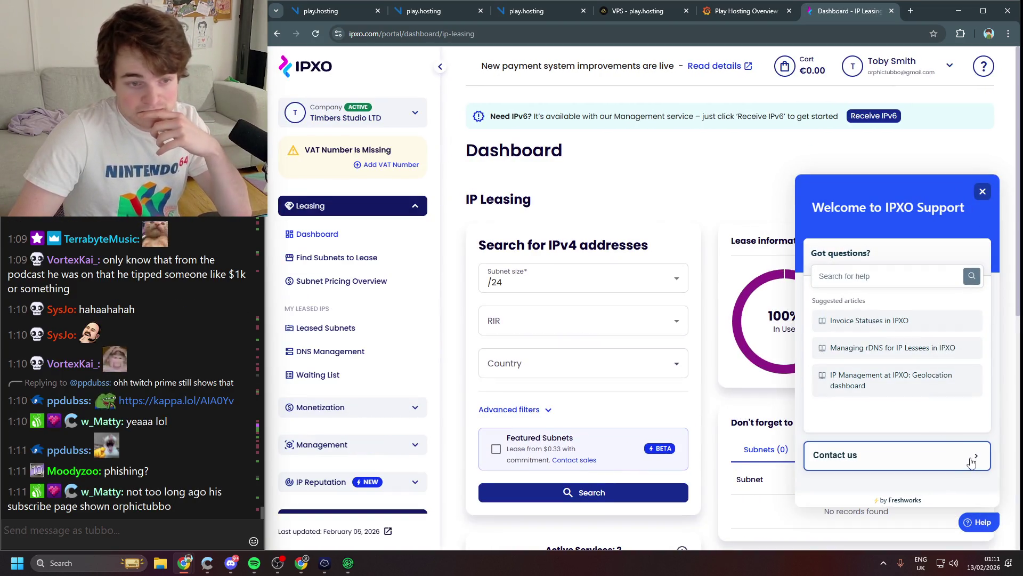
{"action": "left_click", "coordinate": [978, 459]}
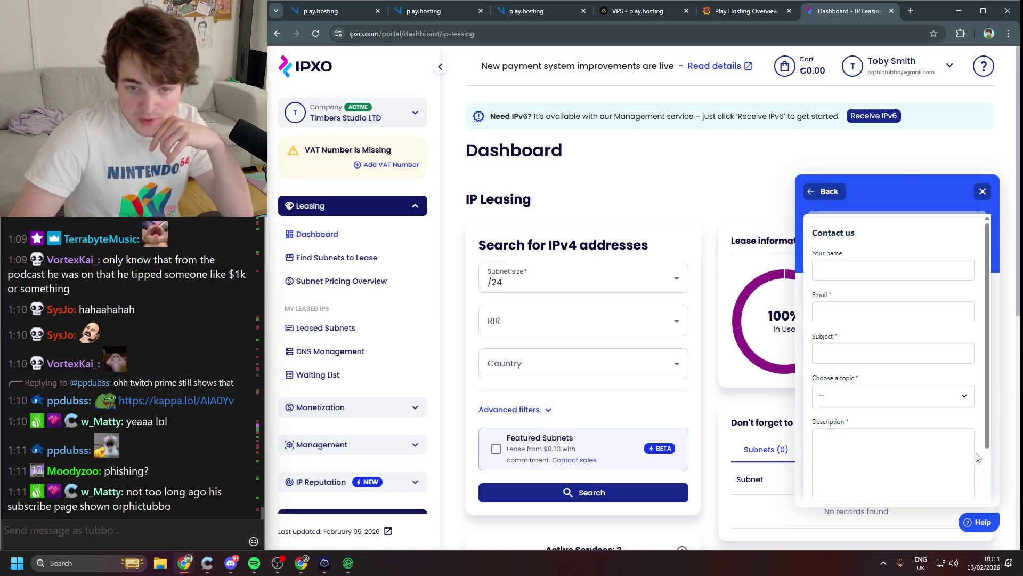
{"action": "left_click", "coordinate": [982, 190]}
- List the subnets assigned to an ASN: 62.141.62.0/24 and 82.38.2.0/24
{"action": "scroll", "coordinate": [402, 365], "scroll_direction": "down", "scroll_amount": 4}
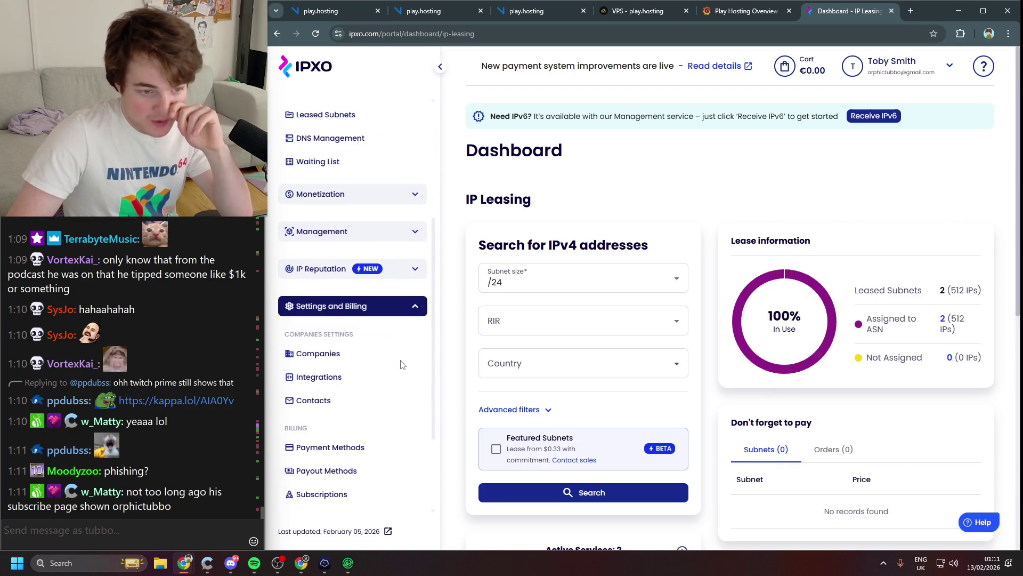
{"action": "scroll", "coordinate": [401, 364], "scroll_direction": "up", "scroll_amount": 4}
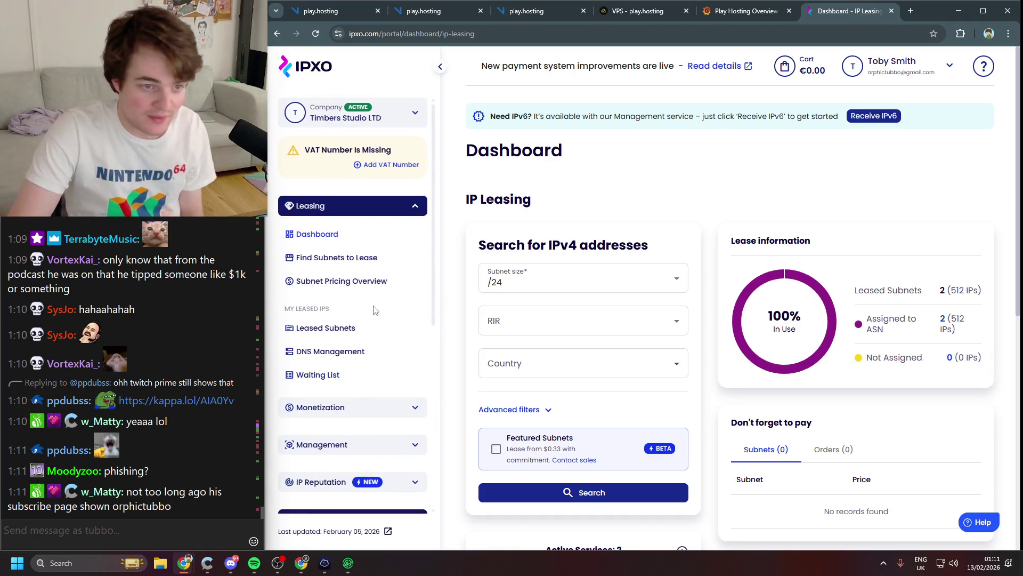
{"action": "left_click", "coordinate": [943, 319]}
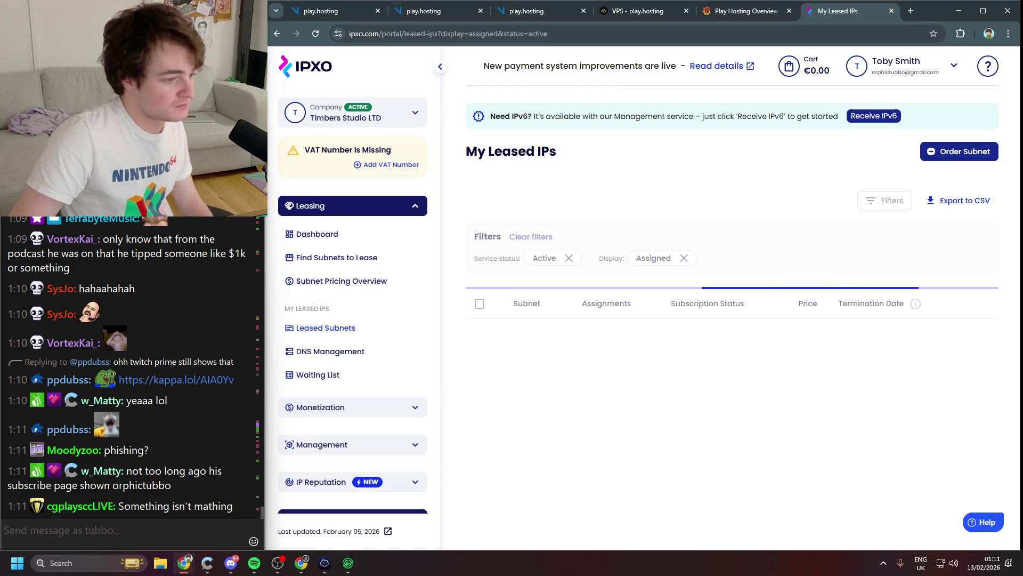
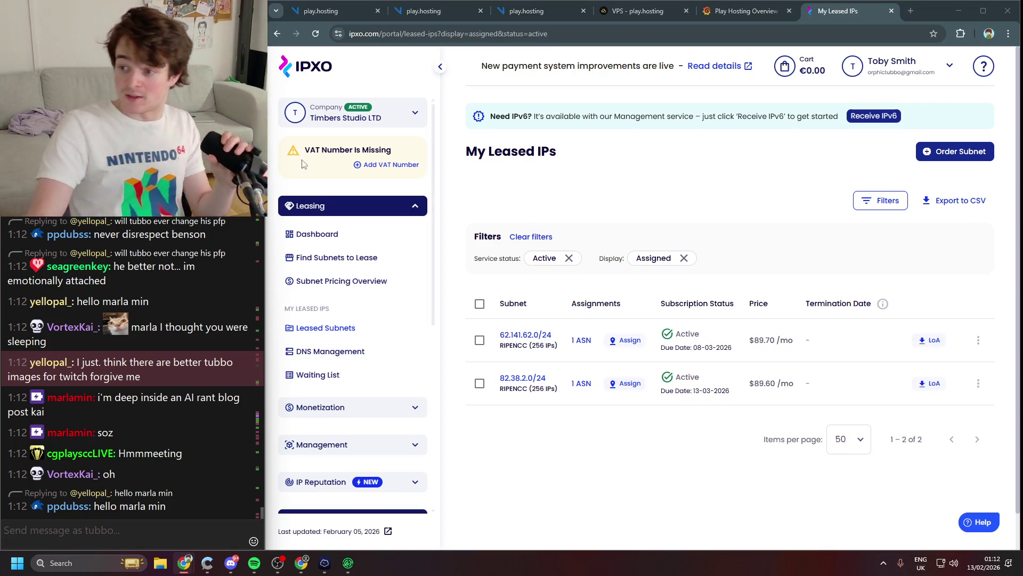
- Glance at the support widget, go to the IP Leasing dashboard, and open the help center
{"action": "left_click", "coordinate": [982, 523]}
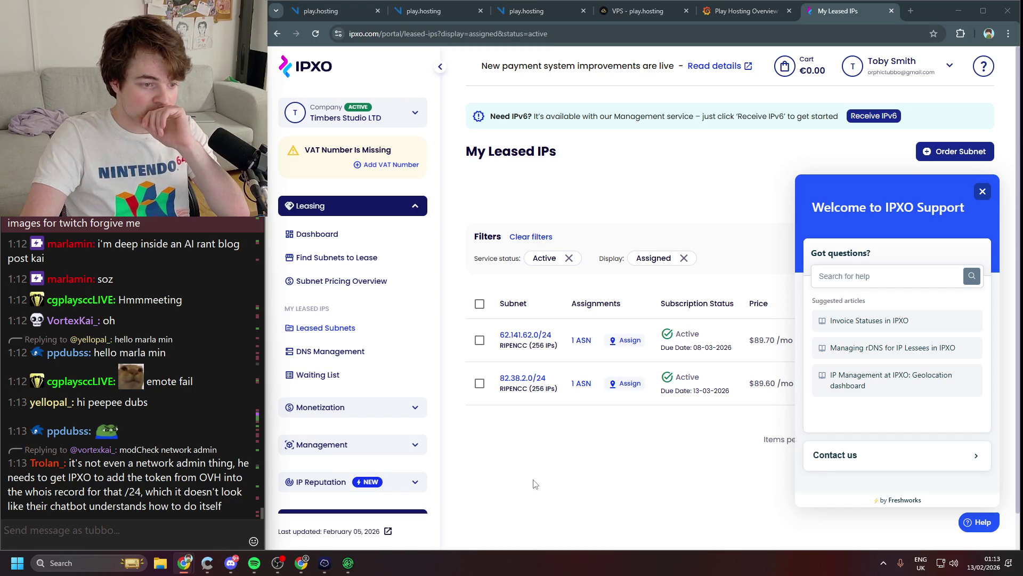
{"action": "left_click", "coordinate": [982, 192]}
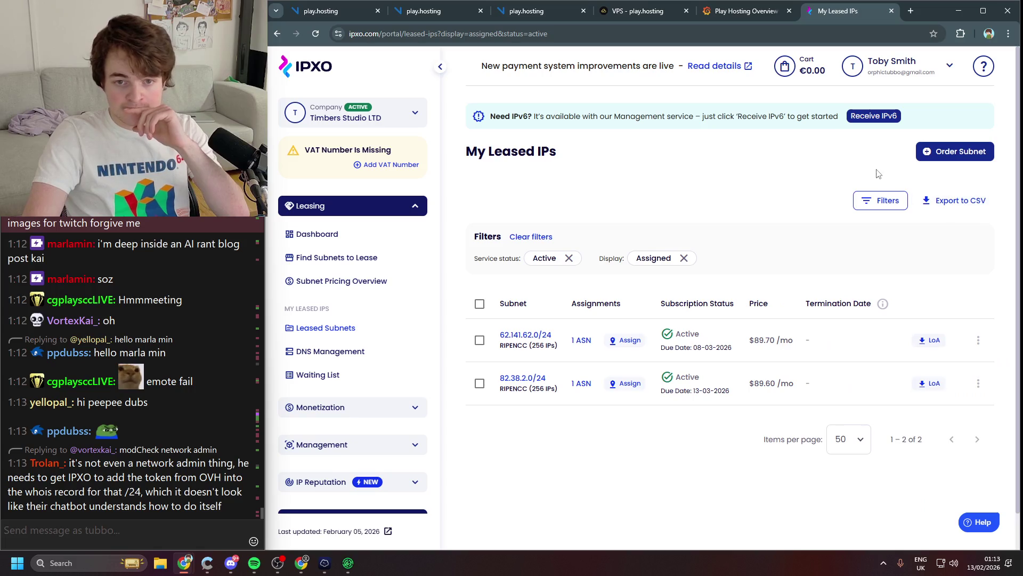
{"action": "left_click", "coordinate": [886, 69]}
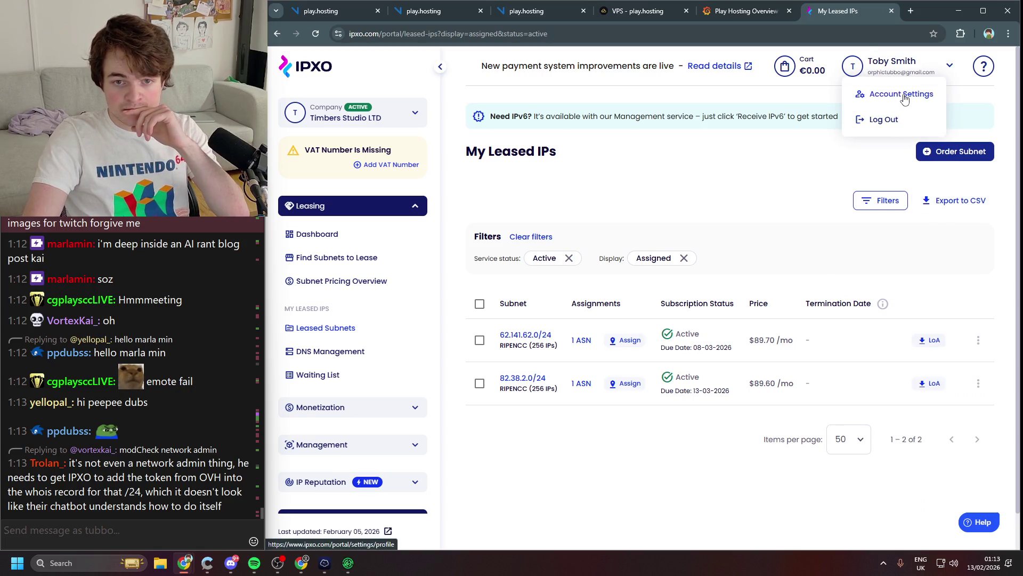
{"action": "left_click", "coordinate": [325, 235]}
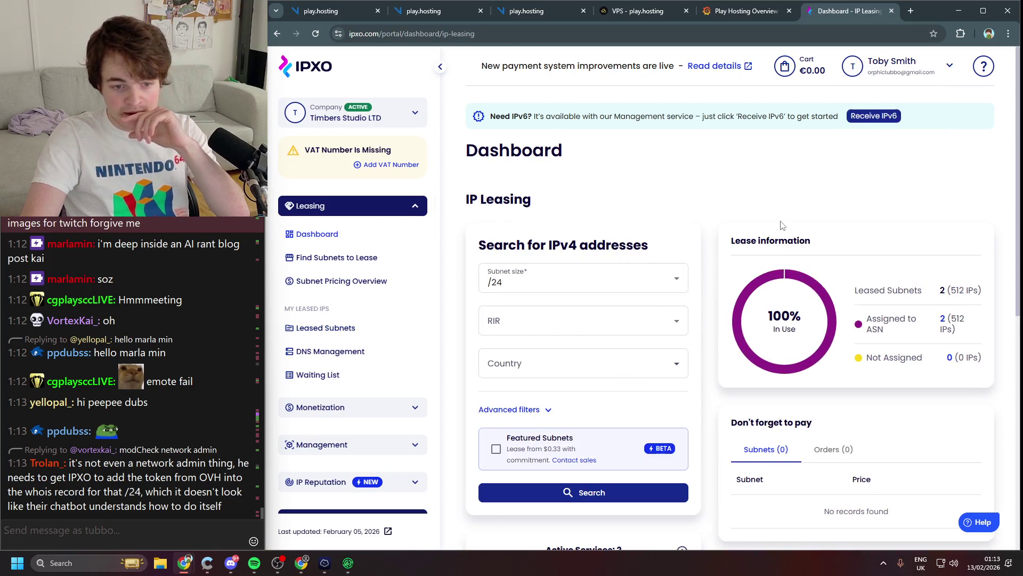
{"action": "scroll", "coordinate": [782, 221], "scroll_direction": "down", "scroll_amount": 8}
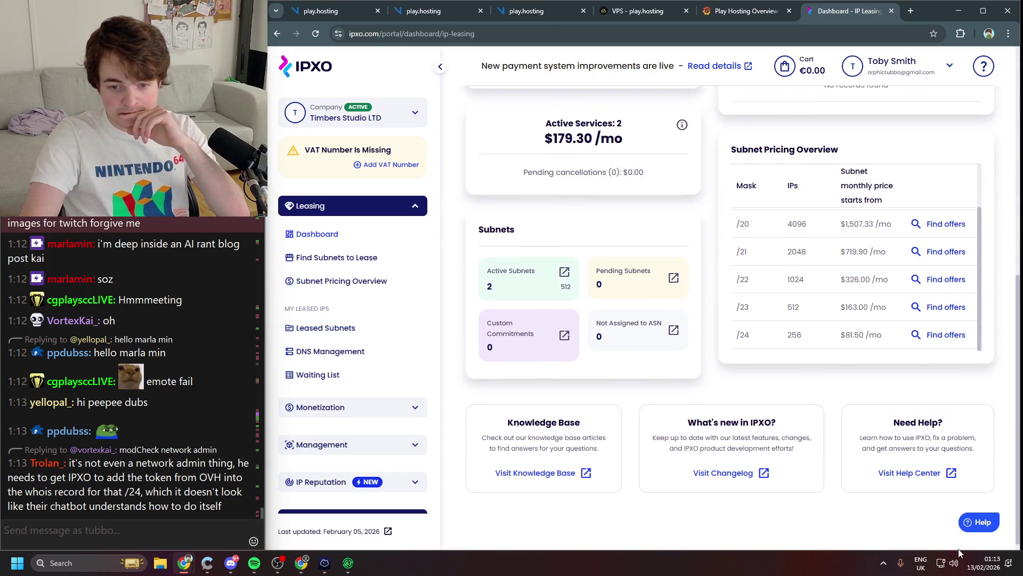
{"action": "left_click", "coordinate": [925, 473]}
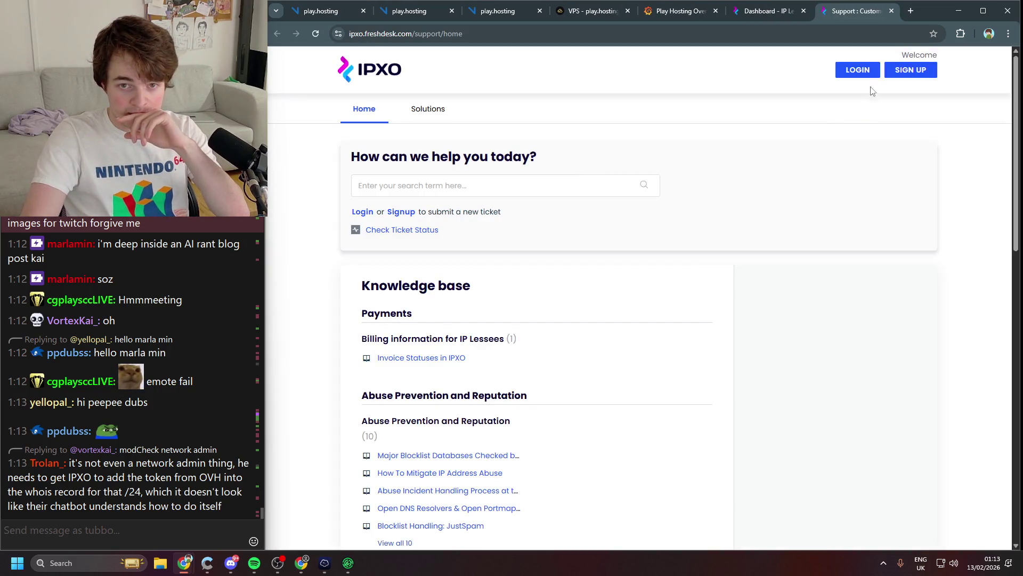
{"action": "left_click", "coordinate": [867, 78]}
{"action": "left_click", "coordinate": [400, 211]}
{"action": "left_click", "coordinate": [403, 255]}
{"action": "left_click", "coordinate": [961, 34]}
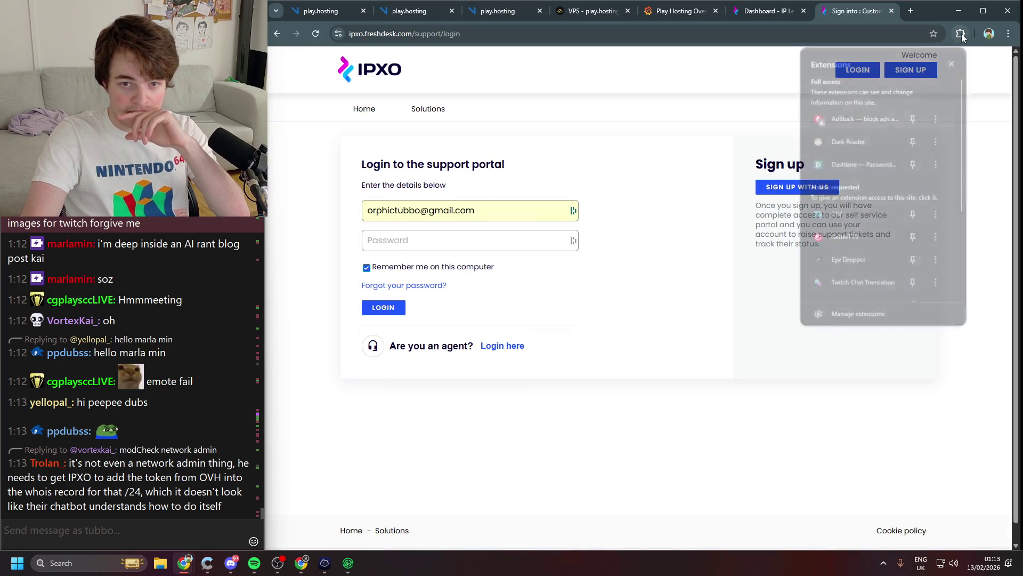
{"action": "left_click", "coordinate": [415, 247]}
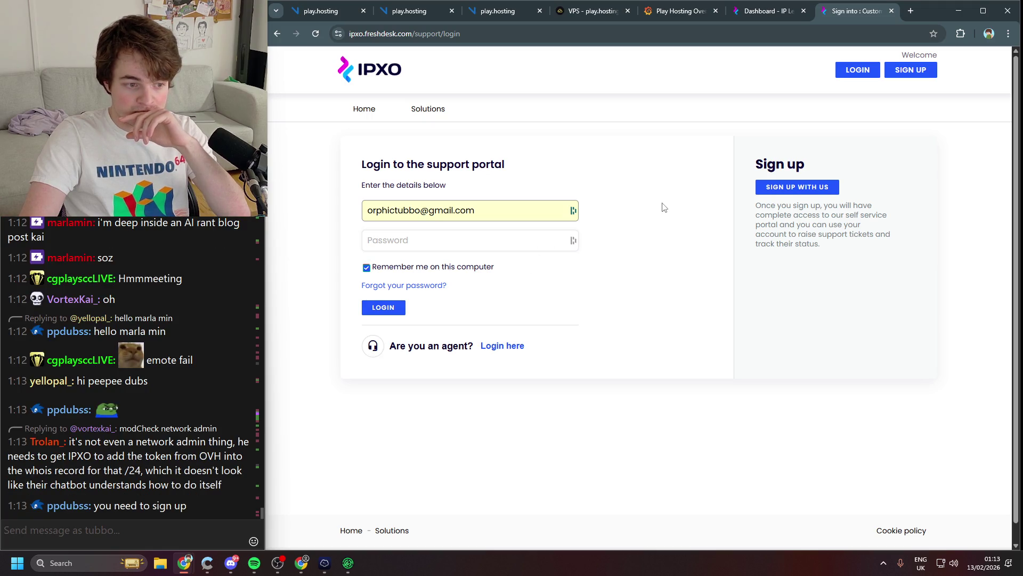
{"action": "left_click", "coordinate": [794, 189]}
{"action": "key", "text": "alt+Left"}
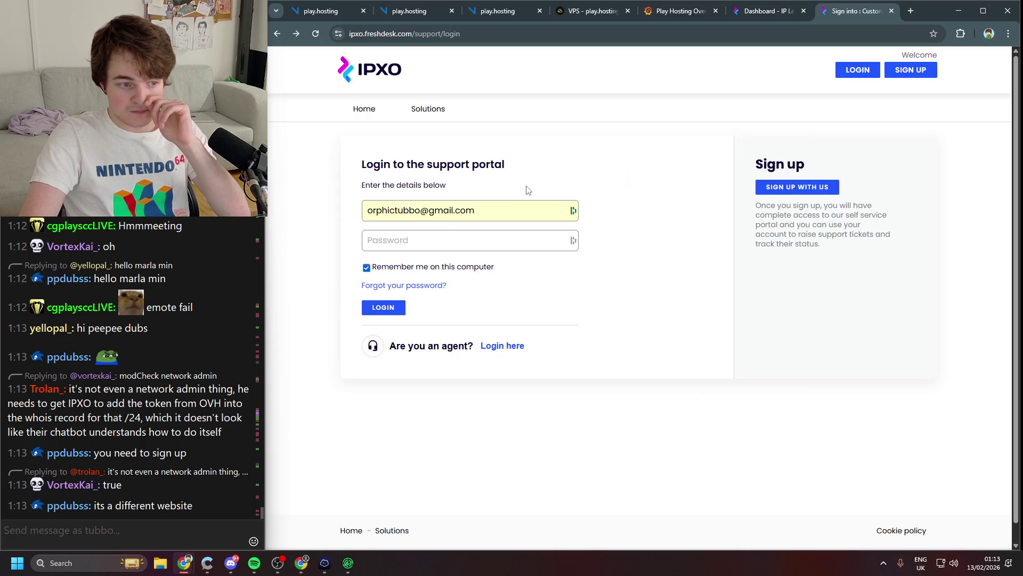
{"action": "key", "text": "alt+Left"}
{"action": "left_click", "coordinate": [891, 11]}
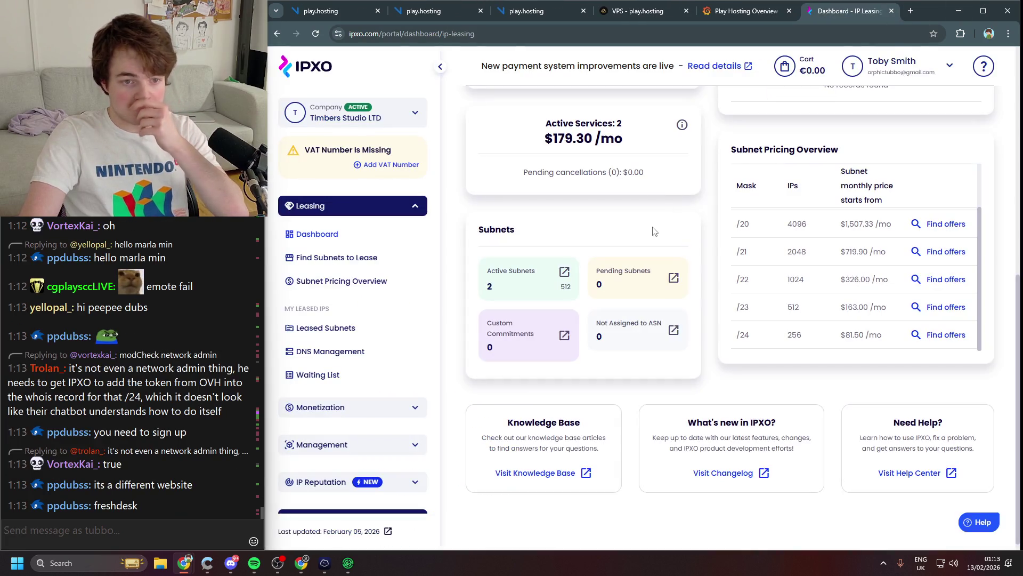
- Scroll the IP Leasing dashboard down to the Need Help? cards and open Visit Help Center
{"action": "scroll", "coordinate": [661, 245], "scroll_direction": "up", "scroll_amount": 8}
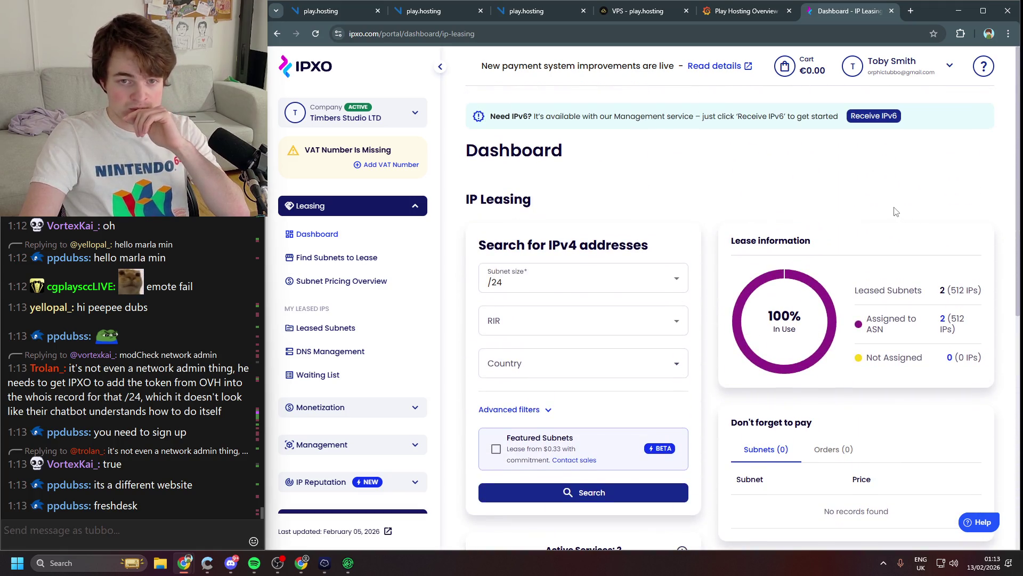
{"action": "scroll", "coordinate": [895, 211], "scroll_direction": "down", "scroll_amount": 8}
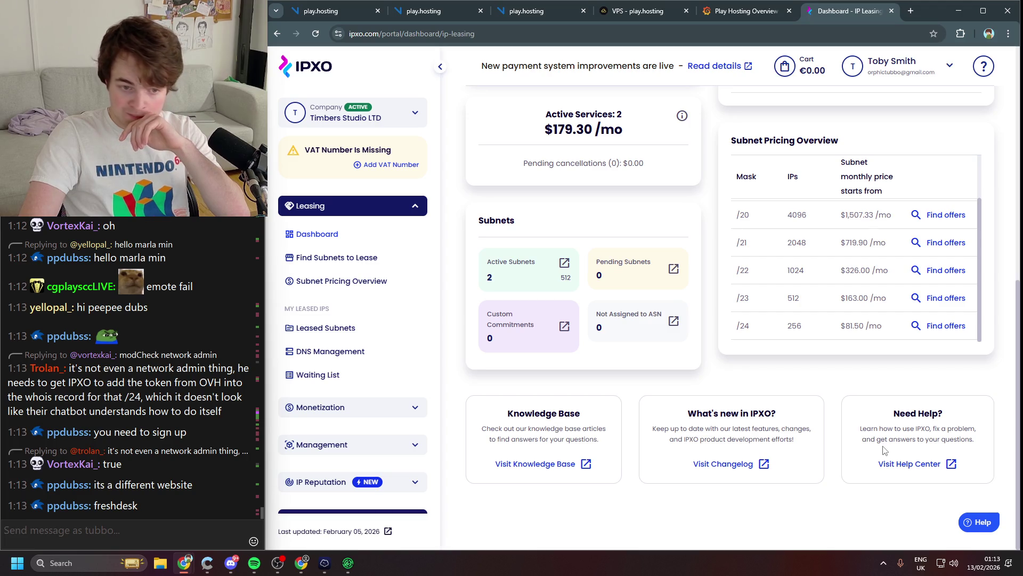
{"action": "scroll", "coordinate": [402, 373], "scroll_direction": "down", "scroll_amount": 6}
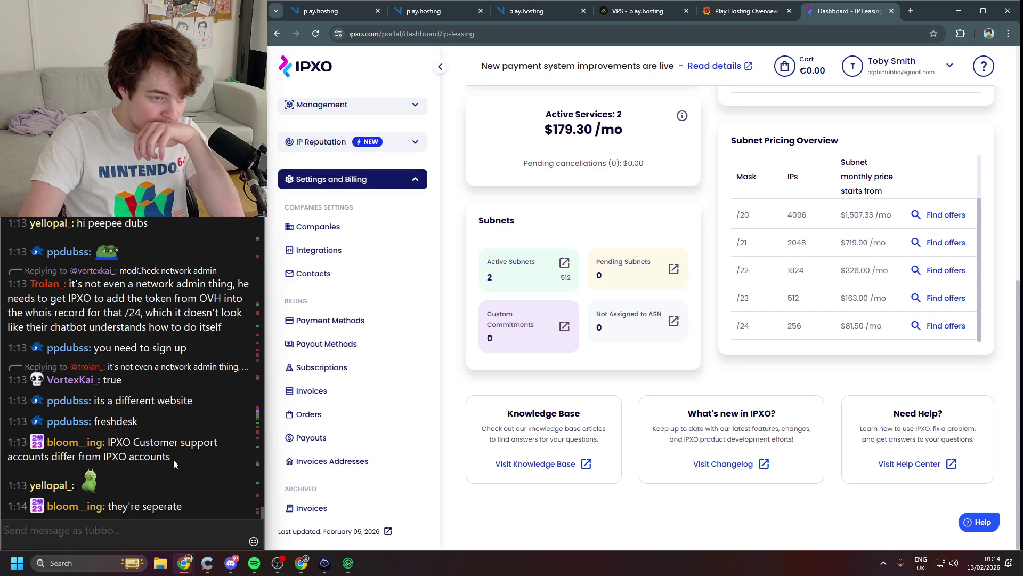
{"action": "left_click", "coordinate": [913, 463]}
- Close the Support help center tab and scroll the IP Leasing dashboard back to the top
{"action": "middle_click", "coordinate": [831, 14]}
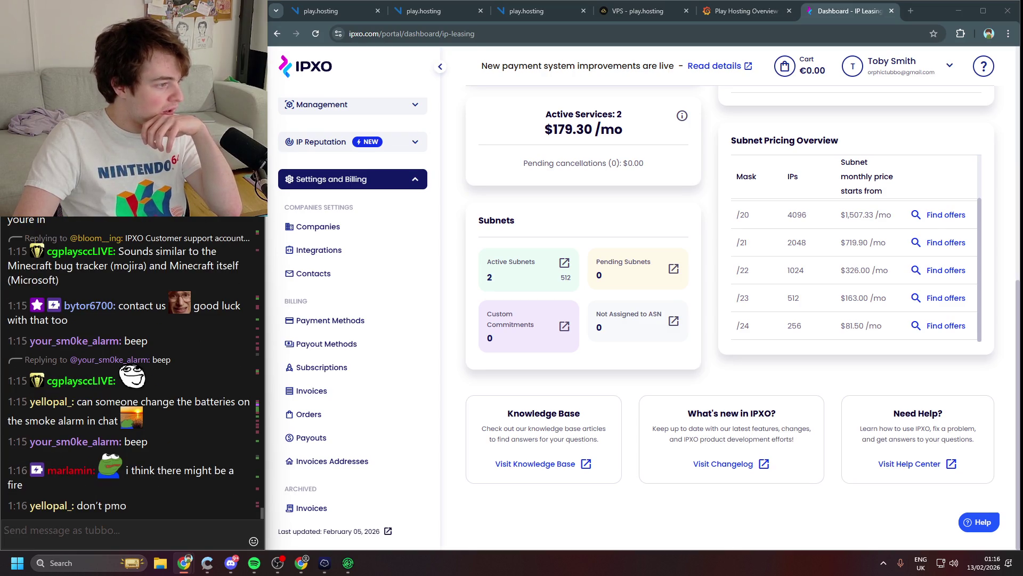
{"action": "key", "text": "alt+shift"}
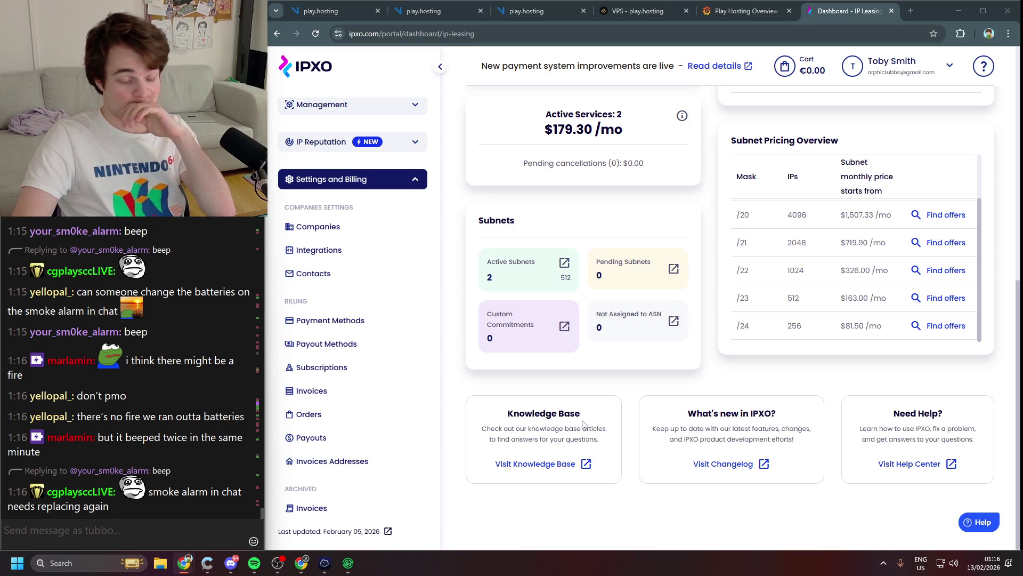
{"action": "scroll", "coordinate": [656, 397], "scroll_direction": "up", "scroll_amount": 8}
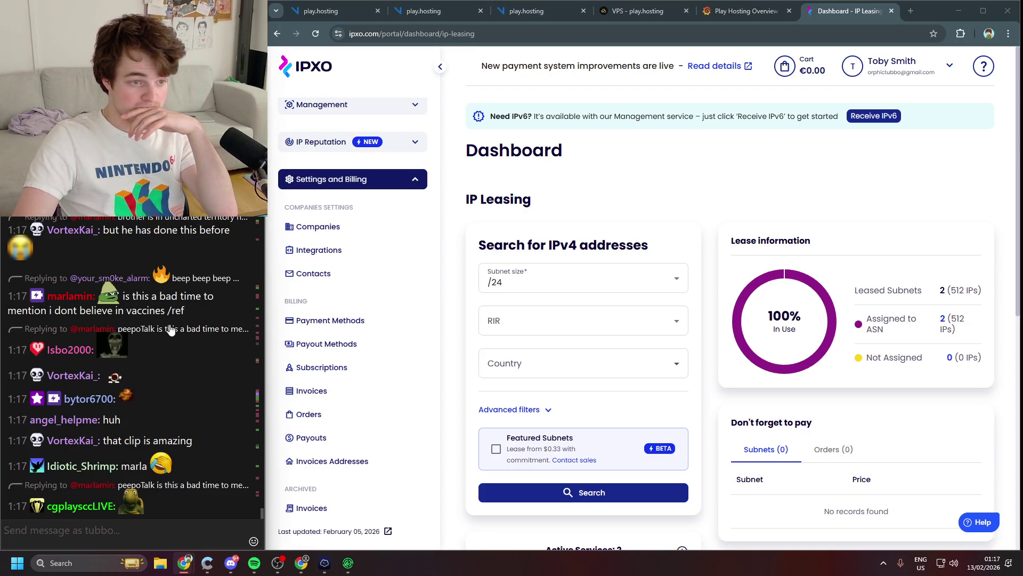
{"action": "scroll", "coordinate": [176, 330], "scroll_direction": "up", "scroll_amount": 3}
{"action": "scroll", "coordinate": [177, 330], "scroll_direction": "down", "scroll_amount": 3}
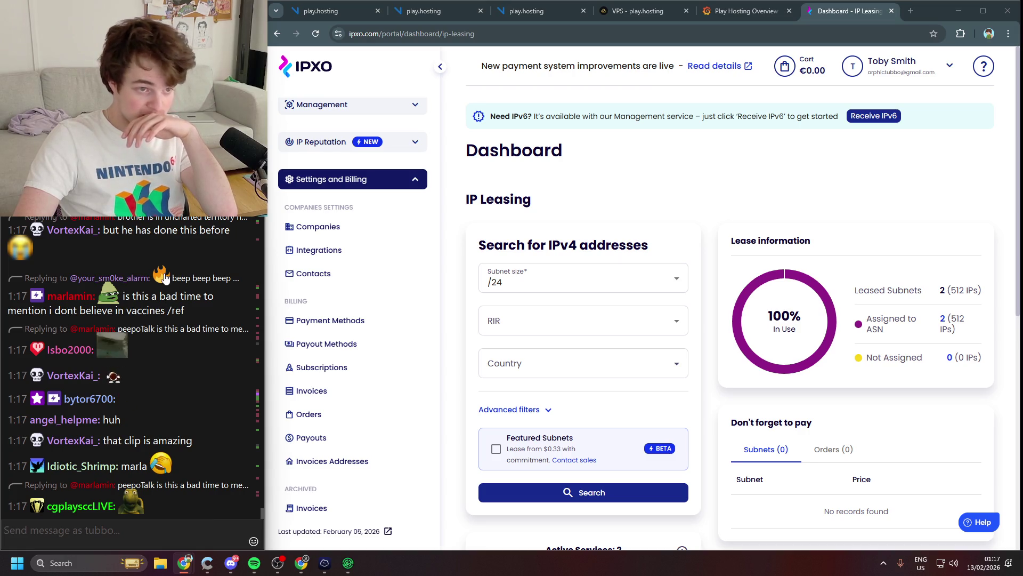
{"action": "scroll", "coordinate": [177, 292], "scroll_direction": "up", "scroll_amount": 4}
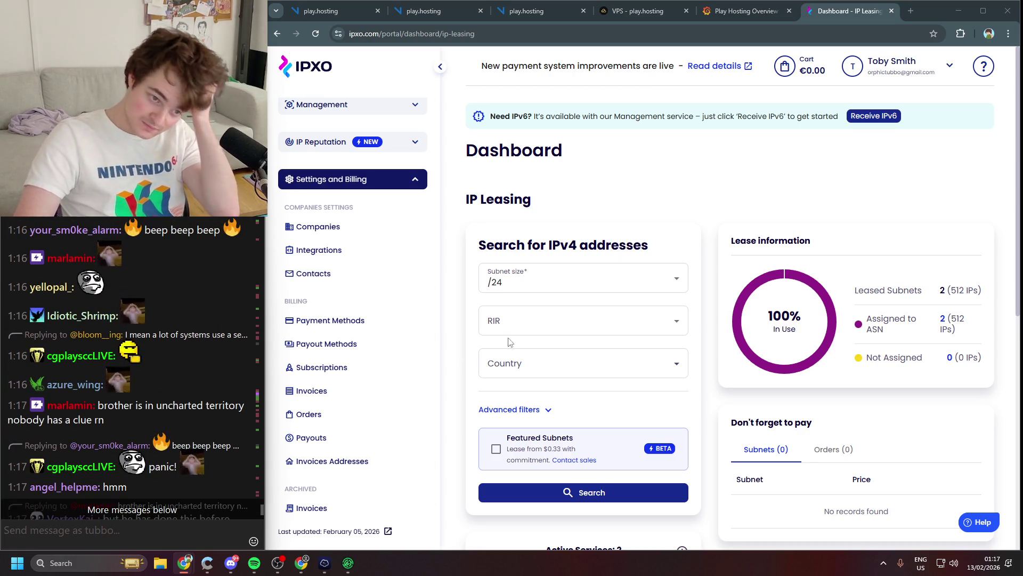
{"action": "scroll", "coordinate": [140, 339], "scroll_direction": "down", "scroll_amount": 5}
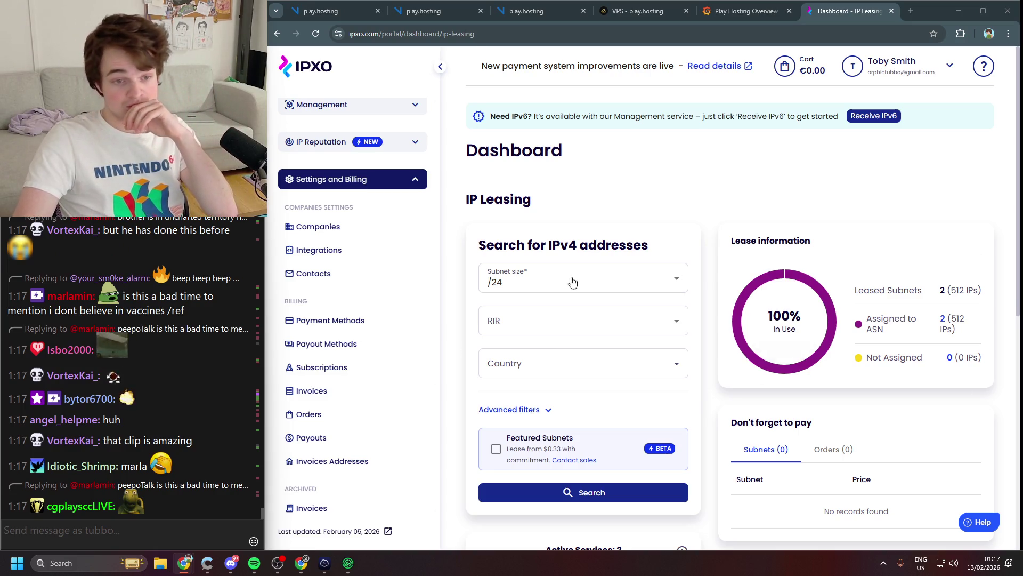
{"action": "left_click", "coordinate": [451, 11]}
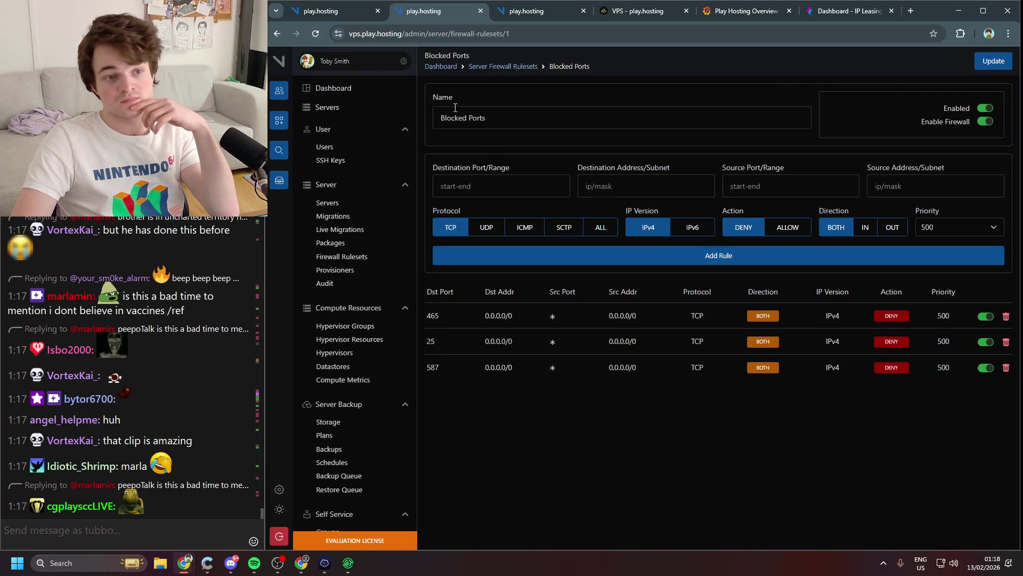
- Return from the Blocked Ports ruleset to the VirtFusion admin dashboard, then bring forward the IPXO tickets window
{"action": "left_click", "coordinate": [444, 68]}
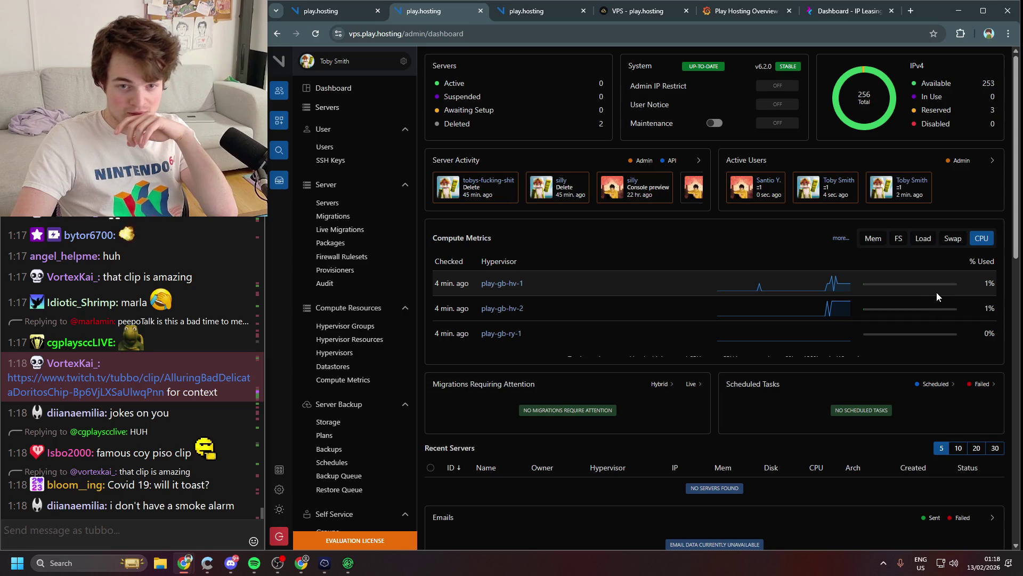
{"action": "scroll", "coordinate": [766, 299], "scroll_direction": "down", "scroll_amount": 1}
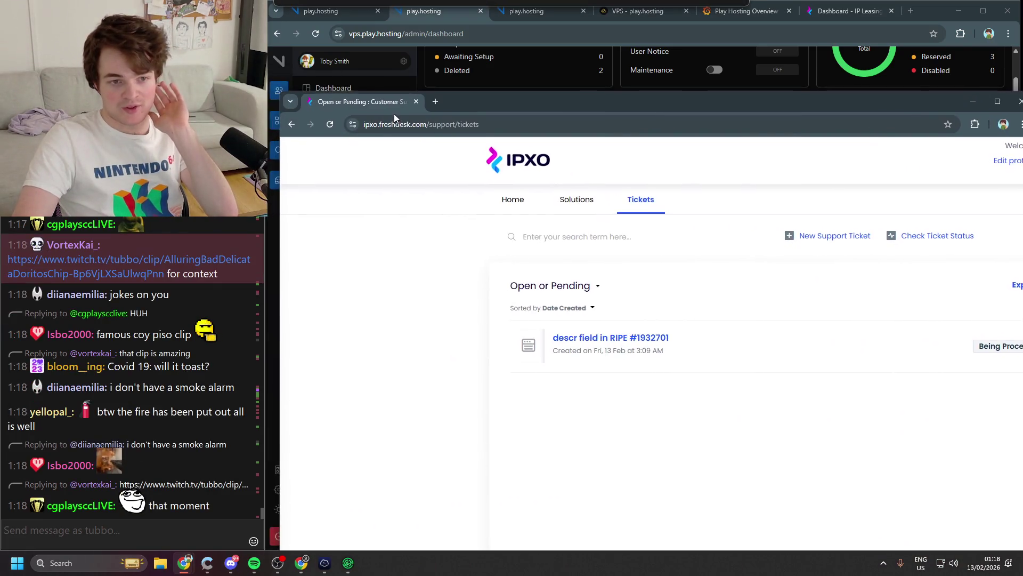
{"action": "mouse_move", "coordinate": [394, 113]}
{"action": "left_mouse_down"}
{"action": "mouse_move", "coordinate": [417, 125]}
{"action": "mouse_move", "coordinate": [807, 17]}
{"action": "left_mouse_up"}
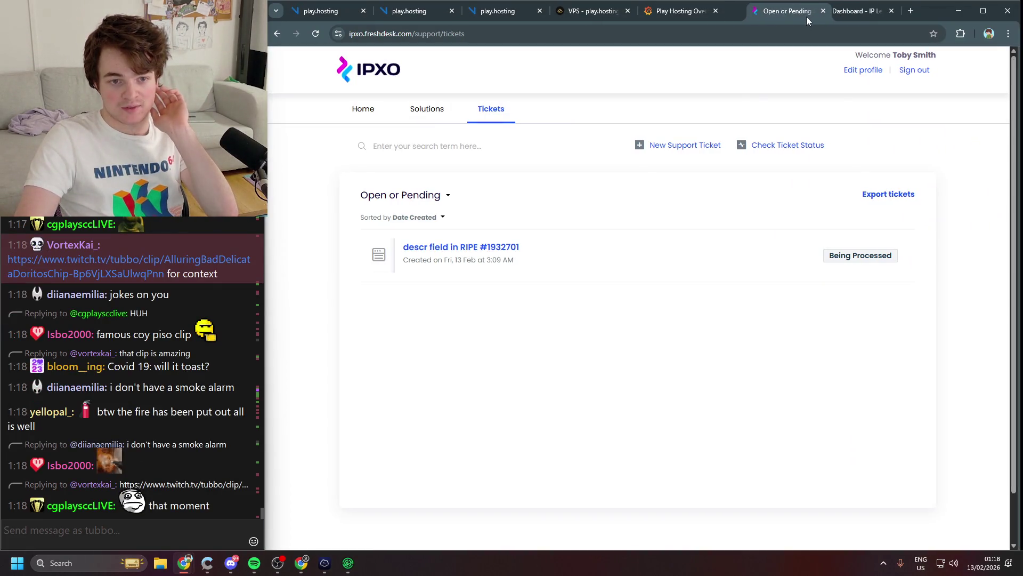
- Reload the Freshdesk tickets page, switch to the IPXO Dashboard tab, and show the open browser windows
{"action": "left_click", "coordinate": [368, 69]}
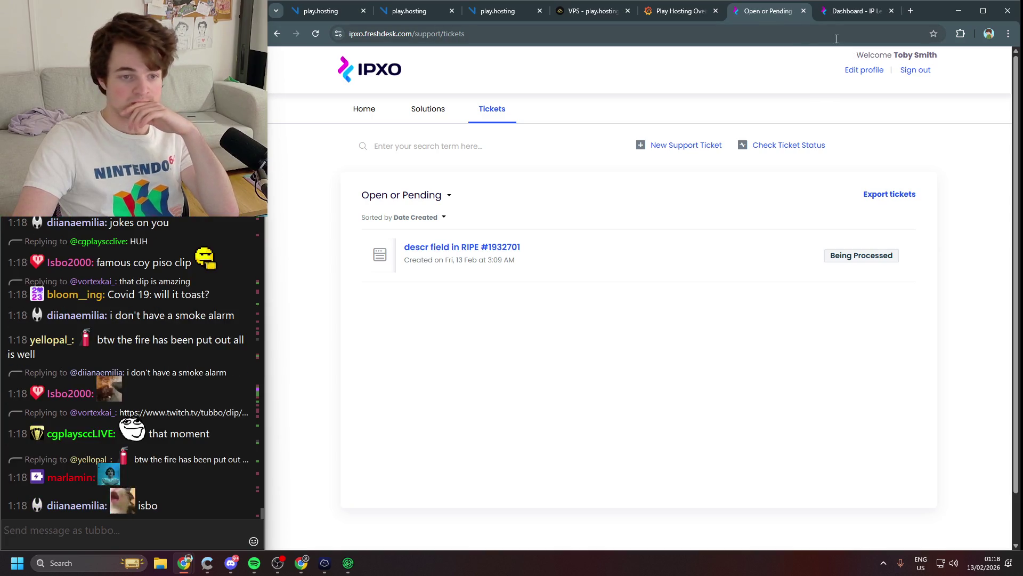
{"action": "left_click", "coordinate": [858, 13]}
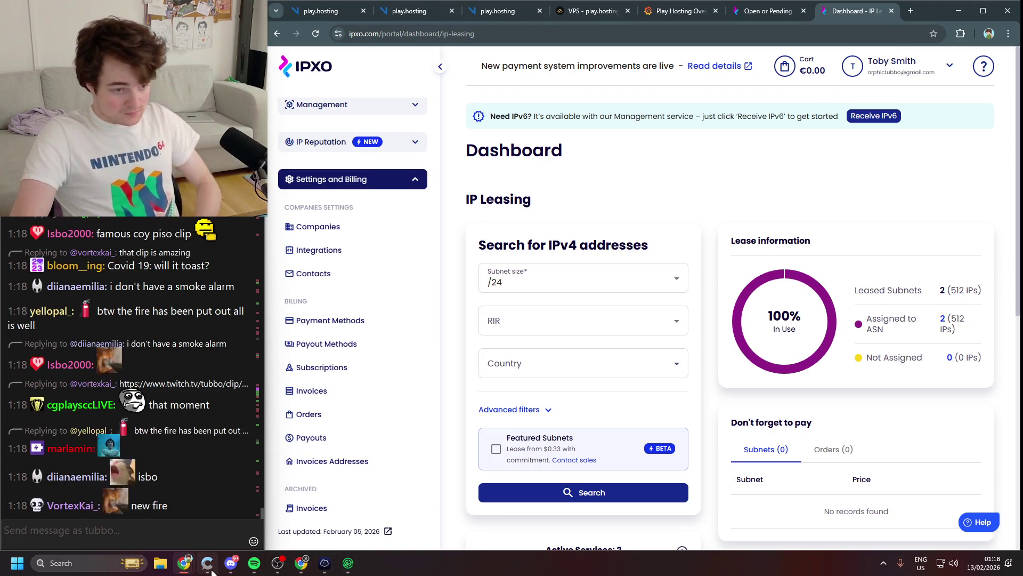
{"action": "mouse_move", "coordinate": [210, 567]}
{"action": "left_click", "coordinate": [196, 509]}
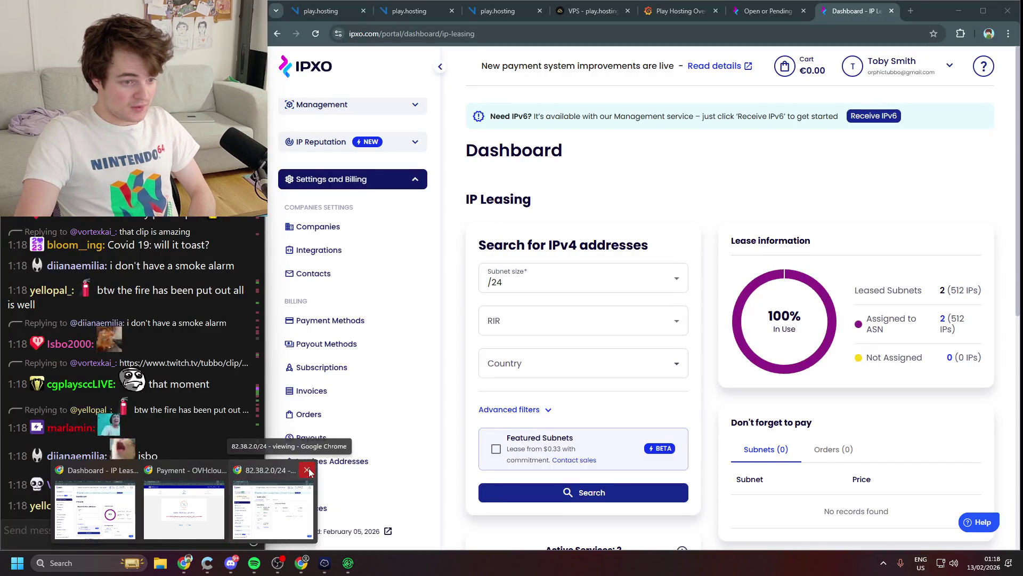
- Close the extra 82.38.2.0/24 window, merge the OVHcloud Payment window into Chrome, and retry payment
{"action": "left_click", "coordinate": [307, 470]}
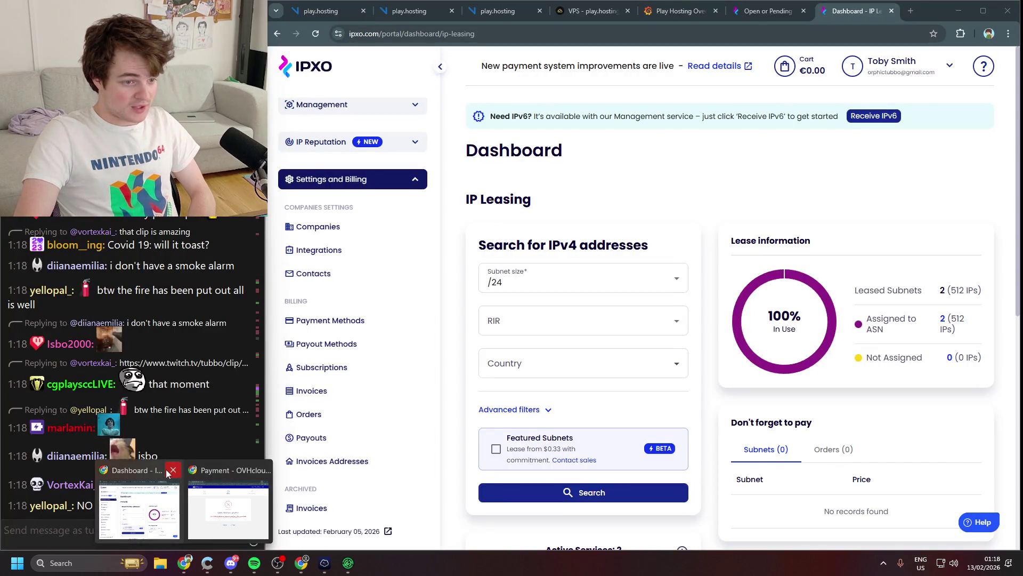
{"action": "left_click", "coordinate": [155, 500]}
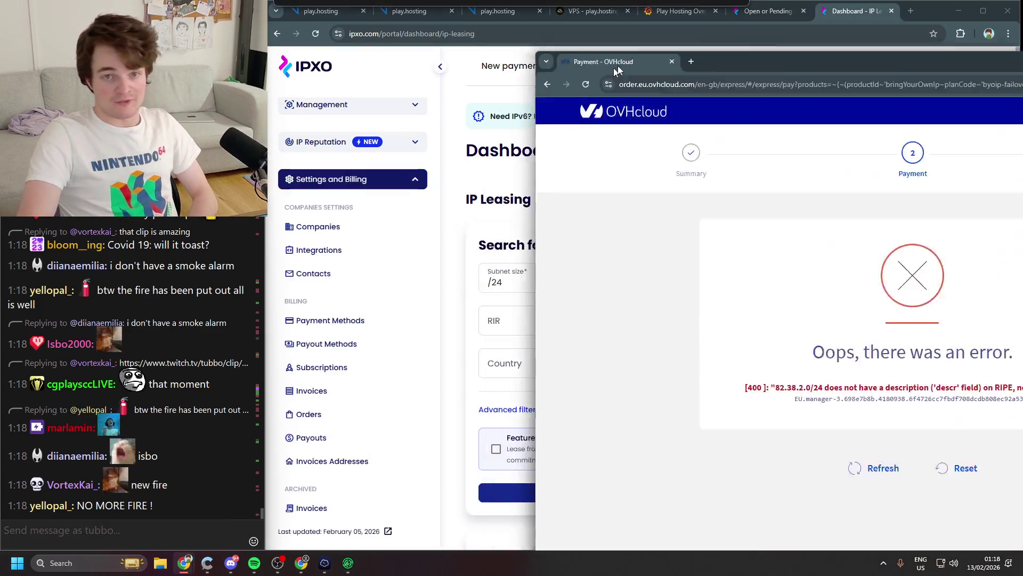
{"action": "left_click_drag", "start_coordinate": [618, 65], "coordinate": [871, 12]}
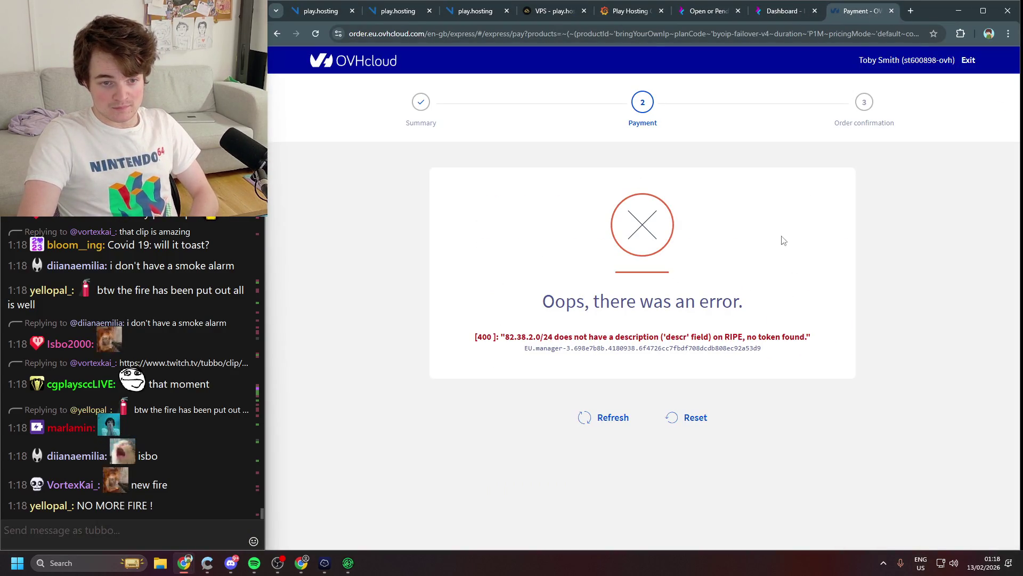
{"action": "left_click", "coordinate": [610, 417]}
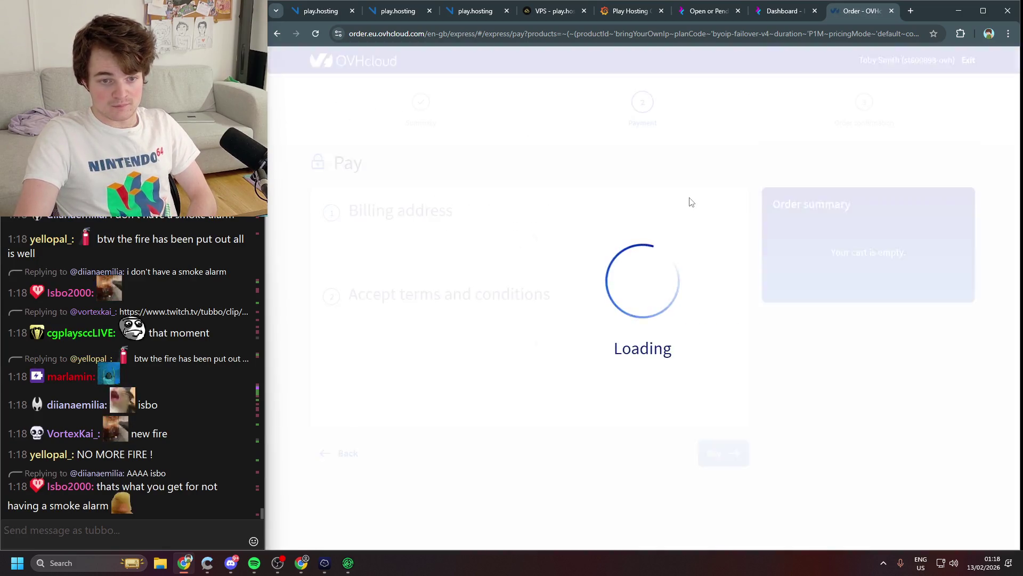
- Check the IPXO support tickets, then retry the OVHcloud BYOIP payment once more, which still errors
{"action": "key", "text": "ctrl+shift+Tab"}
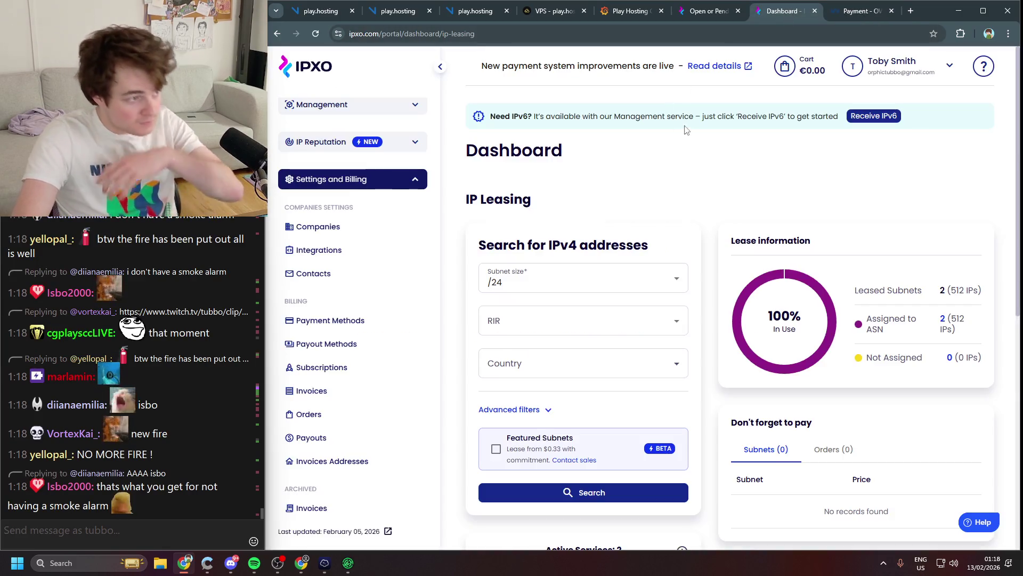
{"action": "key", "text": "ctrl+shift+Tab"}
{"action": "key", "text": "ctrl+shift+Tab"}
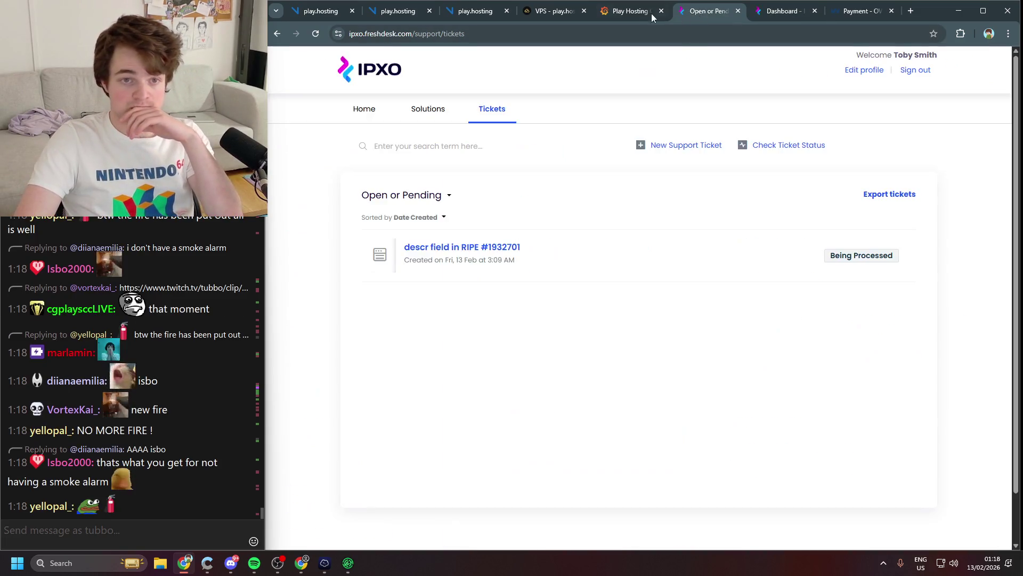
{"action": "left_click", "coordinate": [859, 15]}
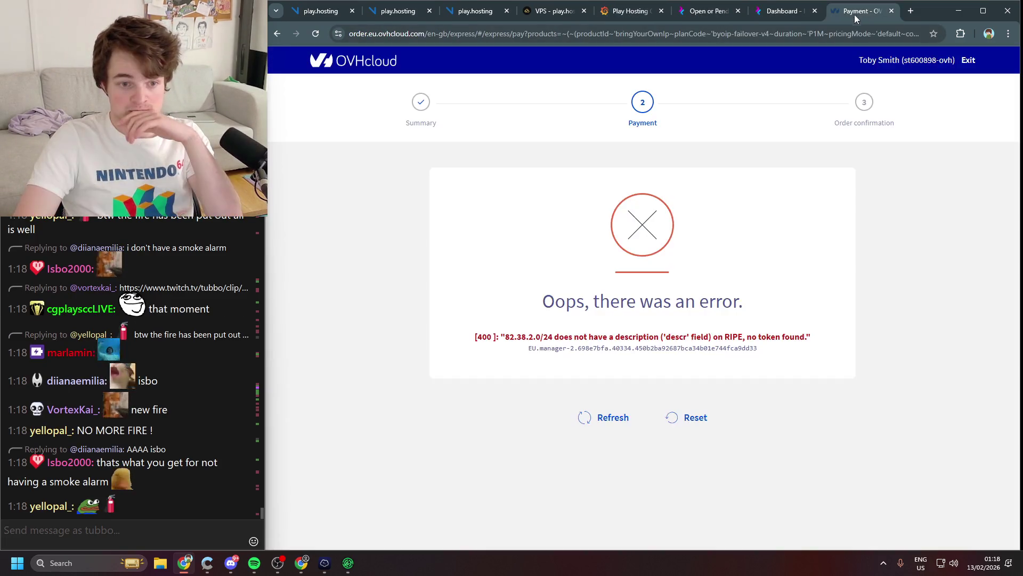
{"action": "left_click", "coordinate": [769, 15]}
{"action": "left_click", "coordinate": [700, 12]}
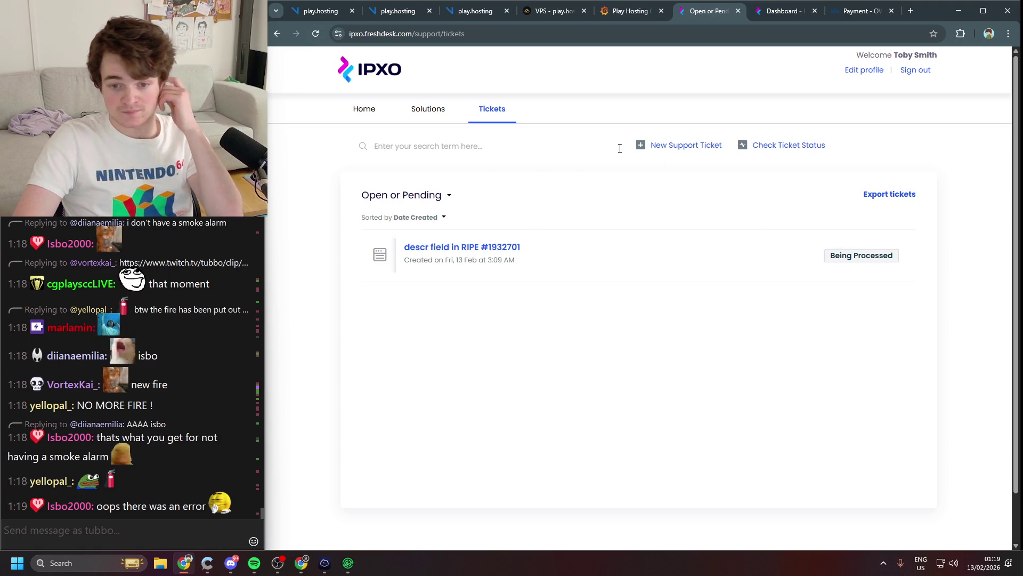
{"action": "left_click", "coordinate": [859, 11]}
{"action": "left_click", "coordinate": [611, 425]}
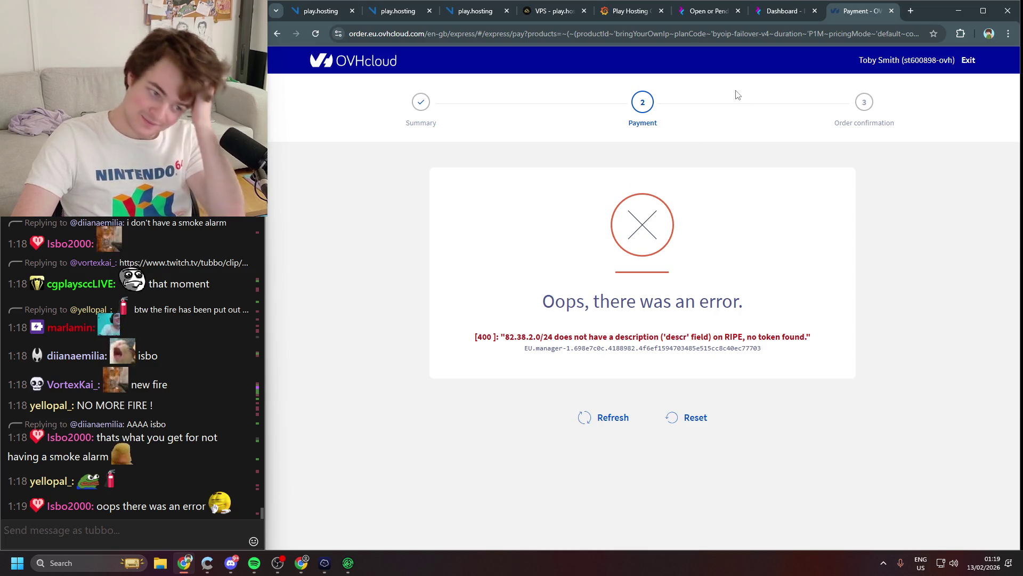
{"action": "left_click", "coordinate": [712, 15]}
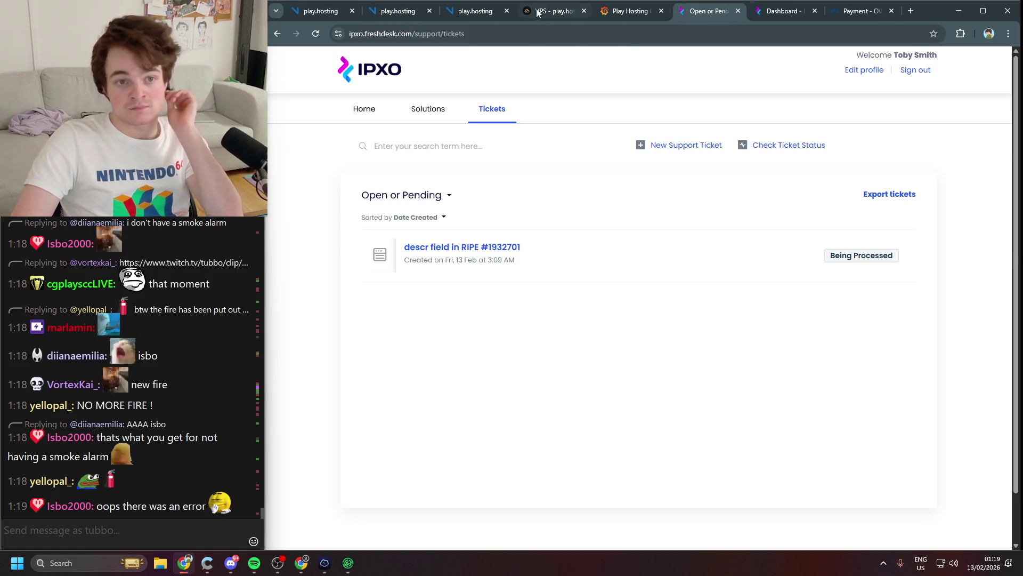
{"action": "left_click", "coordinate": [537, 14]}
- Scroll through the play.hosting VPS plans, Lite £4.00 to Max £70.00, then return to IPXO tickets
{"action": "scroll", "coordinate": [664, 213], "scroll_direction": "down", "scroll_amount": 3}
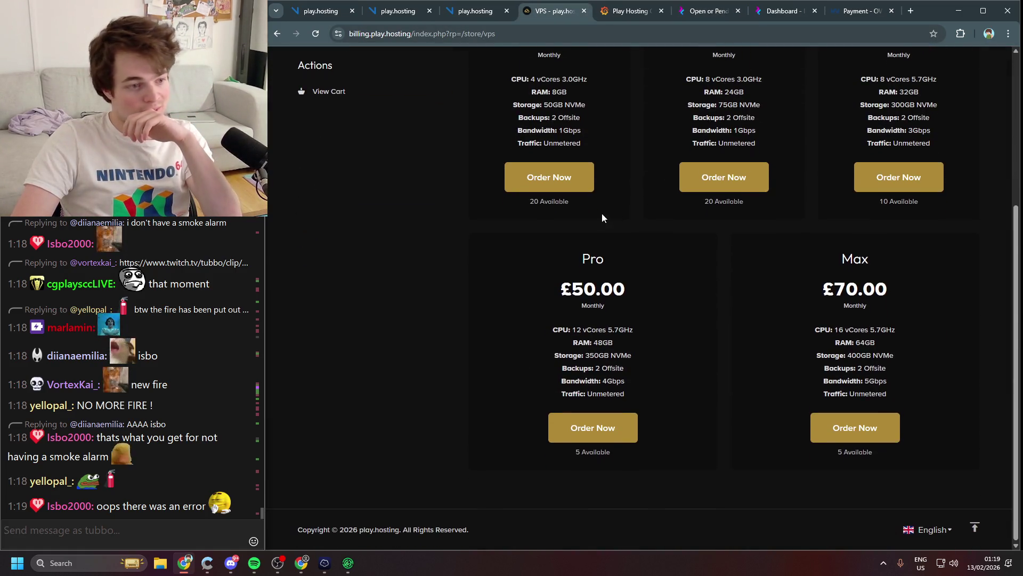
{"action": "scroll", "coordinate": [608, 211], "scroll_direction": "up", "scroll_amount": 4}
{"action": "left_click", "coordinate": [230, 562]}
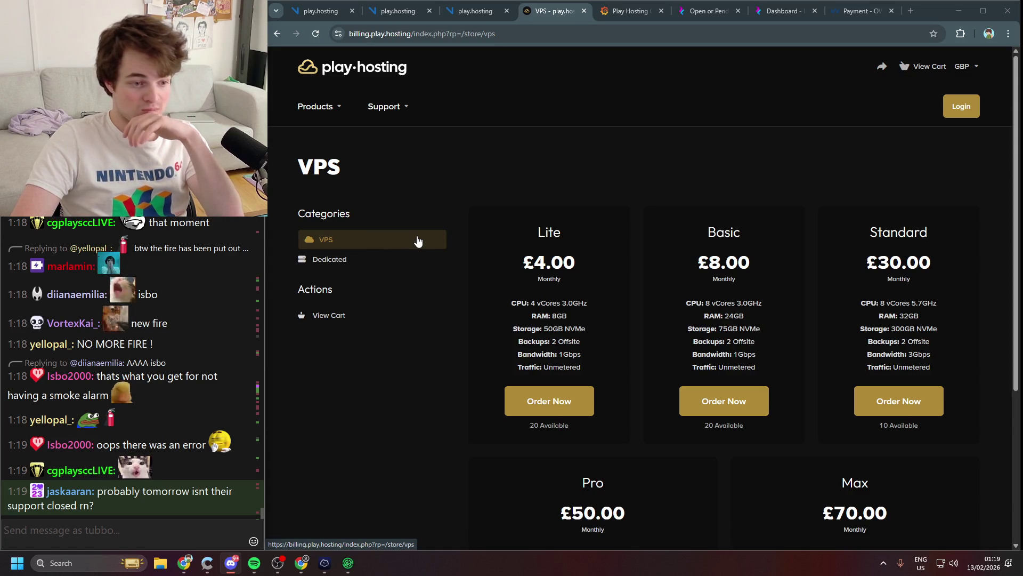
{"action": "left_click", "coordinate": [724, 11]}
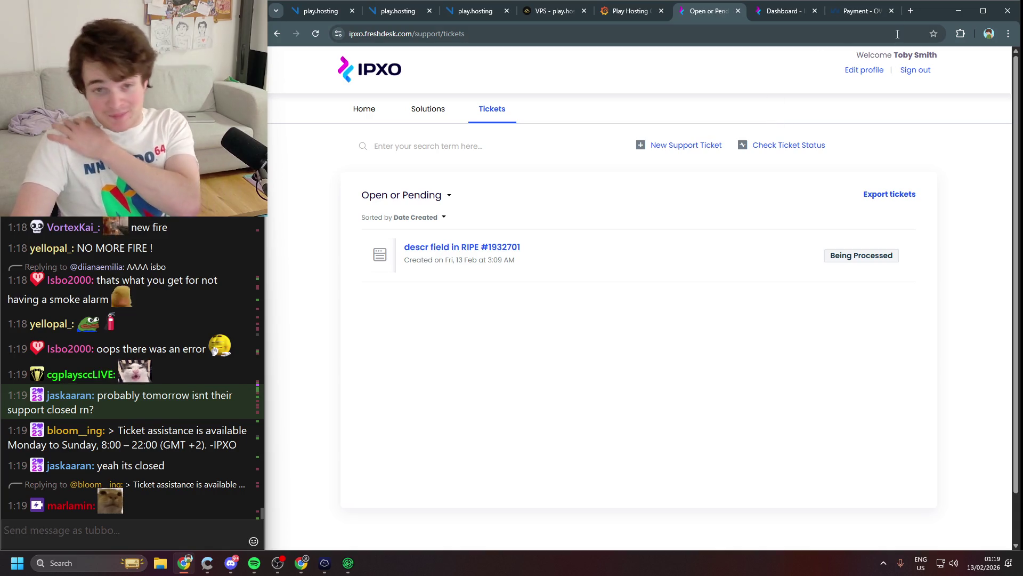
- Verify the RIPE descr-field ticket is still Being Processed, glance at the knowledge base, and close the tickets tab
{"action": "left_click", "coordinate": [771, 15]}
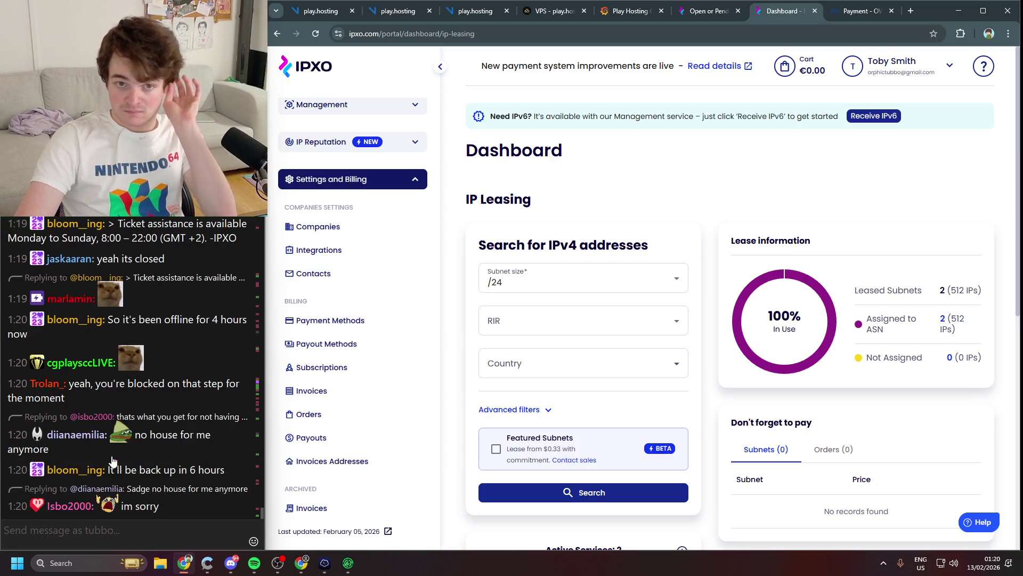
{"action": "left_click", "coordinate": [715, 11]}
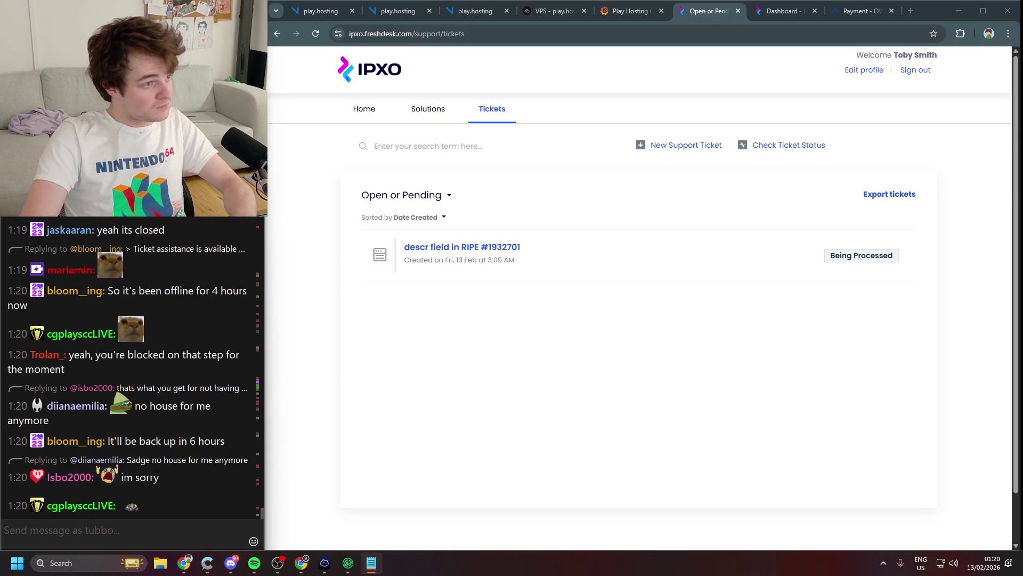
{"action": "key", "text": "alt+Tab"}
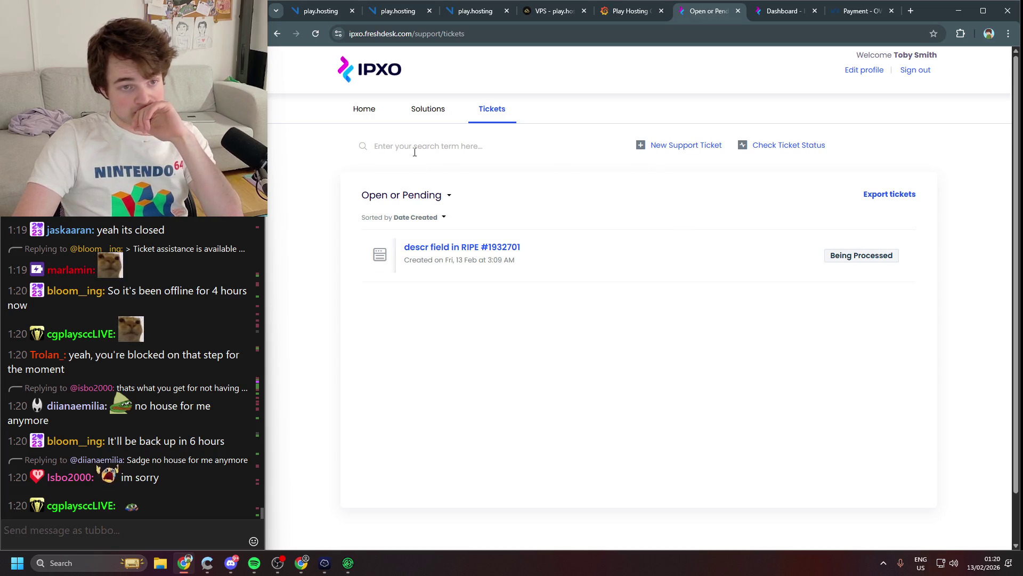
{"action": "left_click", "coordinate": [434, 122]}
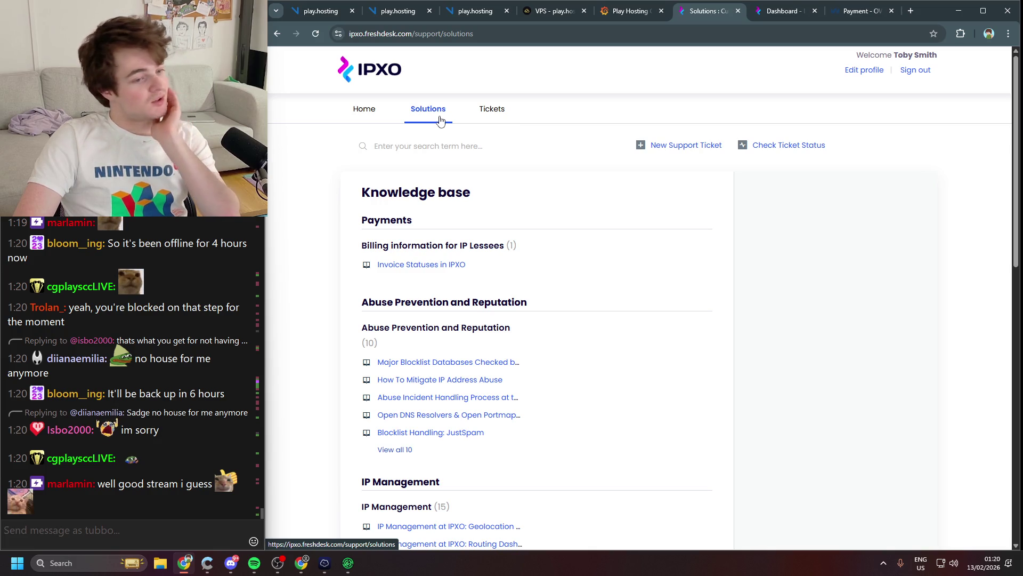
{"action": "left_click", "coordinate": [490, 120]}
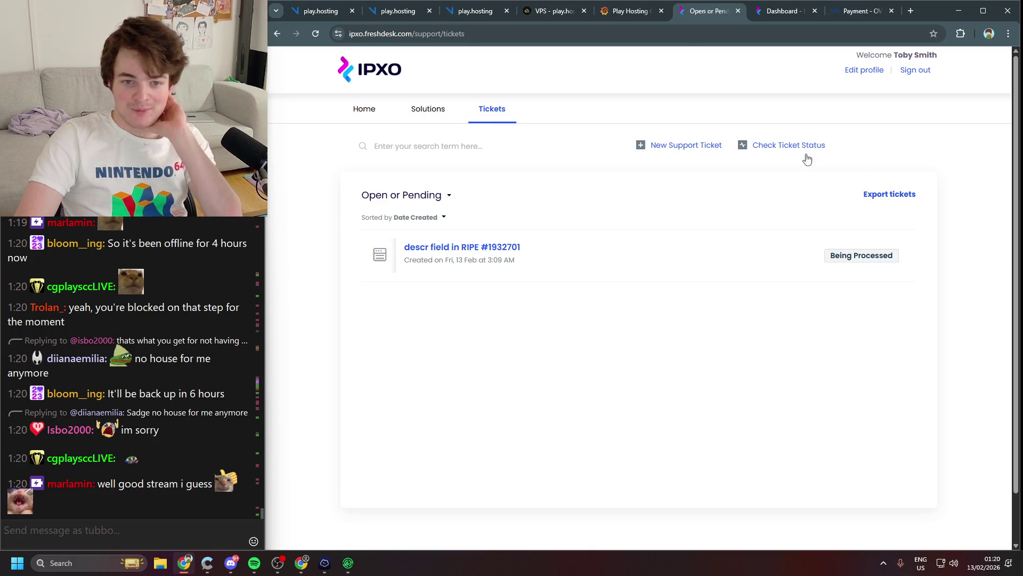
{"action": "left_click", "coordinate": [739, 13]}
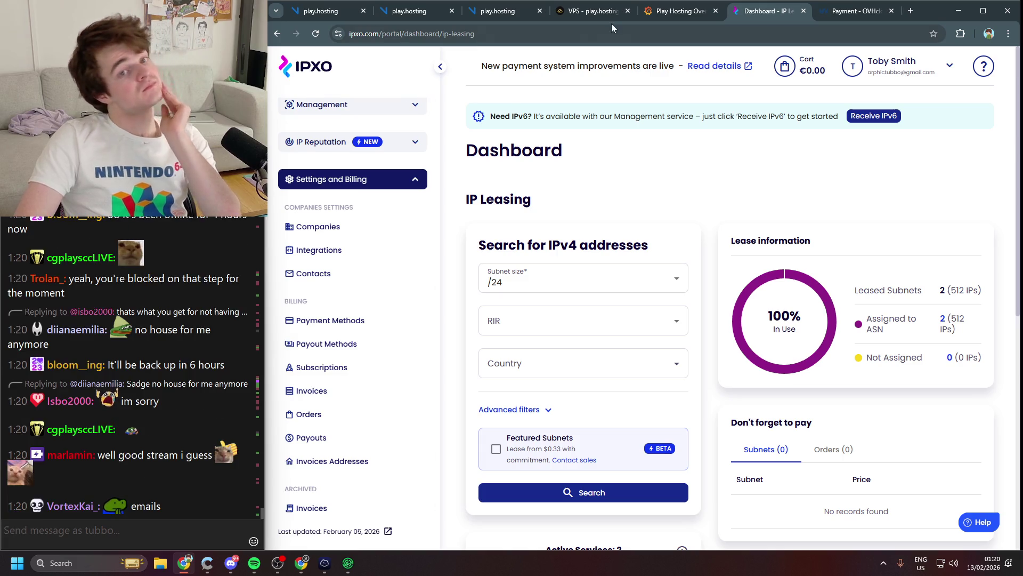
{"action": "left_click", "coordinate": [495, 10]}
- Go from the play.hosting client dashboard to the VirtFusion admin dashboard and open the empty Provisioners list
{"action": "left_click", "coordinate": [410, 11]}
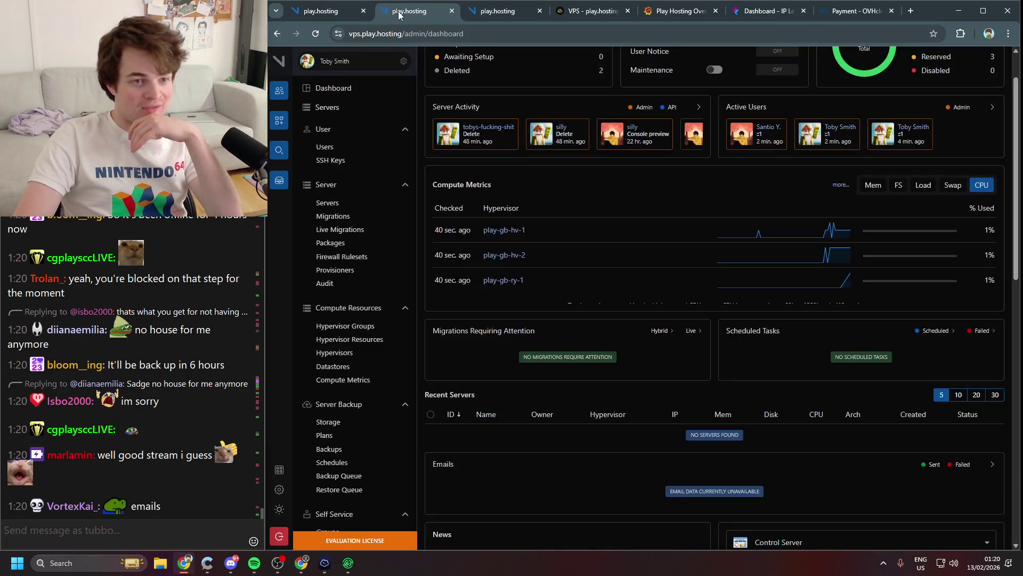
{"action": "left_click", "coordinate": [328, 11]}
{"action": "left_click", "coordinate": [316, 35]}
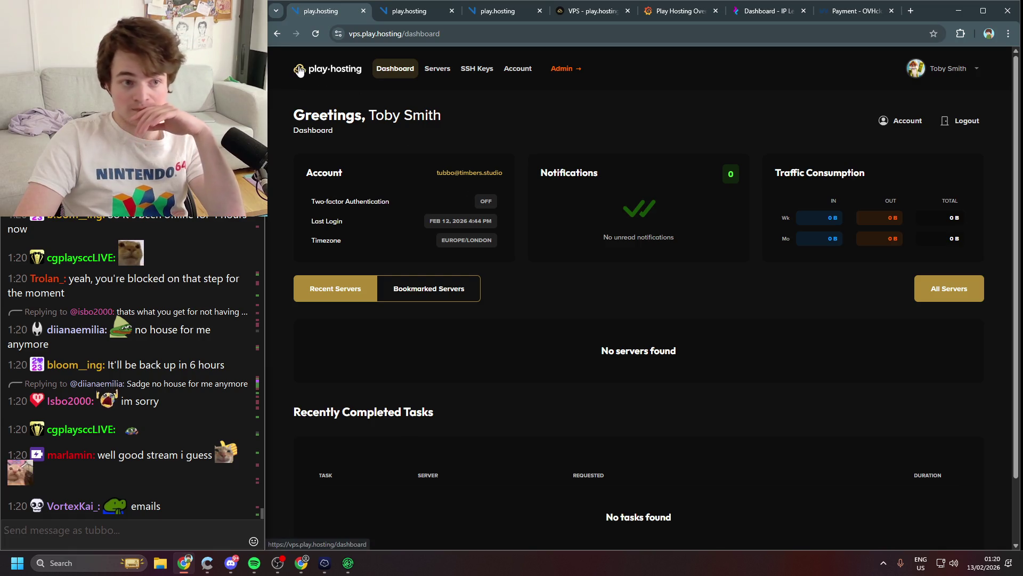
{"action": "scroll", "coordinate": [528, 234], "scroll_direction": "down", "scroll_amount": 2}
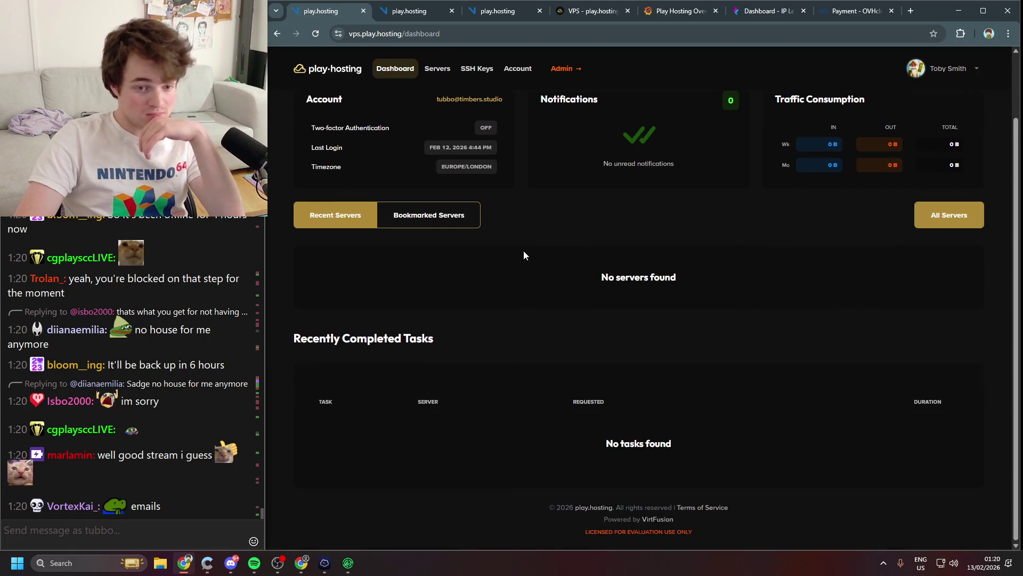
{"action": "scroll", "coordinate": [461, 265], "scroll_direction": "up", "scroll_amount": 2}
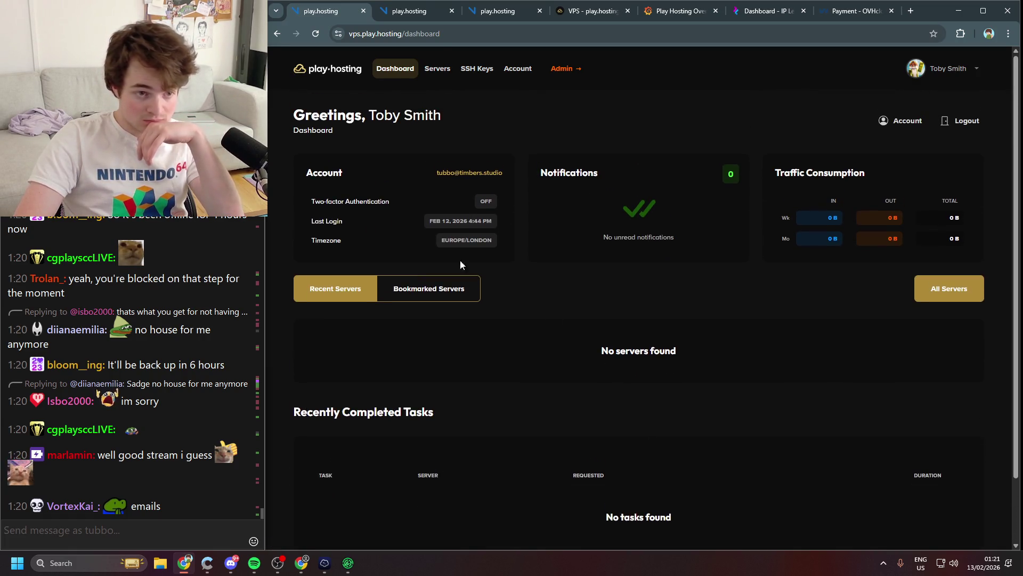
{"action": "left_click", "coordinate": [563, 68]}
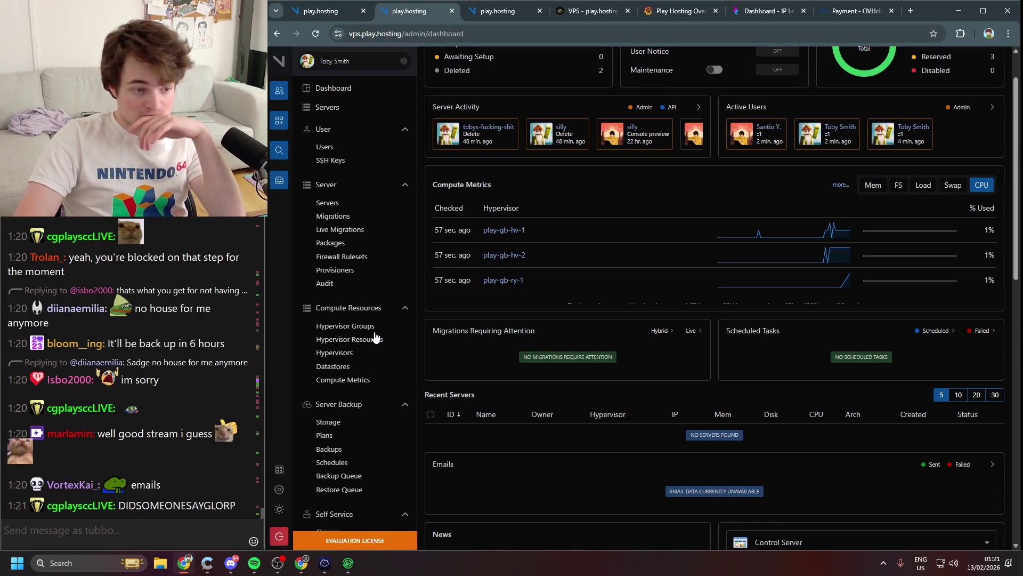
{"action": "scroll", "coordinate": [344, 421], "scroll_direction": "up", "scroll_amount": 1}
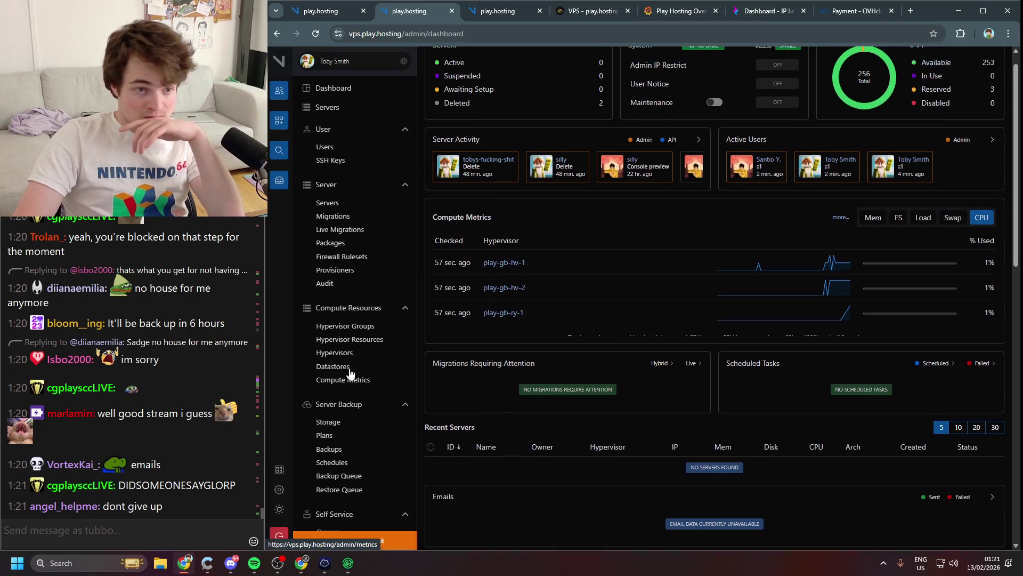
{"action": "left_click", "coordinate": [341, 270]}
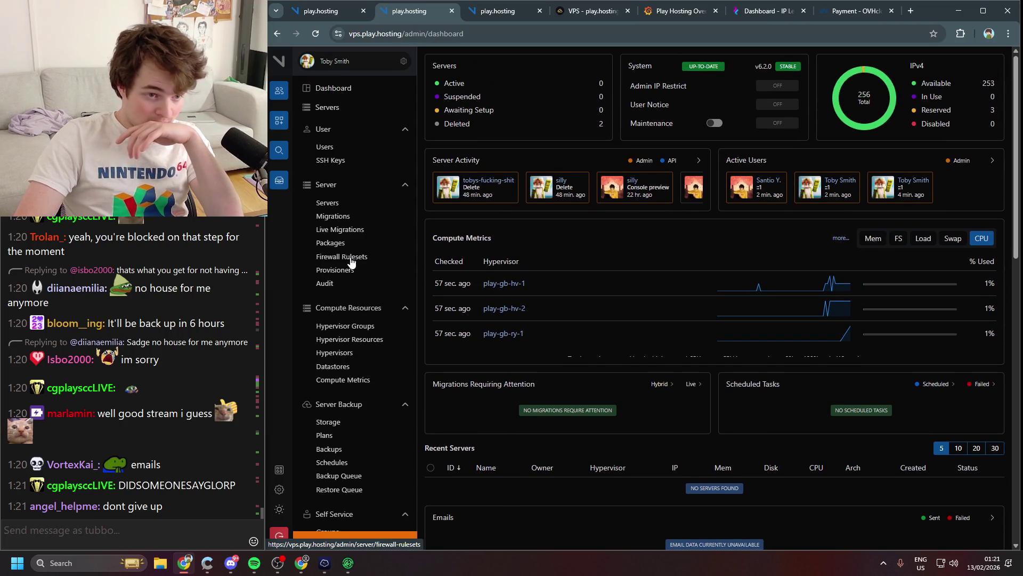
{"action": "left_click", "coordinate": [959, 61]}
{"action": "left_click", "coordinate": [682, 113]}
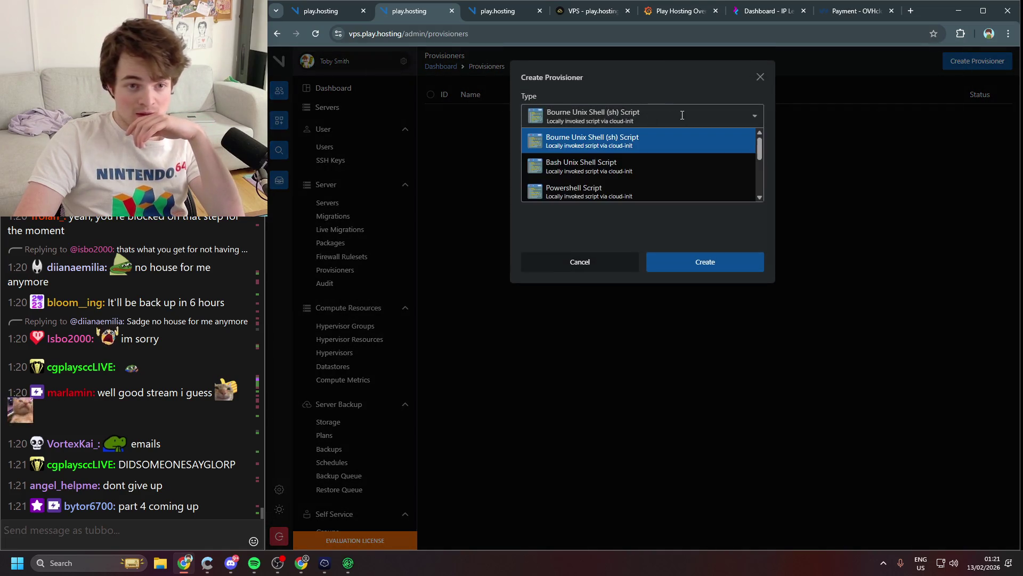
{"action": "scroll", "coordinate": [659, 171], "scroll_direction": "down", "scroll_amount": 3}
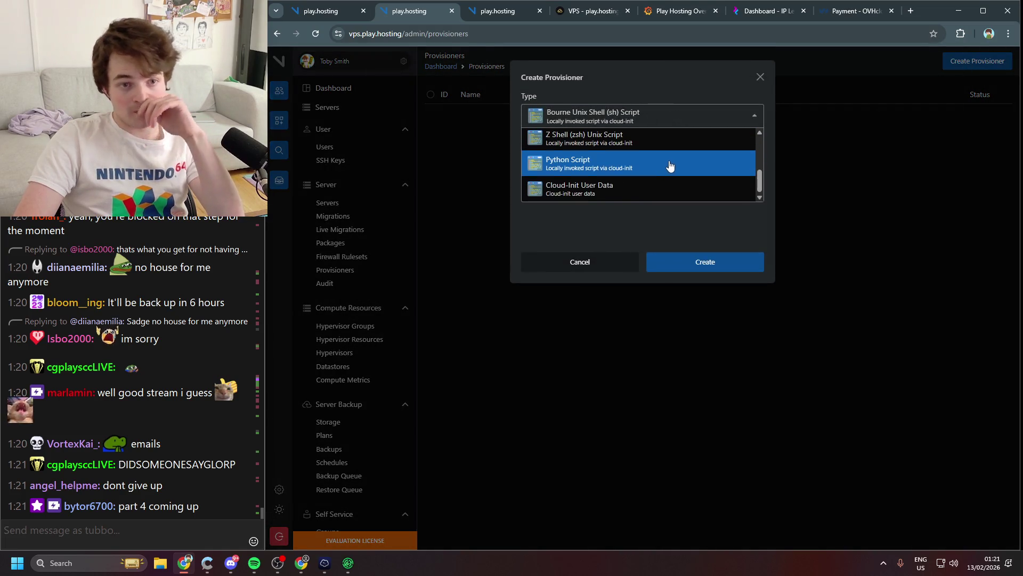
{"action": "scroll", "coordinate": [627, 191], "scroll_direction": "up", "scroll_amount": 3}
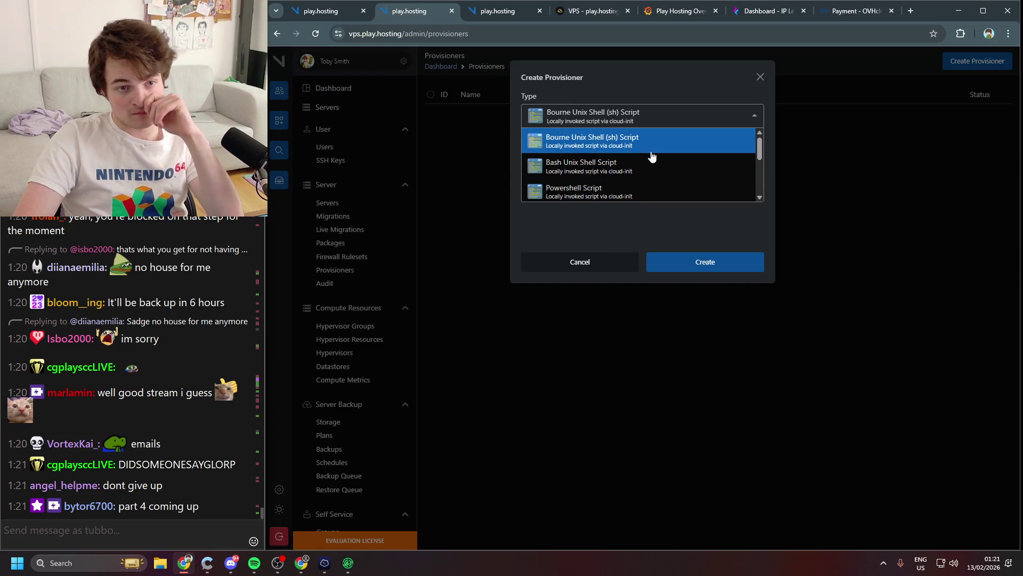
{"action": "left_click", "coordinate": [585, 235]}
{"action": "left_click", "coordinate": [761, 78]}
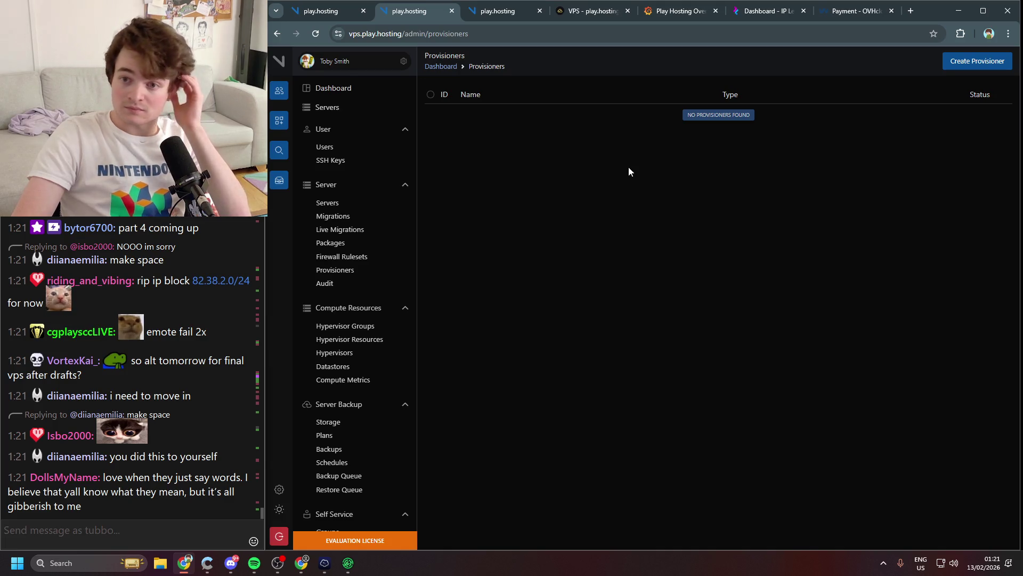
{"action": "left_click", "coordinate": [591, 11]}
- Compare the Dedicated server plans in the WHMCS store, then return to the VPS category listing
{"action": "scroll", "coordinate": [686, 181], "scroll_direction": "down", "scroll_amount": 3}
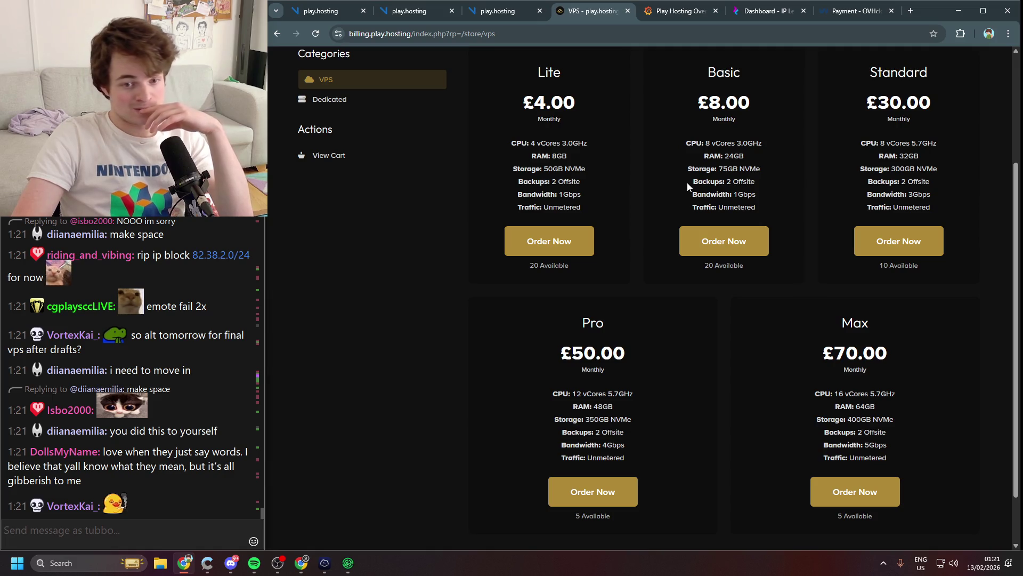
{"action": "mouse_move", "coordinate": [161, 495]}
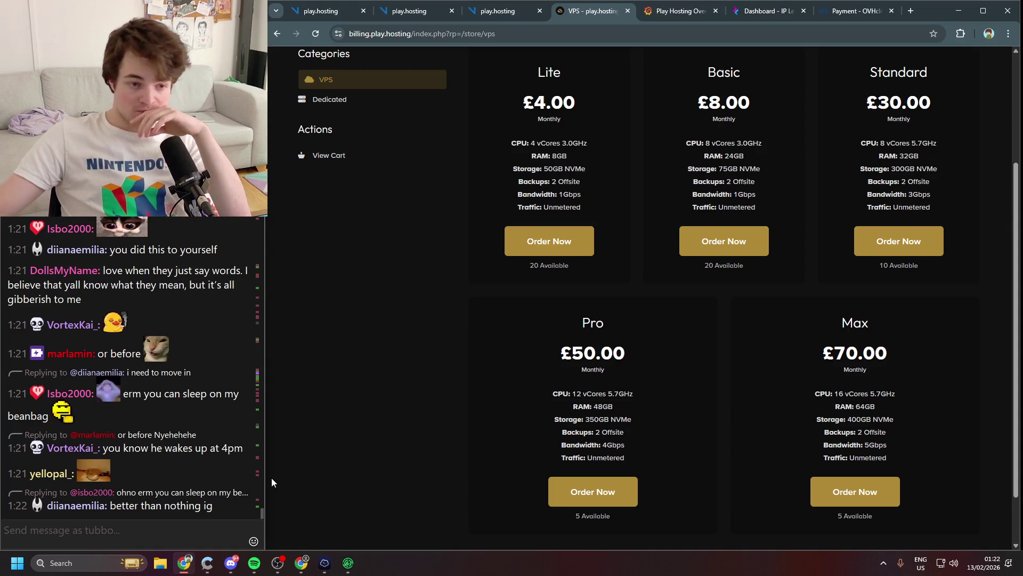
{"action": "left_click", "coordinate": [379, 102]}
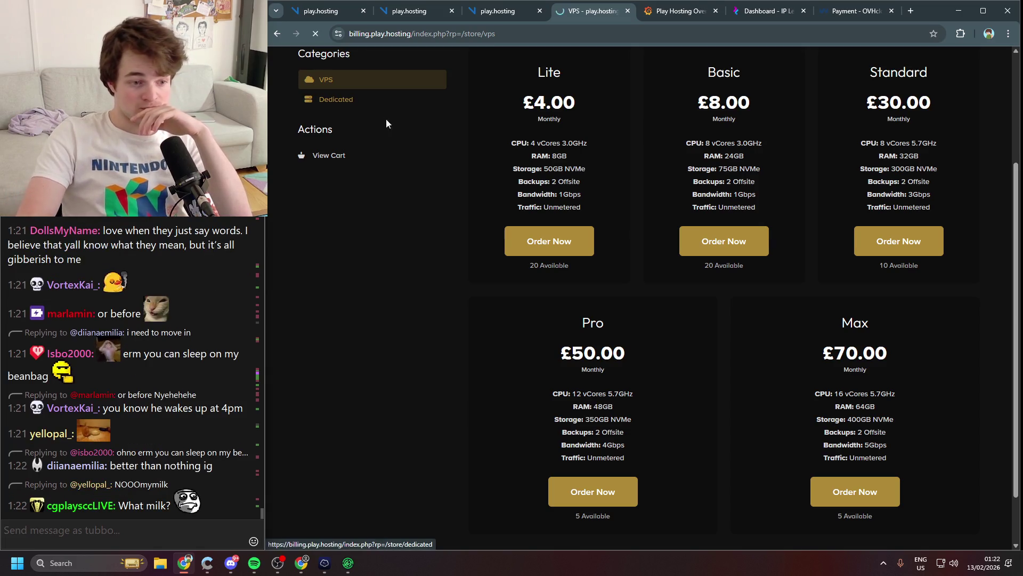
{"action": "mouse_move", "coordinate": [103, 386]}
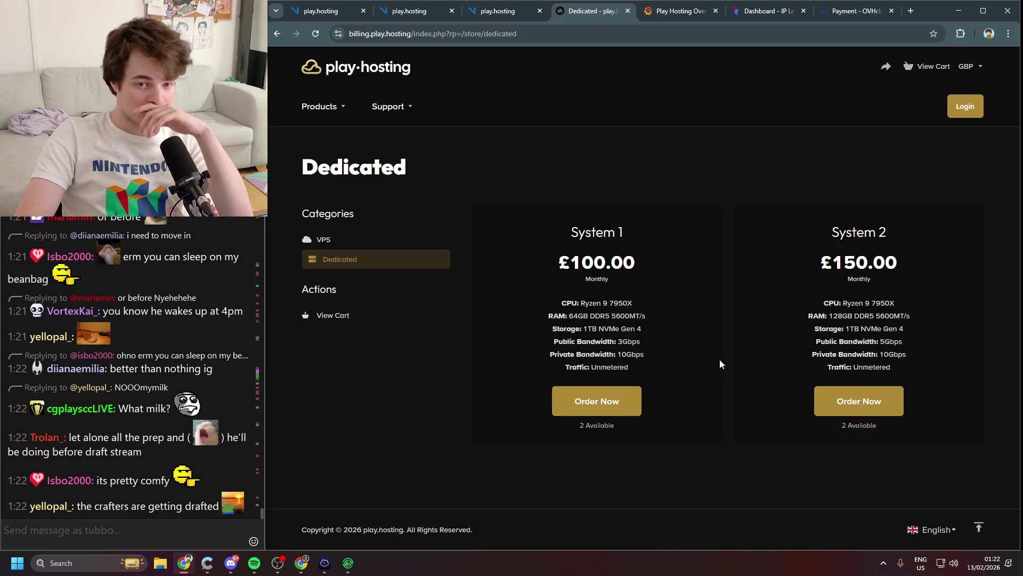
{"action": "left_click", "coordinate": [327, 240]}
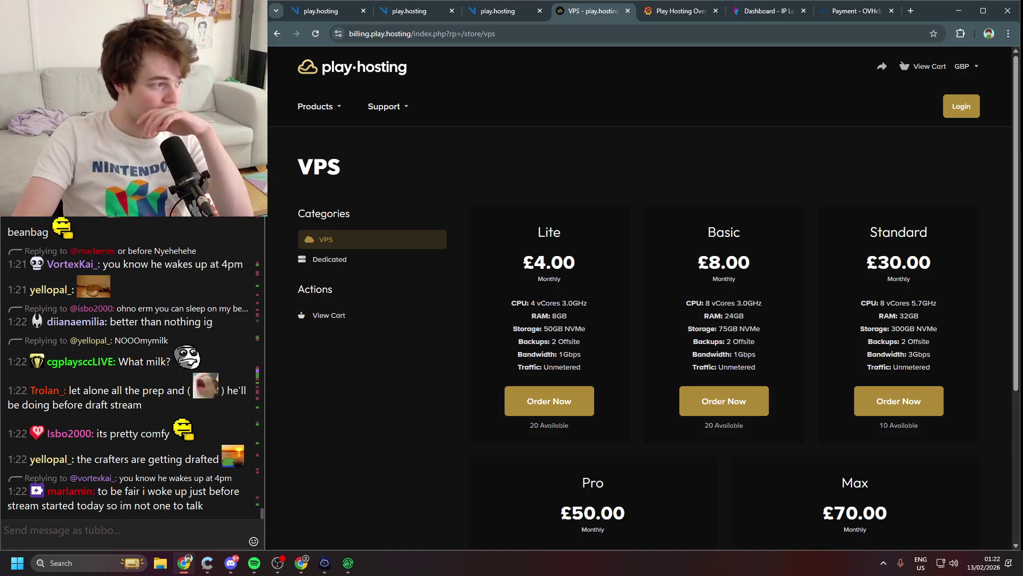
{"action": "key", "text": "alt+Tab"}
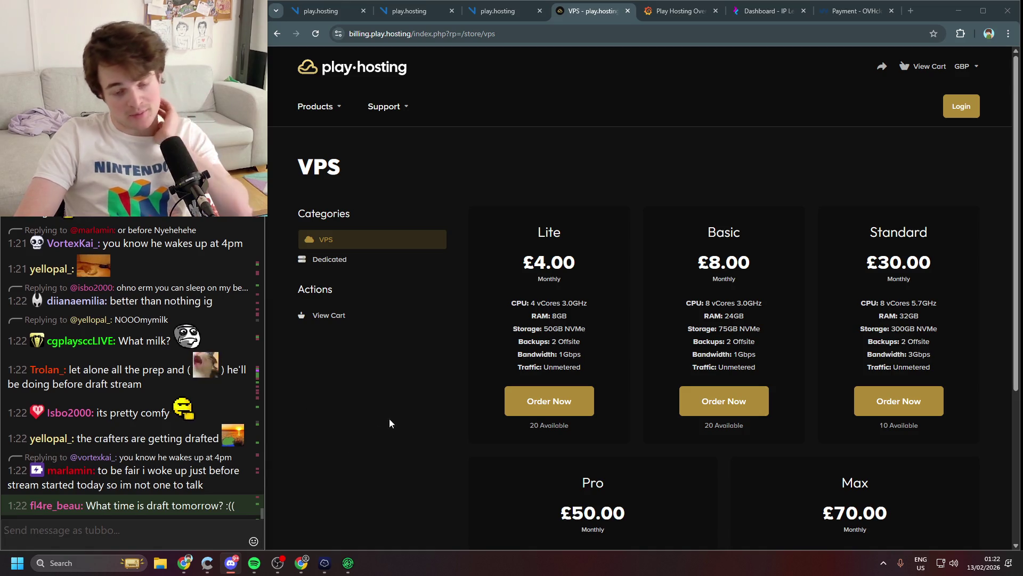
{"action": "left_click", "coordinate": [675, 11]}
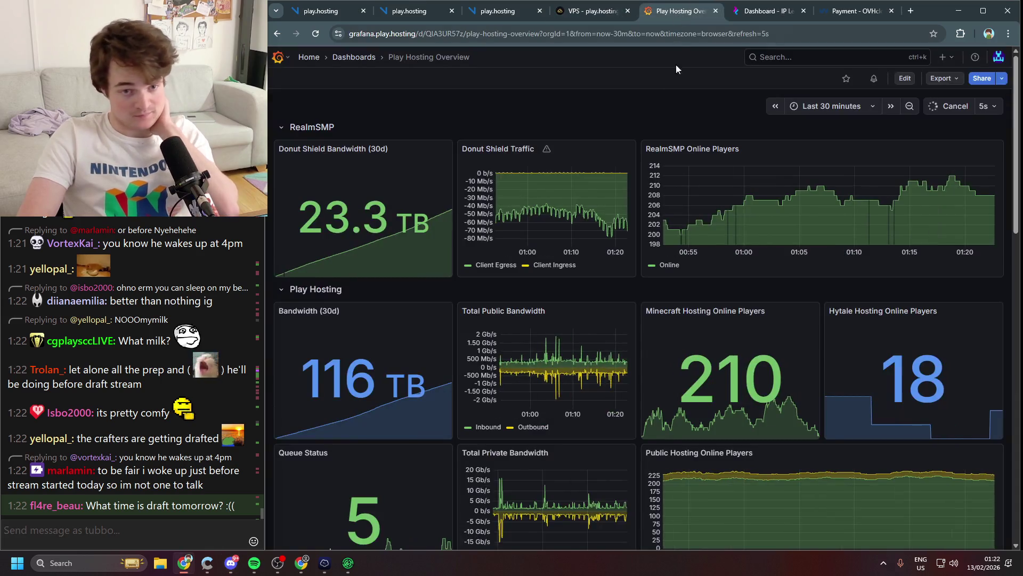
- Scroll through the Play Hosting Overview dashboard panels in Grafana
{"action": "scroll", "coordinate": [613, 320], "scroll_direction": "down", "scroll_amount": 5}
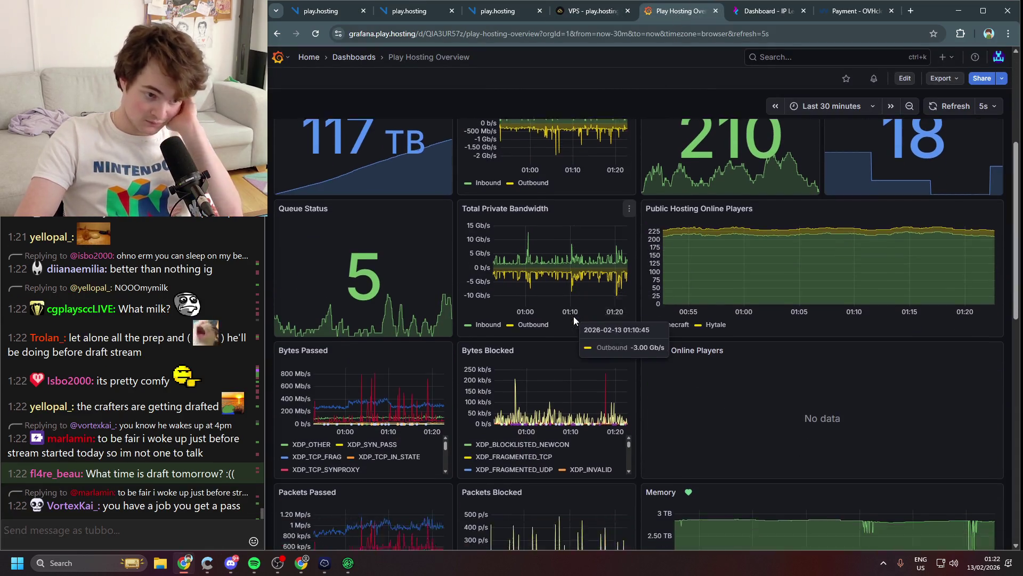
{"action": "scroll", "coordinate": [580, 312], "scroll_direction": "down", "scroll_amount": 3}
{"action": "scroll", "coordinate": [640, 373], "scroll_direction": "down", "scroll_amount": 2}
{"action": "scroll", "coordinate": [656, 415], "scroll_direction": "down", "scroll_amount": 6}
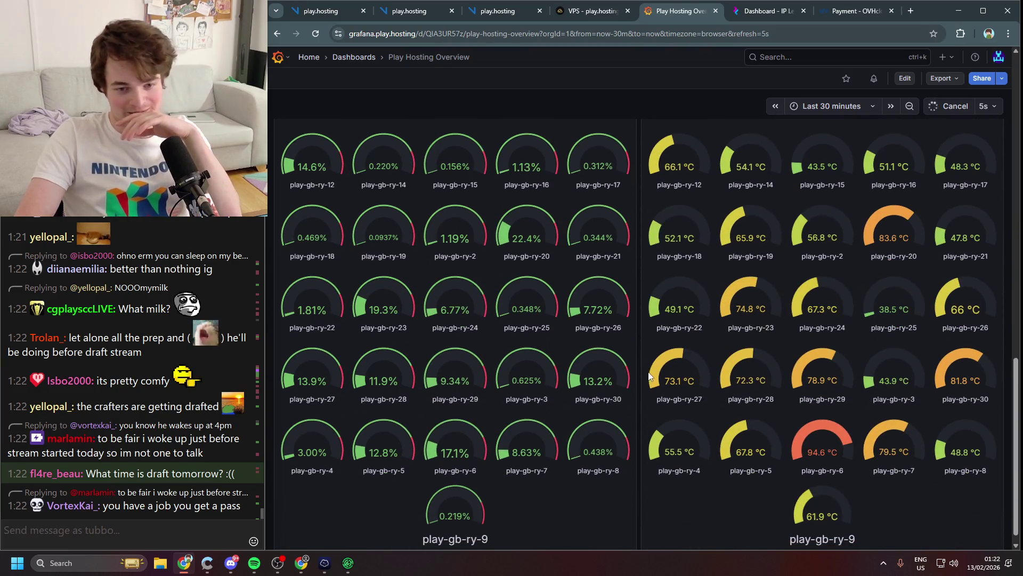
{"action": "scroll", "coordinate": [633, 397], "scroll_direction": "up", "scroll_amount": 2}
{"action": "scroll", "coordinate": [633, 394], "scroll_direction": "up", "scroll_amount": 1}
{"action": "scroll", "coordinate": [632, 394], "scroll_direction": "down", "scroll_amount": 3}
{"action": "scroll", "coordinate": [632, 392], "scroll_direction": "up", "scroll_amount": 3}
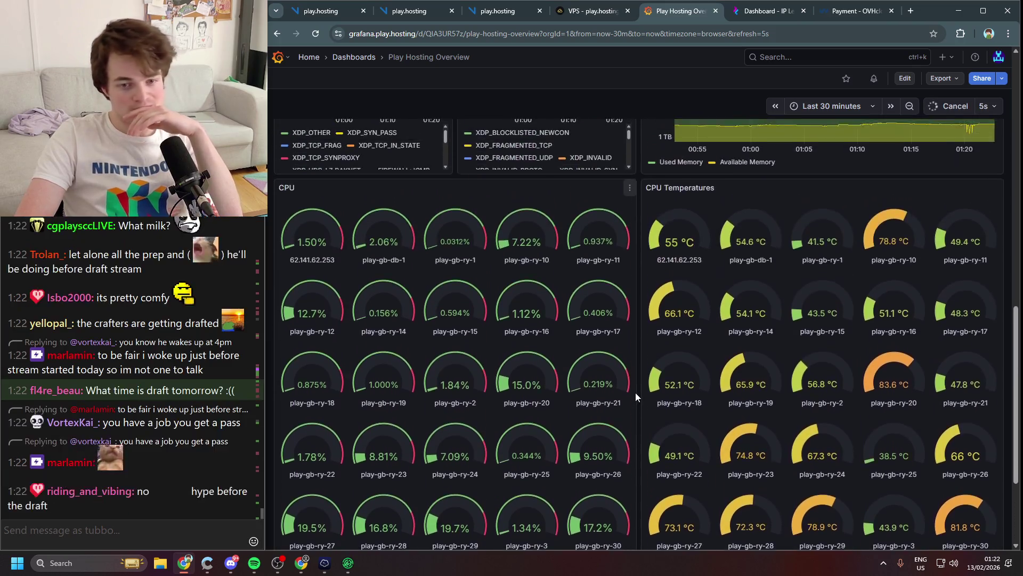
{"action": "scroll", "coordinate": [637, 393], "scroll_direction": "up", "scroll_amount": 10}
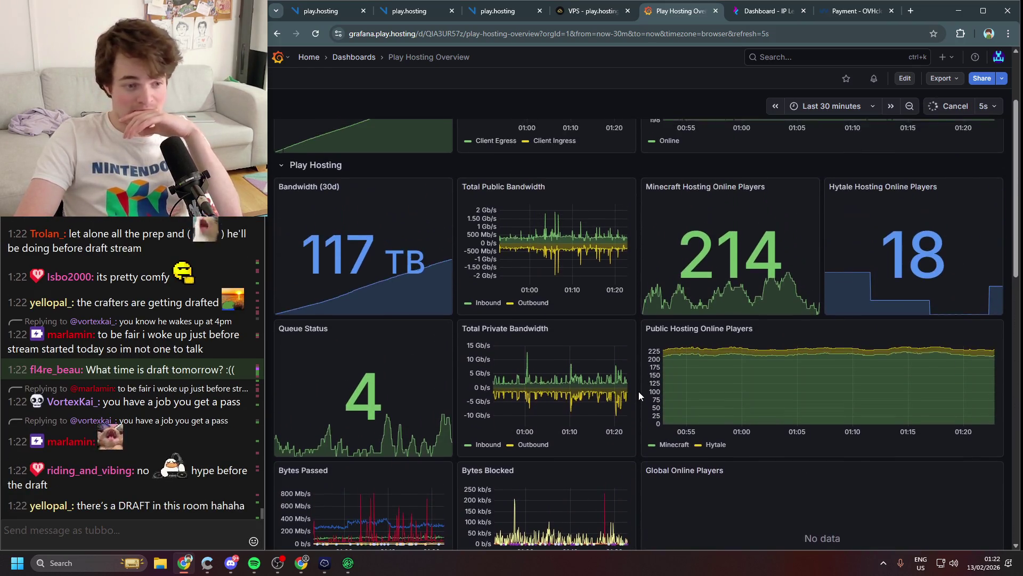
{"action": "scroll", "coordinate": [637, 393], "scroll_direction": "up", "scroll_amount": 2}
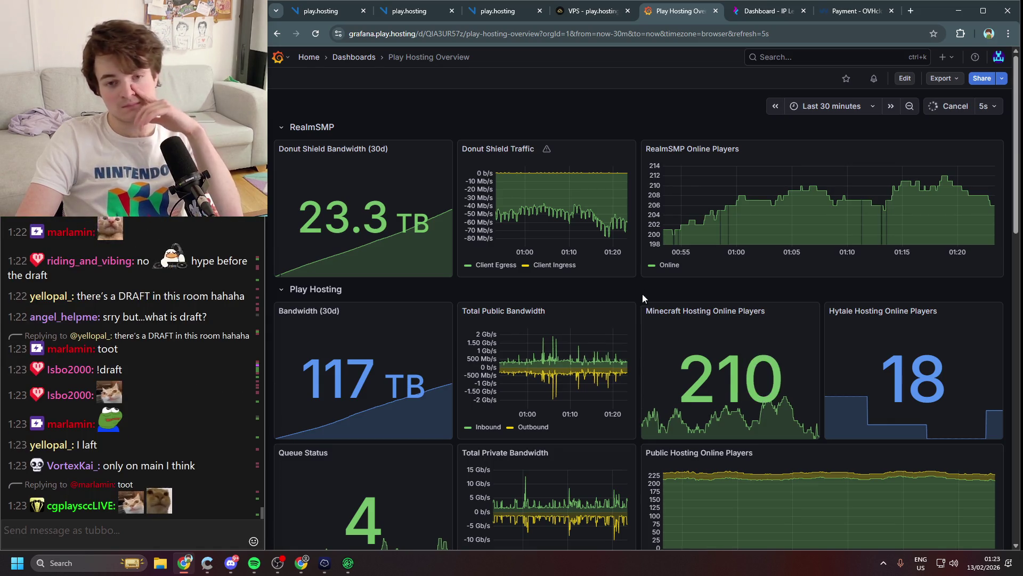
- Recheck the OVHcloud BYOIP order (same RIPE descr error), then return to the IPXO leasing dashboard
{"action": "left_click", "coordinate": [847, 10]}
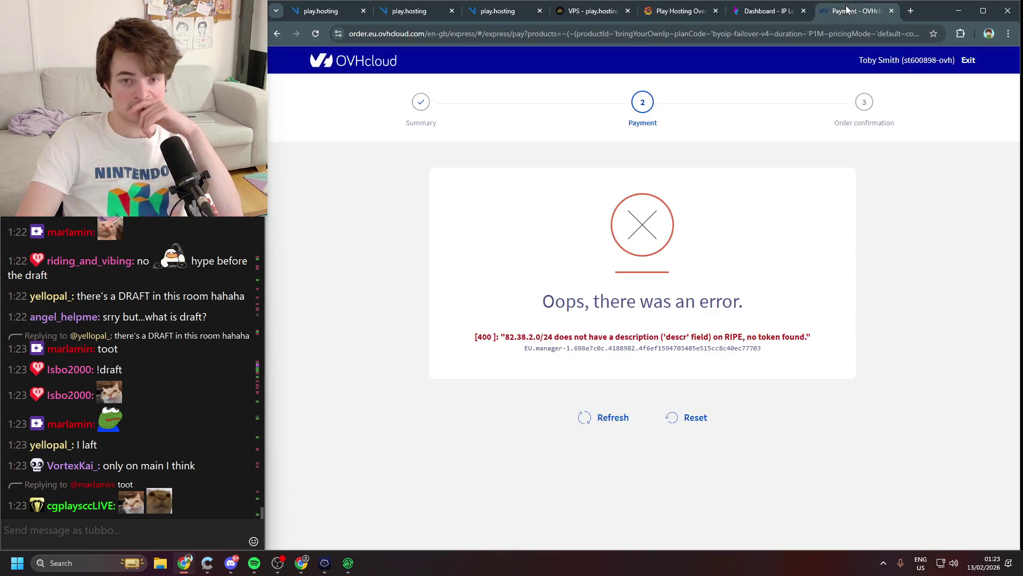
{"action": "left_click", "coordinate": [614, 418]}
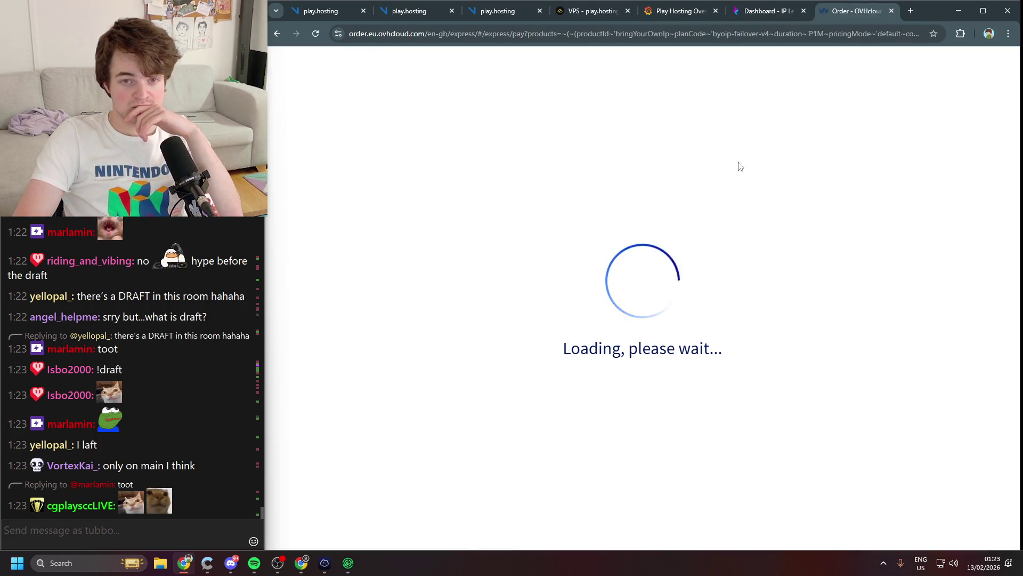
{"action": "left_click", "coordinate": [766, 12]}
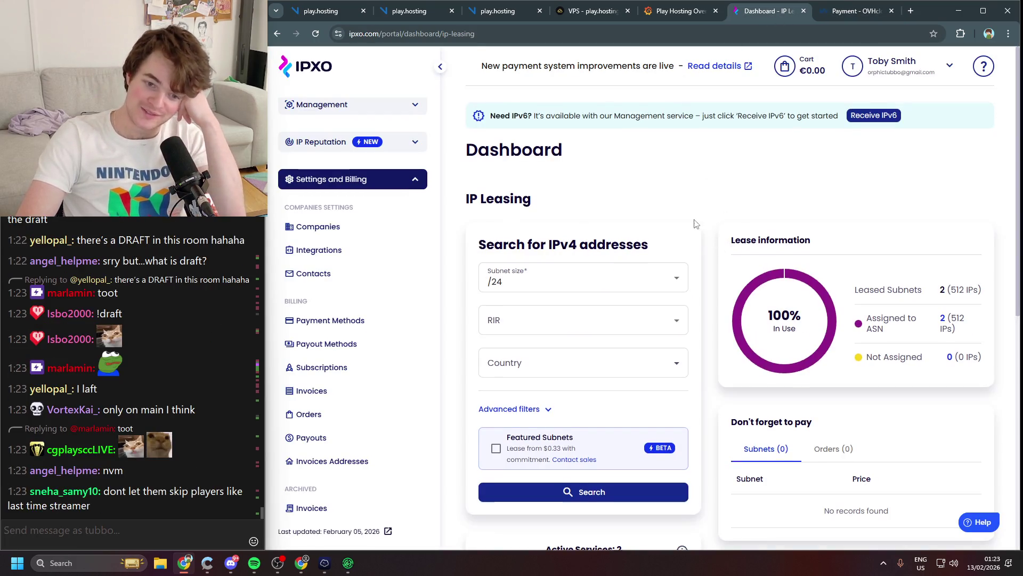
{"action": "scroll", "coordinate": [694, 224], "scroll_direction": "down", "scroll_amount": 5}
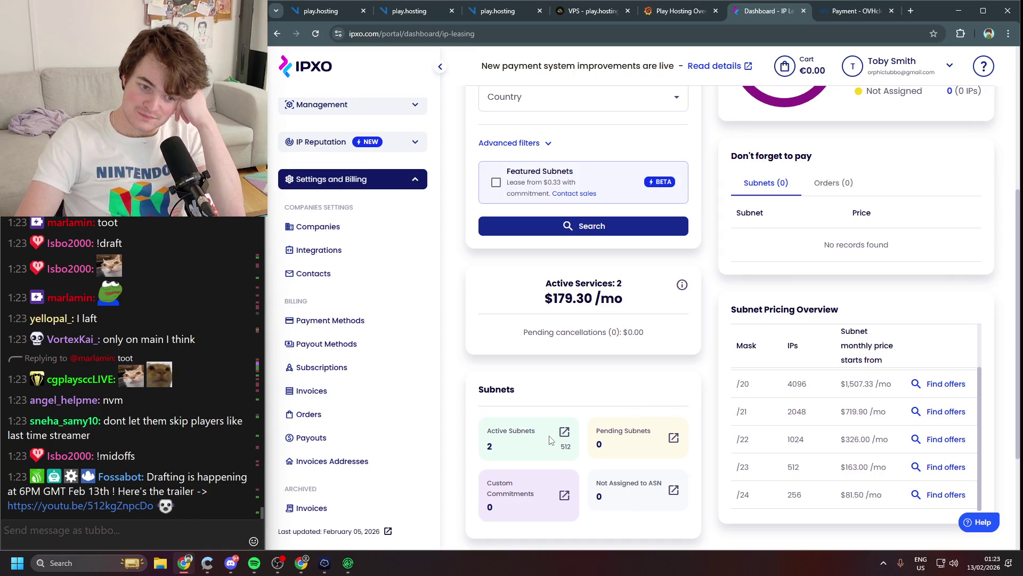
{"action": "scroll", "coordinate": [725, 325], "scroll_direction": "up", "scroll_amount": 4}
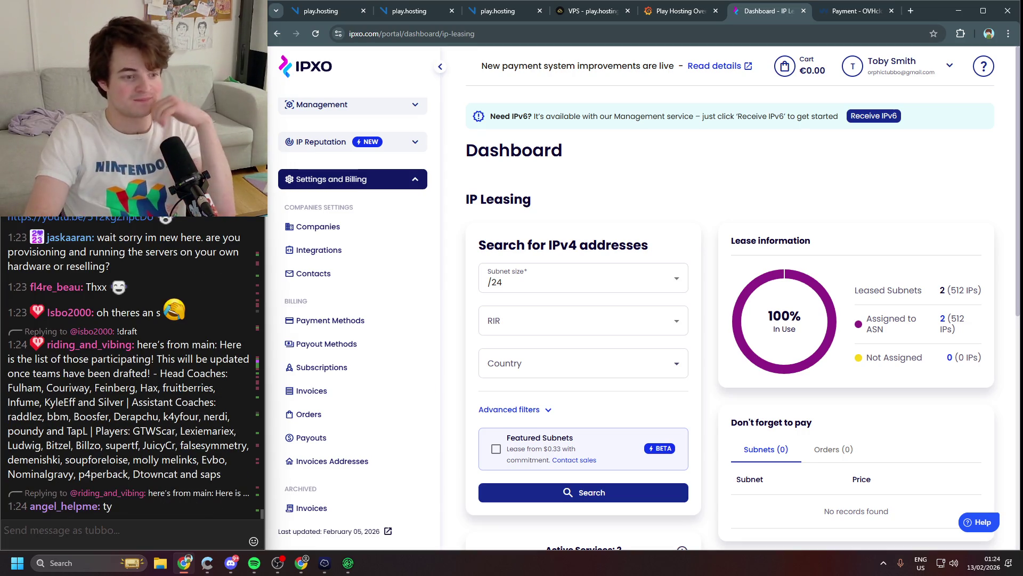
{"action": "key", "text": "alt+Tab"}
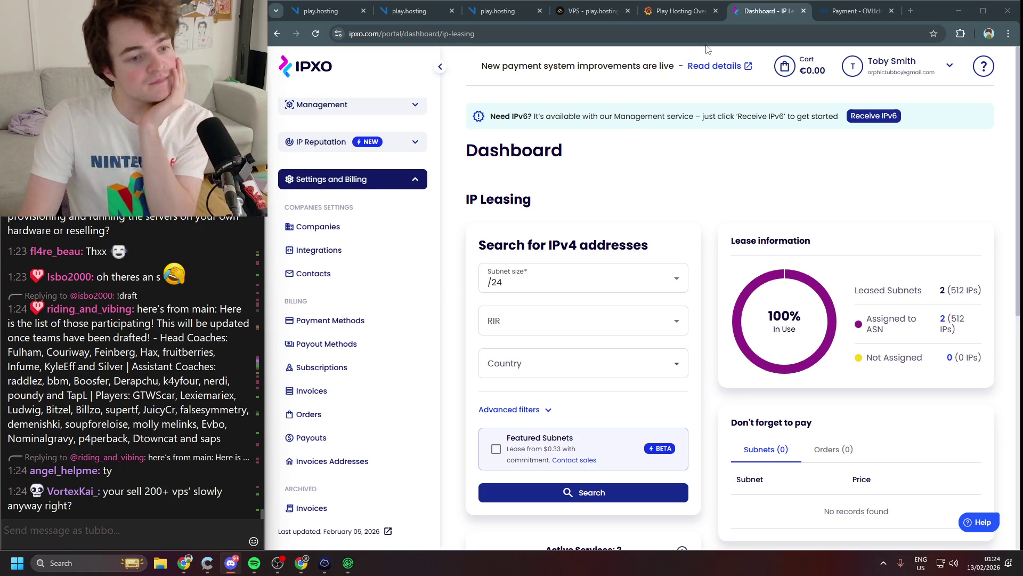
- Review the Play Hosting Overview bandwidth, player, traffic and memory panels (213 players online), then go to the VPS store
{"action": "left_click", "coordinate": [677, 17]}
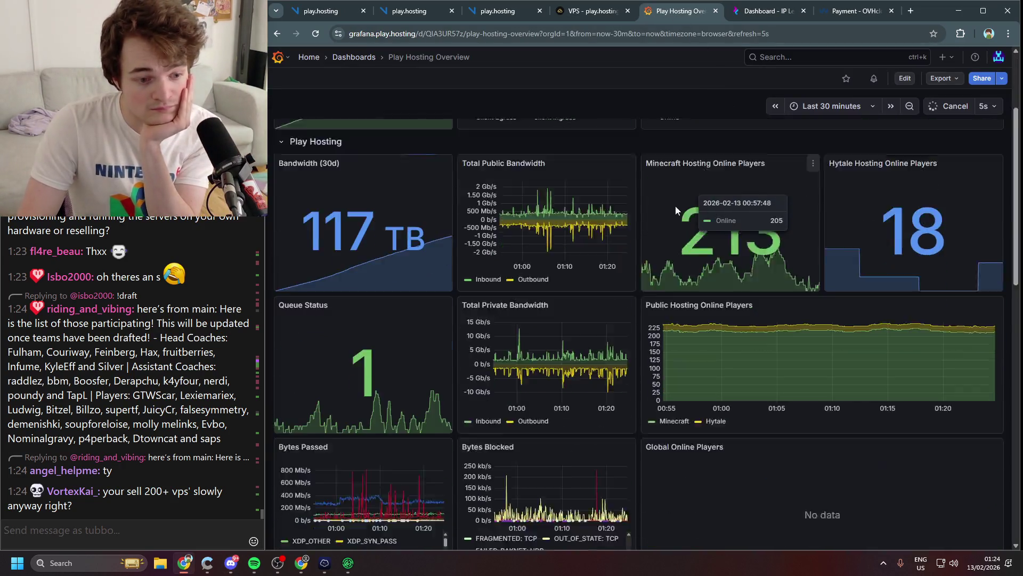
{"action": "scroll", "coordinate": [682, 204], "scroll_direction": "down", "scroll_amount": 12}
{"action": "scroll", "coordinate": [640, 274], "scroll_direction": "down", "scroll_amount": 2}
{"action": "scroll", "coordinate": [639, 273], "scroll_direction": "up", "scroll_amount": 8}
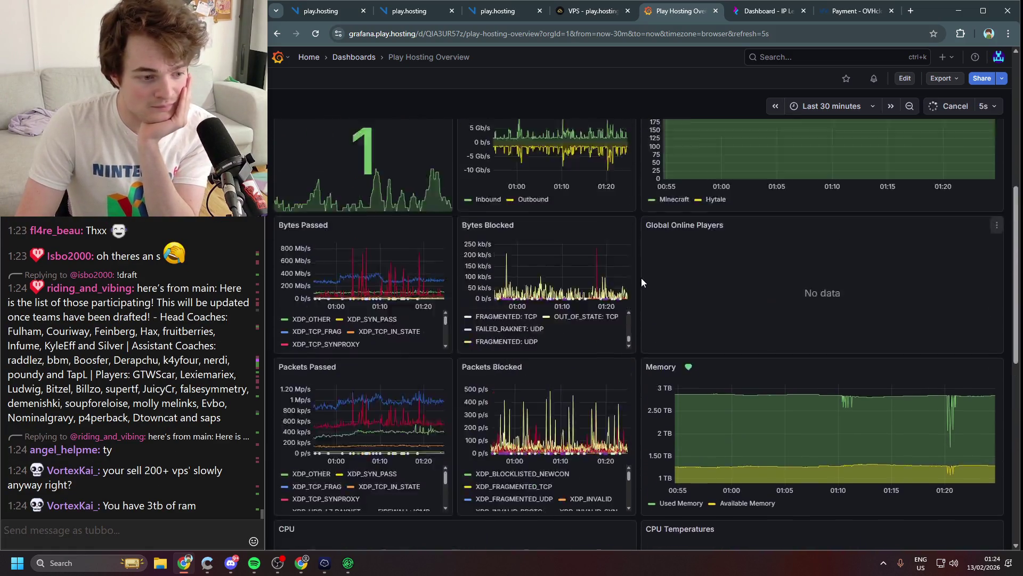
{"action": "scroll", "coordinate": [640, 274], "scroll_direction": "up", "scroll_amount": 2}
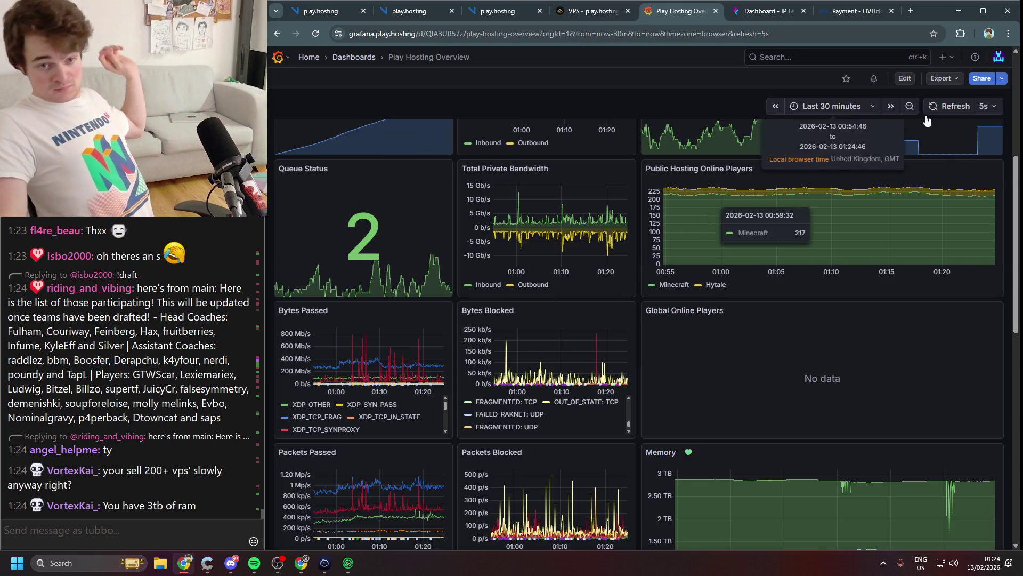
{"action": "scroll", "coordinate": [820, 337], "scroll_direction": "down", "scroll_amount": 6}
{"action": "scroll", "coordinate": [637, 316], "scroll_direction": "up", "scroll_amount": 5}
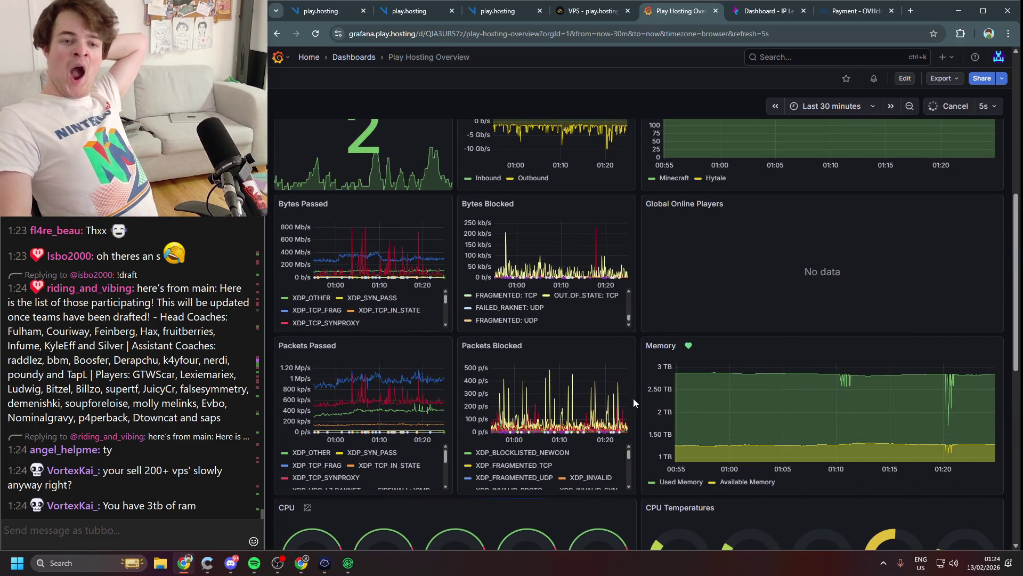
{"action": "scroll", "coordinate": [638, 381], "scroll_direction": "up", "scroll_amount": 7}
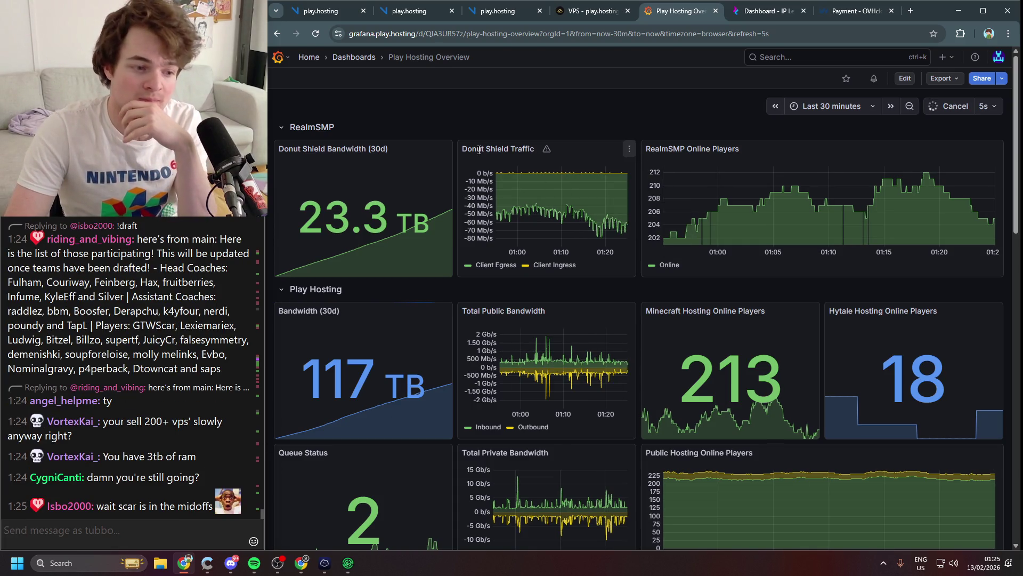
{"action": "left_click", "coordinate": [586, 11]}
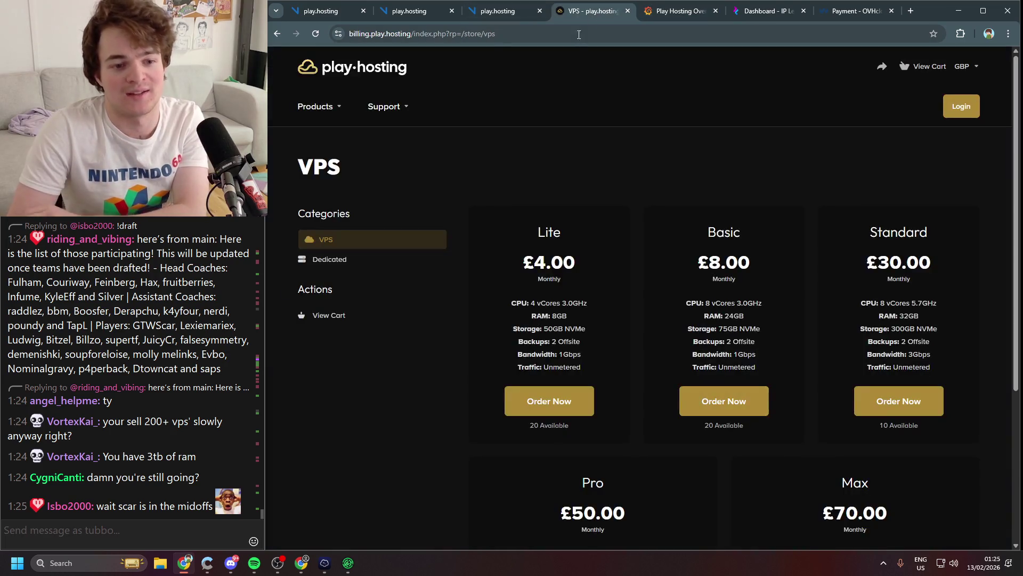
- Browse the play.hosting Dedicated and VPS plan listings, from Lite £4.00 to Max £70.00
{"action": "left_click", "coordinate": [389, 268]}
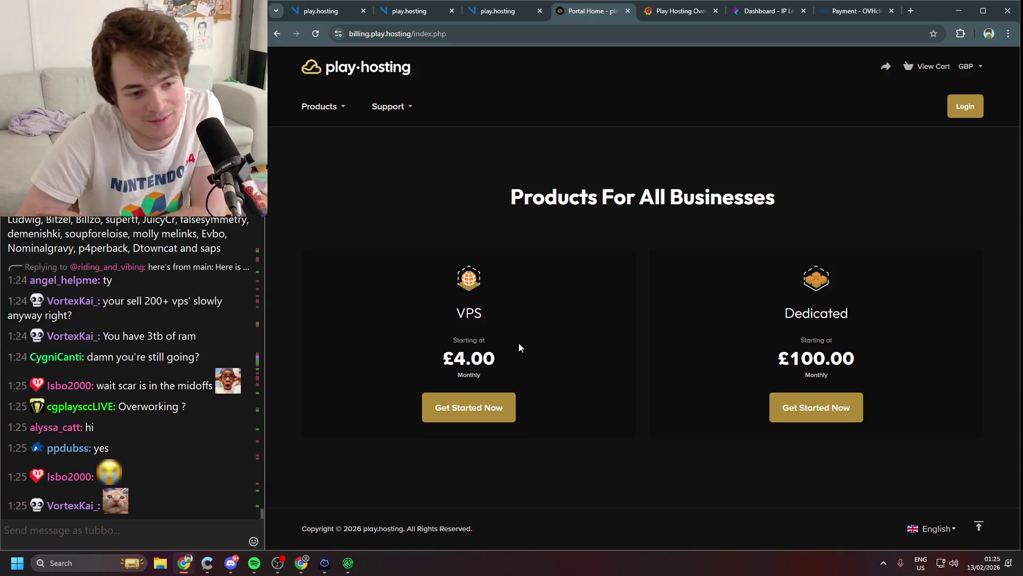
{"action": "left_click", "coordinate": [486, 407]}
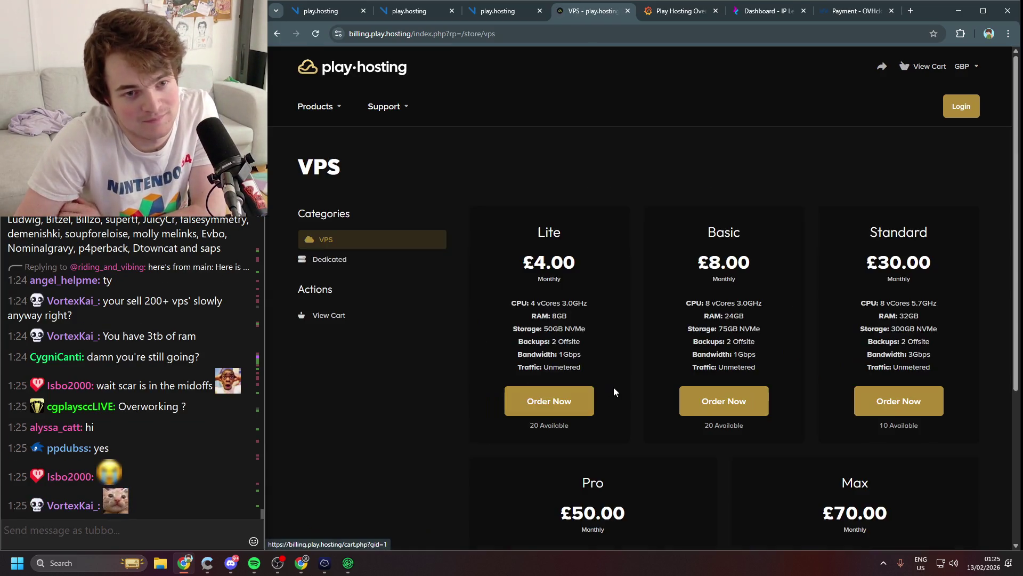
{"action": "scroll", "coordinate": [708, 427], "scroll_direction": "down", "scroll_amount": 2}
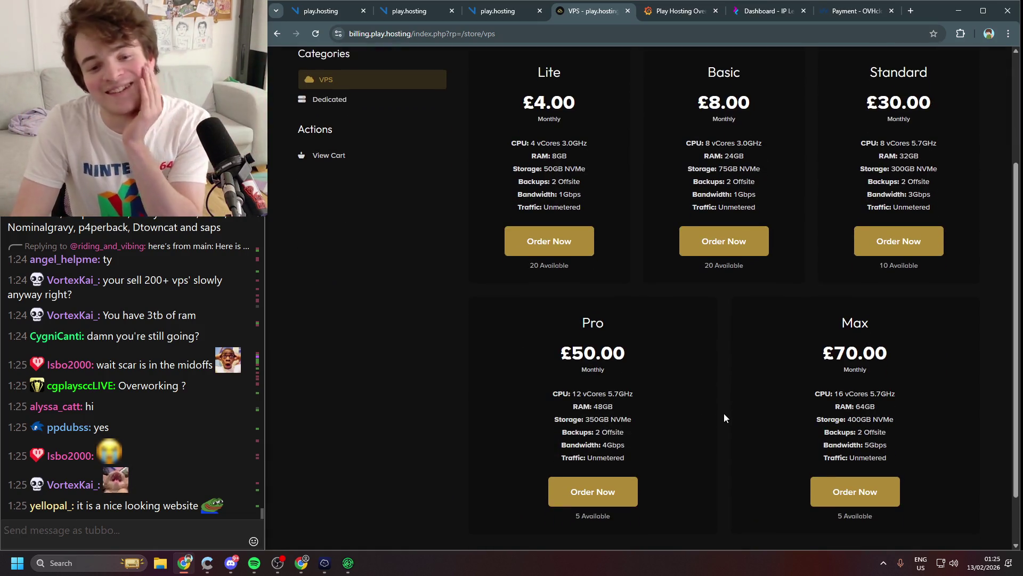
{"action": "scroll", "coordinate": [418, 395], "scroll_direction": "up", "scroll_amount": 3}
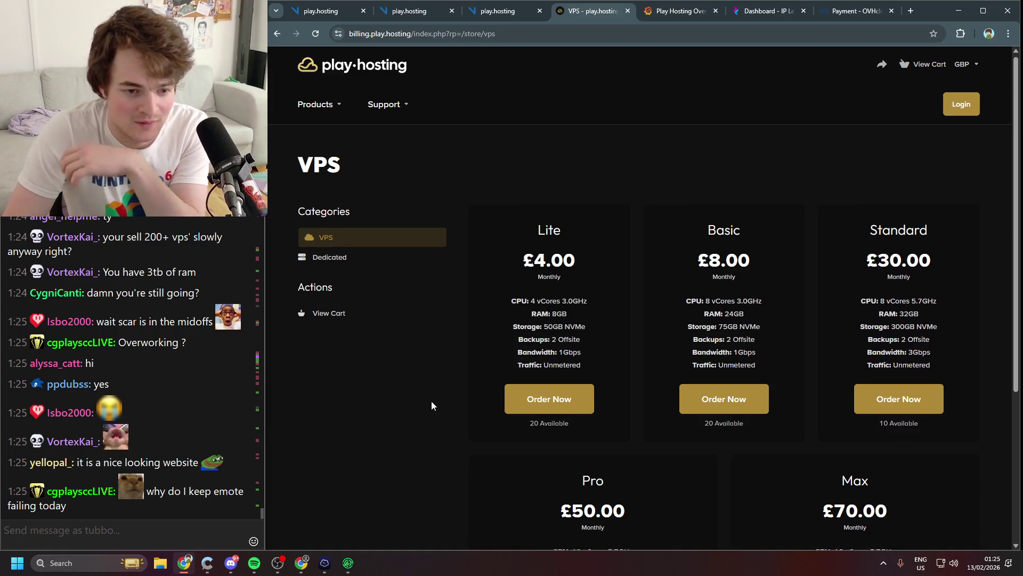
{"action": "scroll", "coordinate": [480, 400], "scroll_direction": "down", "scroll_amount": 3}
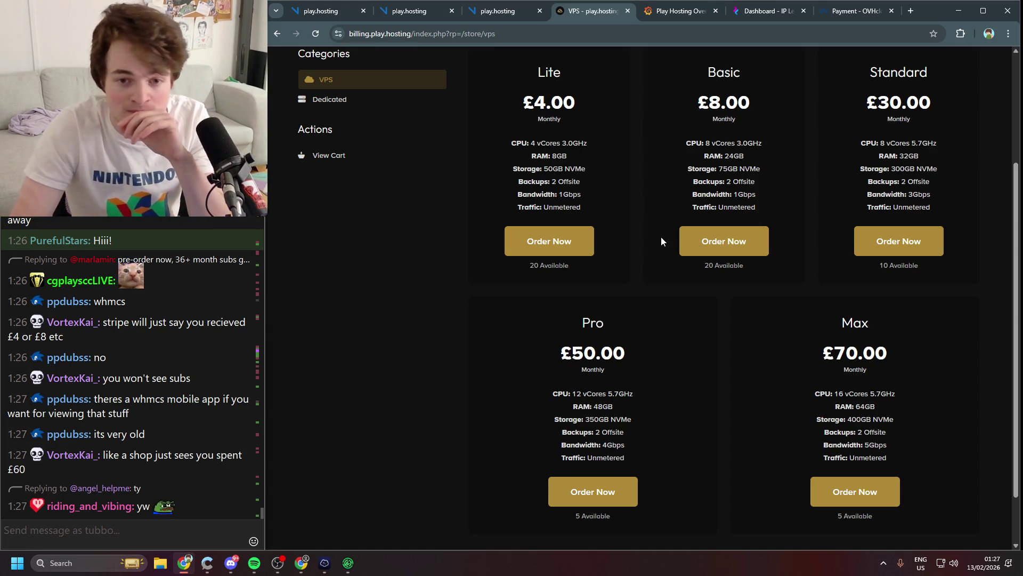
{"action": "scroll", "coordinate": [704, 322], "scroll_direction": "up", "scroll_amount": 4}
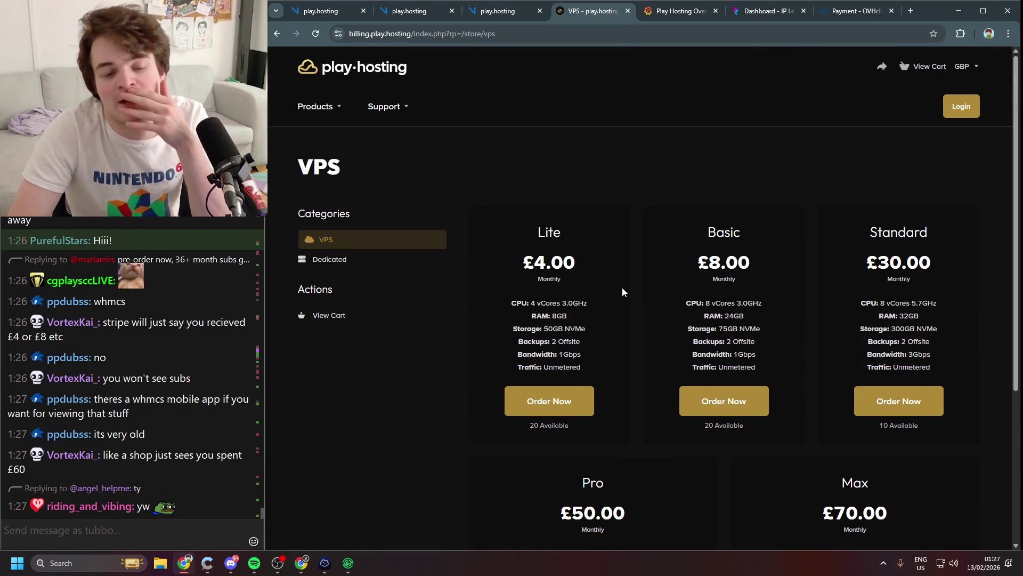
{"action": "scroll", "coordinate": [621, 289], "scroll_direction": "down", "scroll_amount": 3}
- Compare the Dedicated and VPS categories again, then open the Contact Us form under Support
{"action": "left_click", "coordinate": [370, 153]}
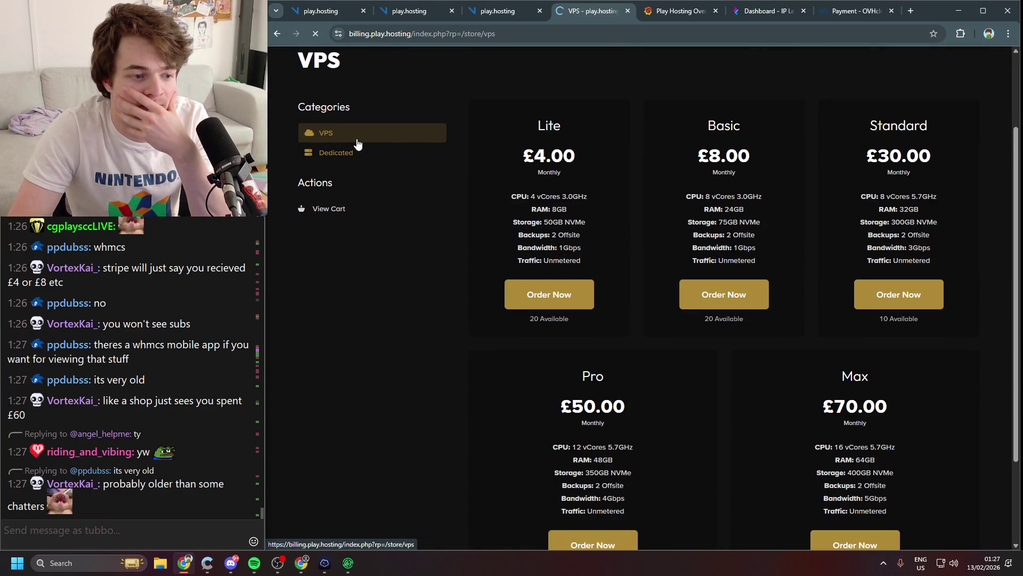
{"action": "left_click", "coordinate": [350, 240]}
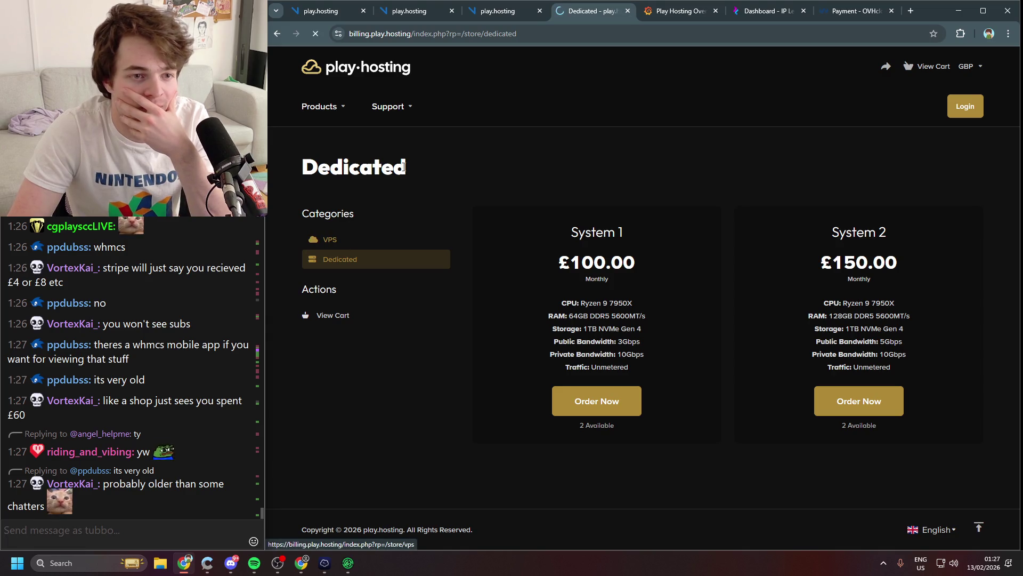
{"action": "left_click", "coordinate": [395, 109]}
{"action": "left_click", "coordinate": [424, 148]}
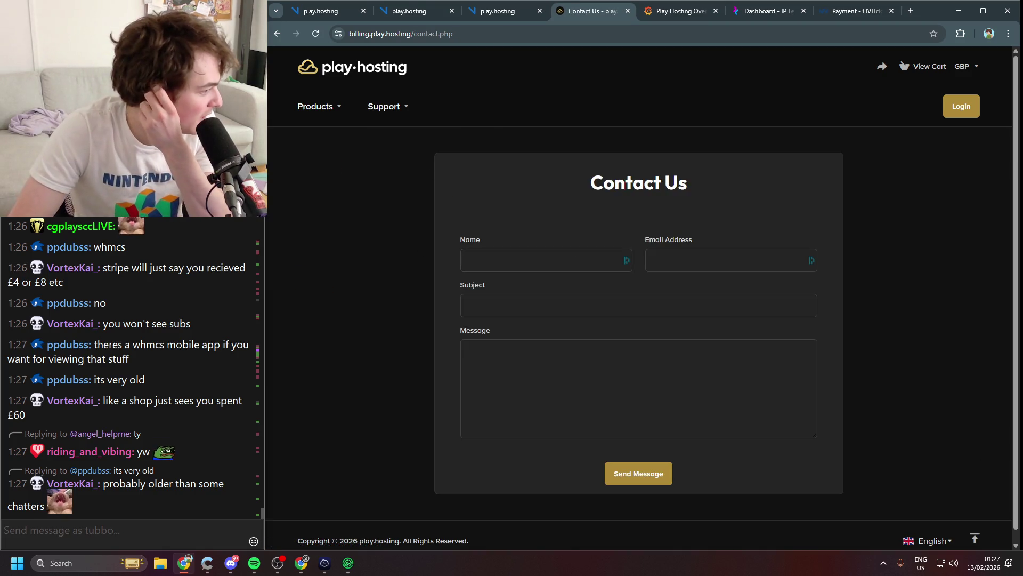
{"action": "key", "text": "alt+Tab"}
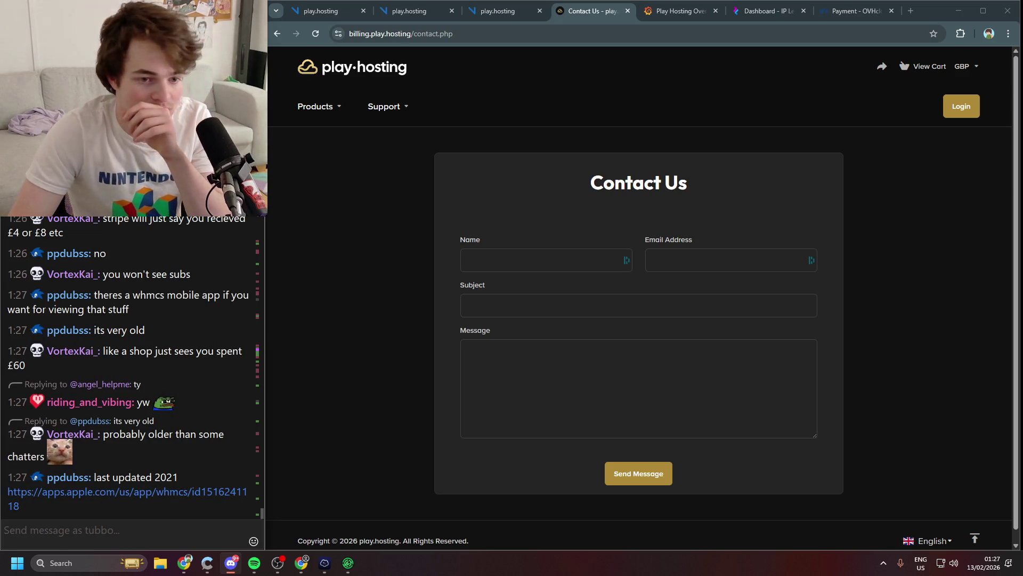
- Check the WHMCS iPhone app's App Store reviews and version 1.5.4 details, then close the listing
{"action": "left_click", "coordinate": [184, 494]}
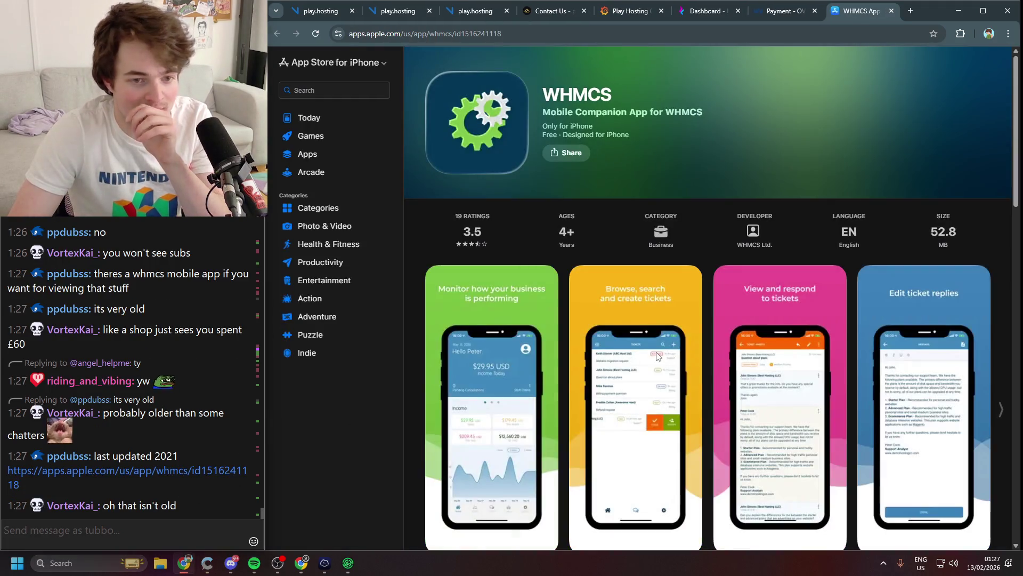
{"action": "scroll", "coordinate": [526, 262], "scroll_direction": "down", "scroll_amount": 2}
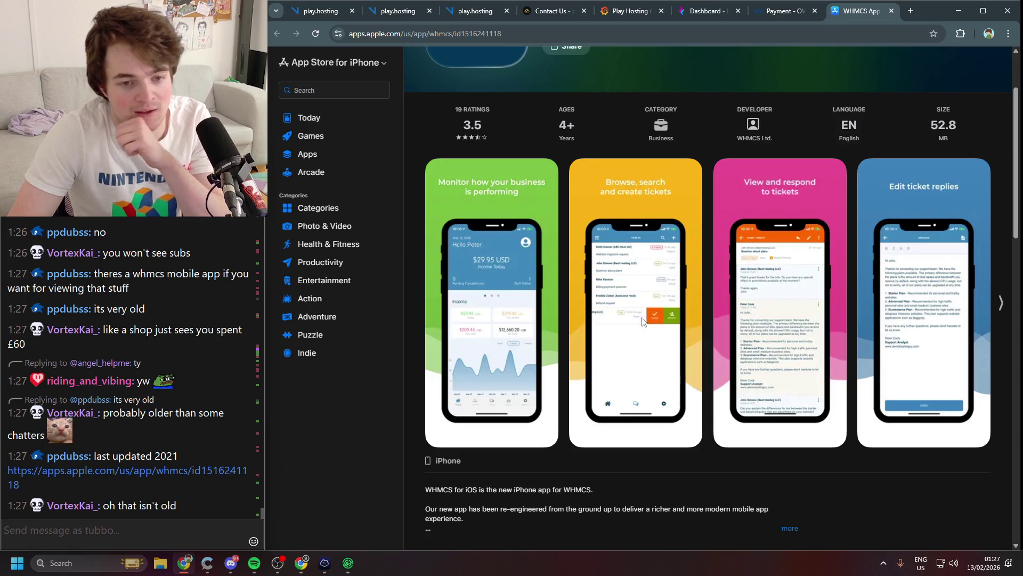
{"action": "scroll", "coordinate": [644, 330], "scroll_direction": "down", "scroll_amount": 7}
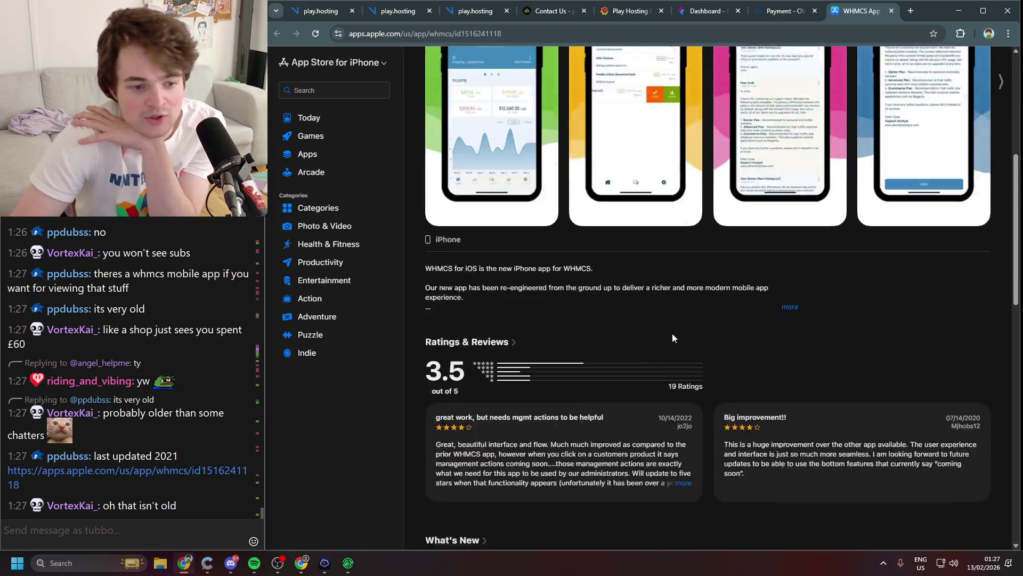
{"action": "scroll", "coordinate": [681, 354], "scroll_direction": "down", "scroll_amount": 5}
{"action": "scroll", "coordinate": [730, 367], "scroll_direction": "up", "scroll_amount": 2}
{"action": "scroll", "coordinate": [795, 386], "scroll_direction": "down", "scroll_amount": 4}
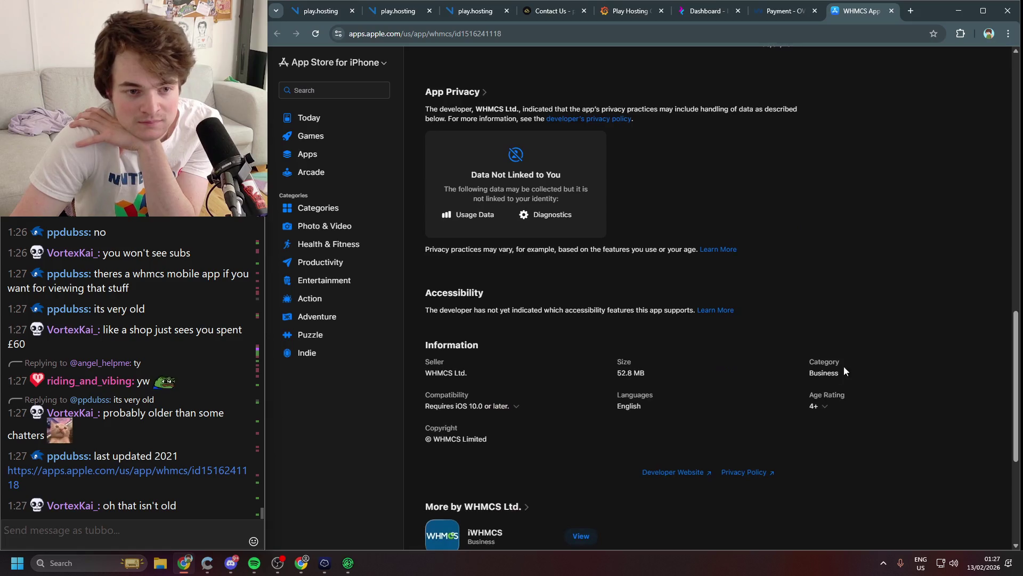
{"action": "scroll", "coordinate": [866, 365], "scroll_direction": "up", "scroll_amount": 1}
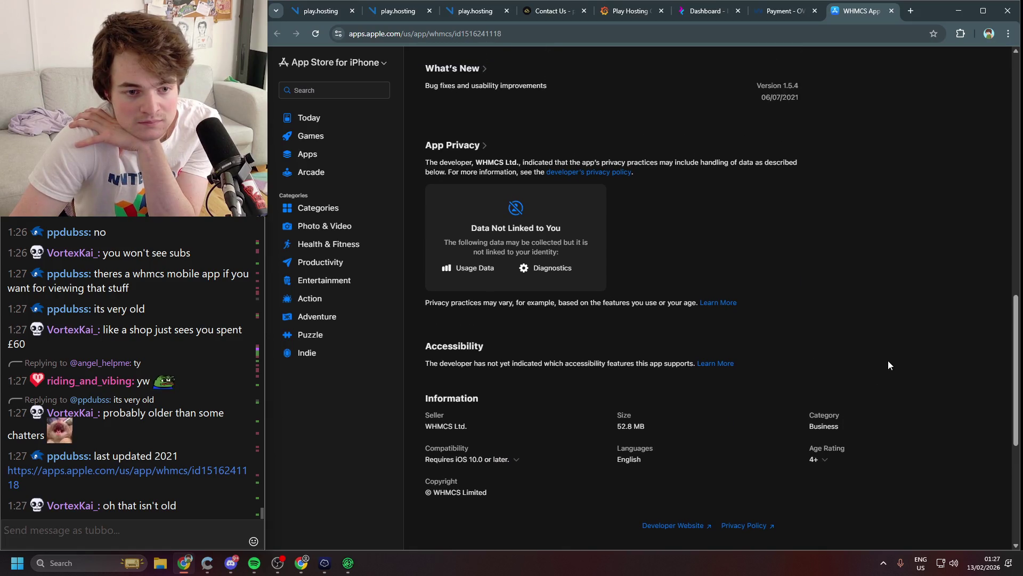
{"action": "scroll", "coordinate": [887, 357], "scroll_direction": "up", "scroll_amount": 13}
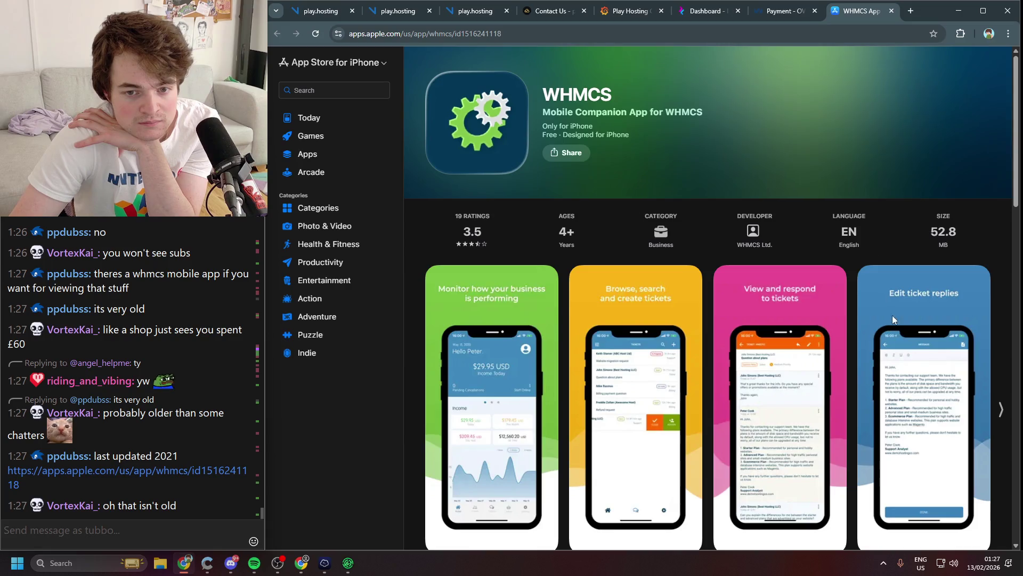
{"action": "left_click", "coordinate": [891, 11]}
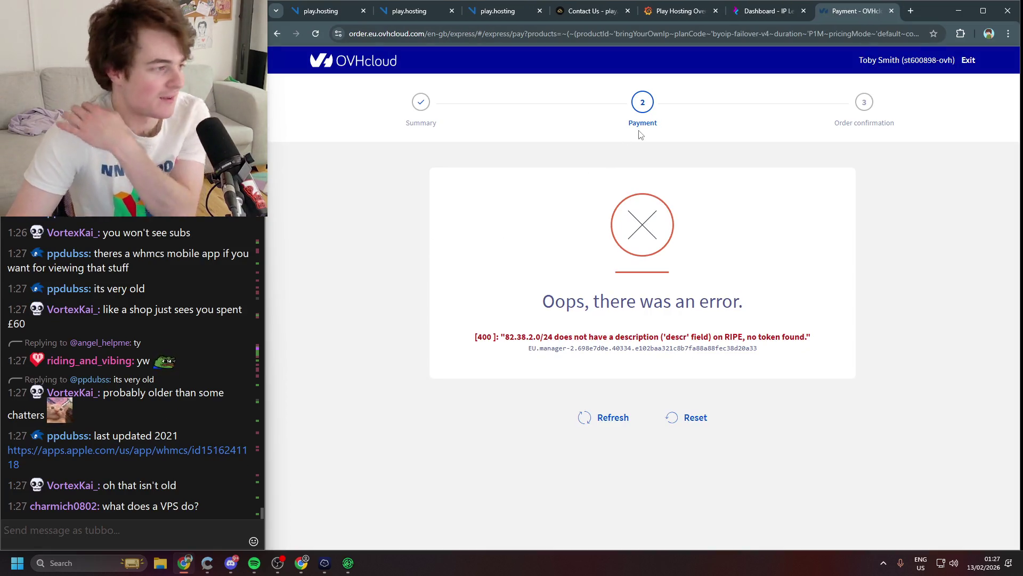
- Go from OVHcloud's payment error via Grafana to the VirtFusion Provisioners page, which lists none
{"action": "left_click", "coordinate": [685, 7]}
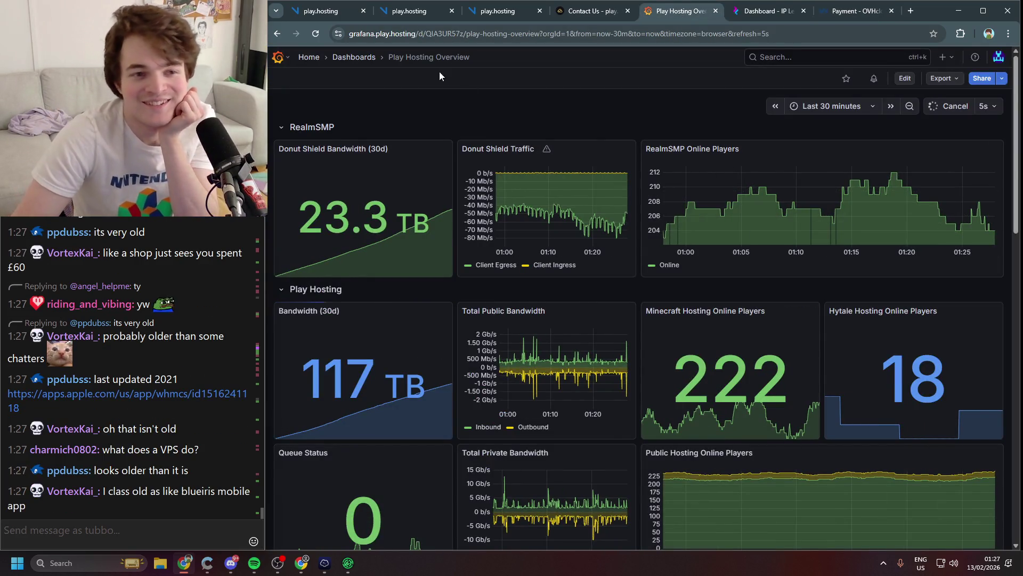
{"action": "left_click", "coordinate": [498, 11]}
{"action": "left_click", "coordinate": [409, 11]}
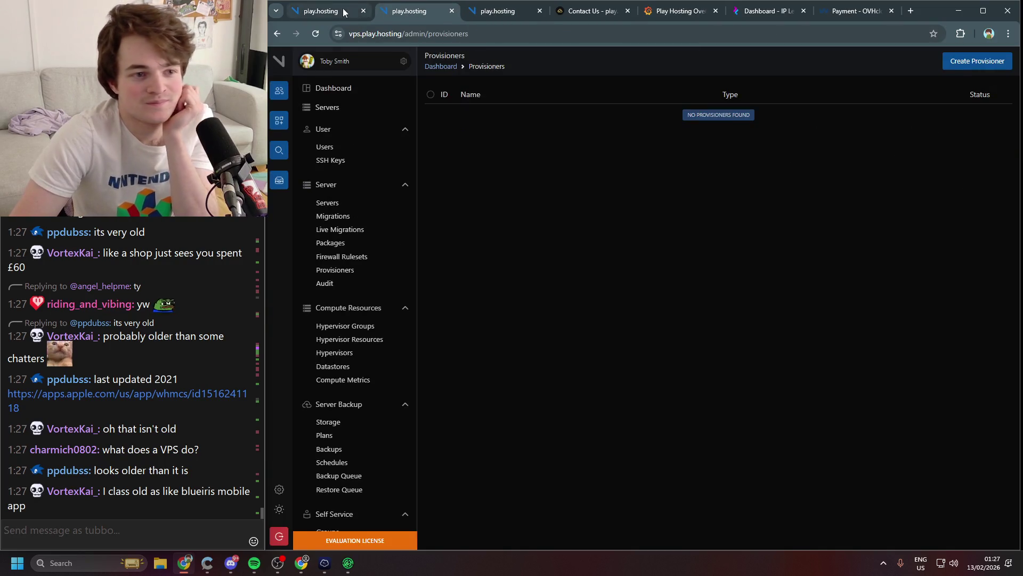